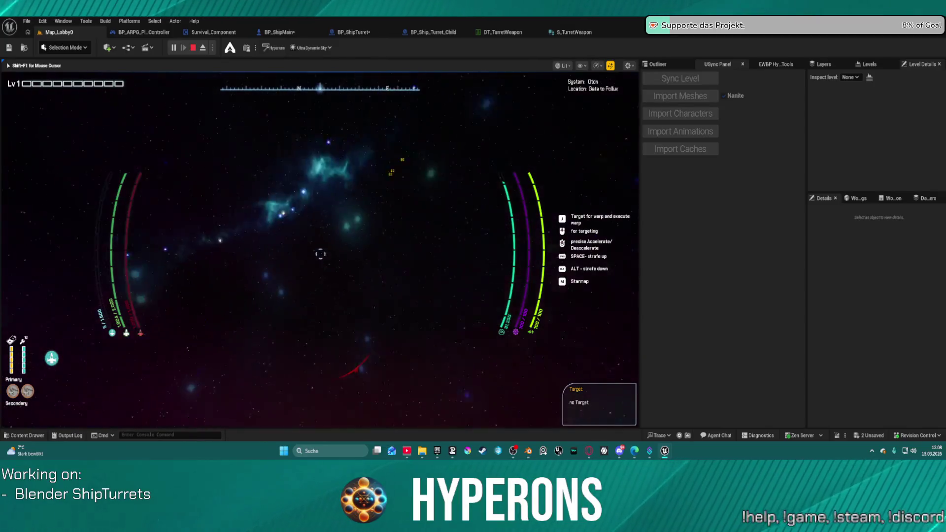
# Stop the play-in-editor session and switch to the BP_ShipTurret Blueprint tab.
pyautogui.press('Escape')
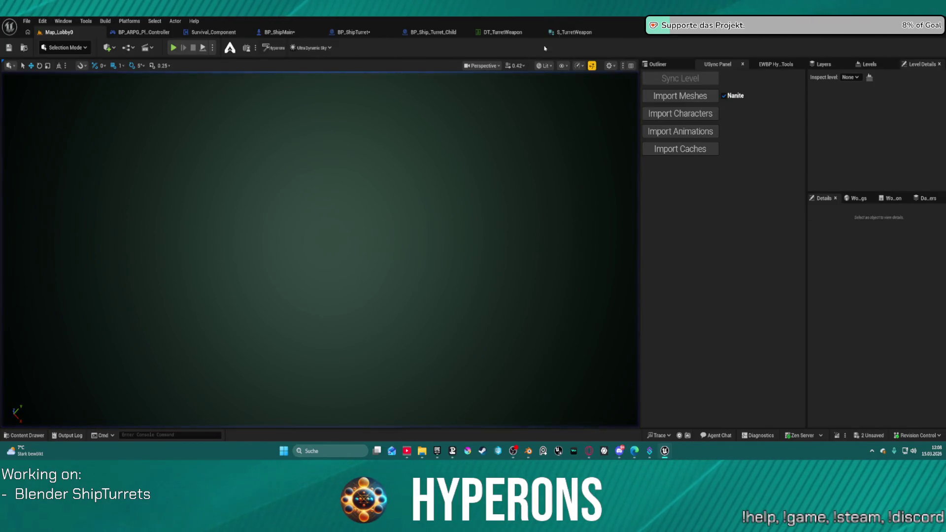
pyautogui.click(434, 32)
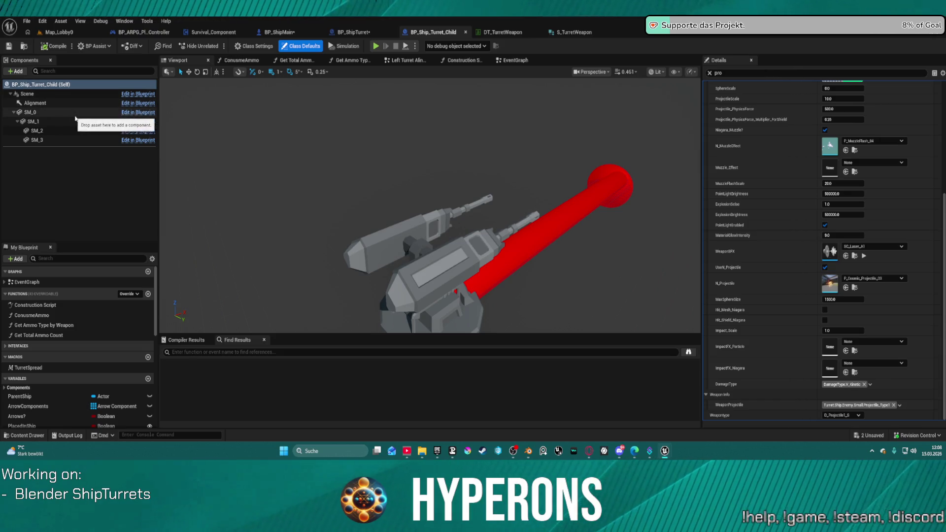
pyautogui.click(356, 33)
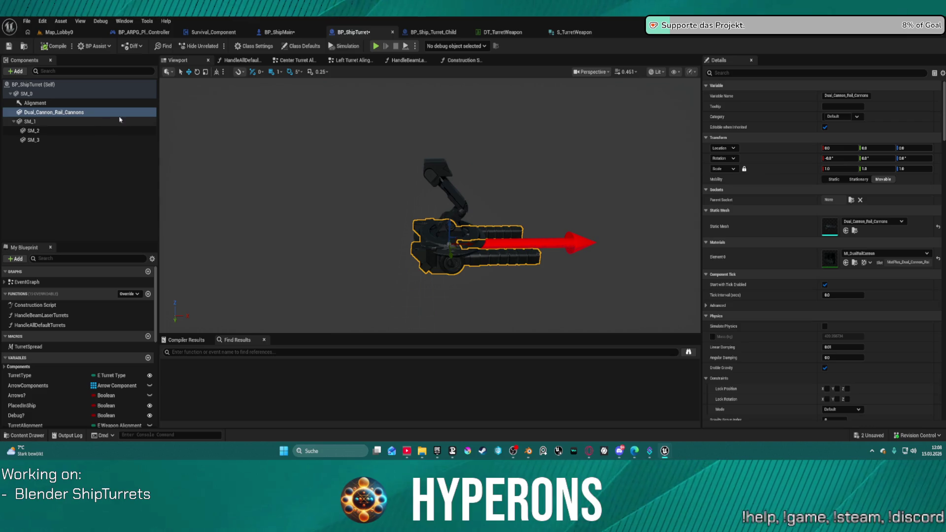
# Set the Dual_Cannon_Rail_Cannons Collision Presets to NoCollision in Details.
pyautogui.scroll(-10, 746, 291)
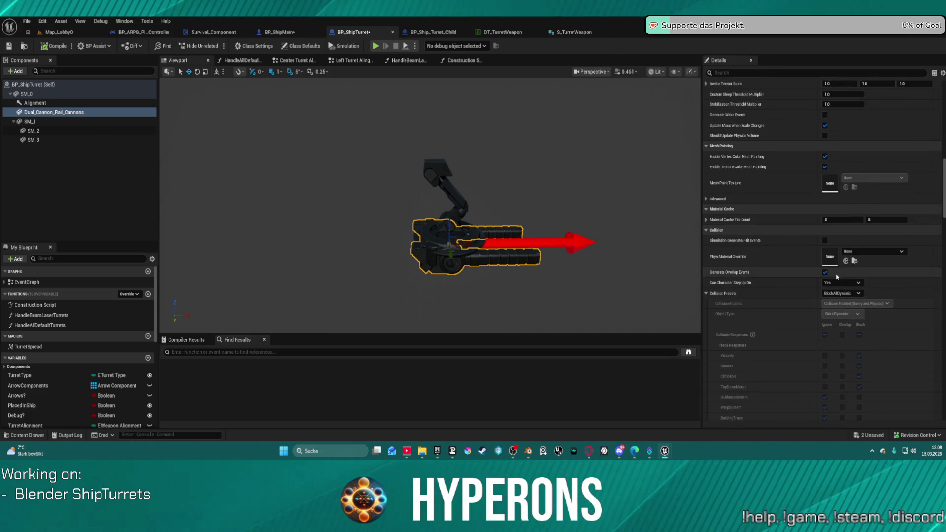
pyautogui.click(844, 295)
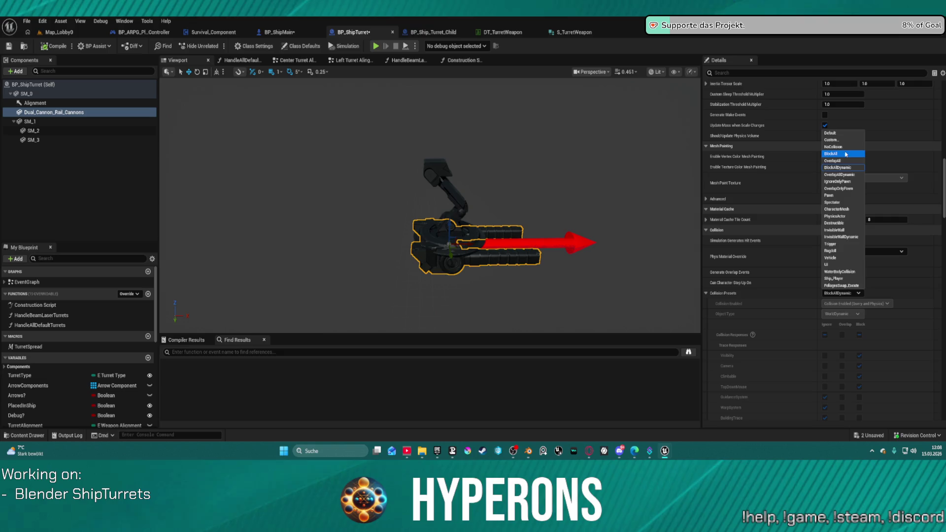
pyautogui.click(844, 147)
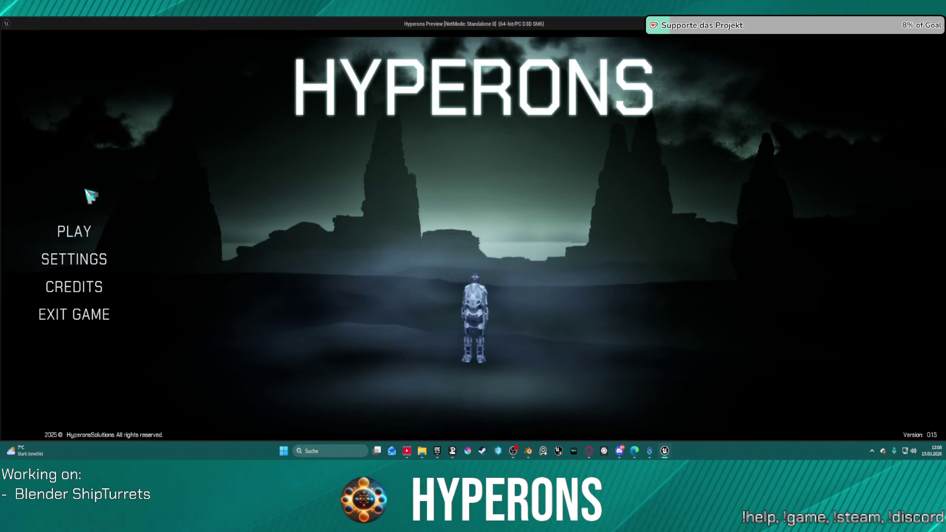
# Go from the main menu to Character Selection, pick the second character, and begin Create New.
pyautogui.click(81, 233)
pyautogui.click(339, 236)
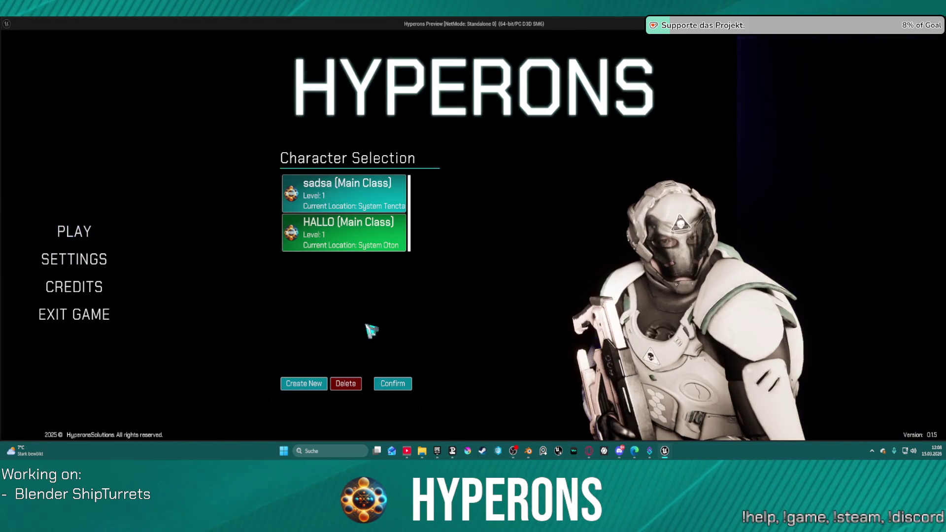
pyautogui.click(324, 389)
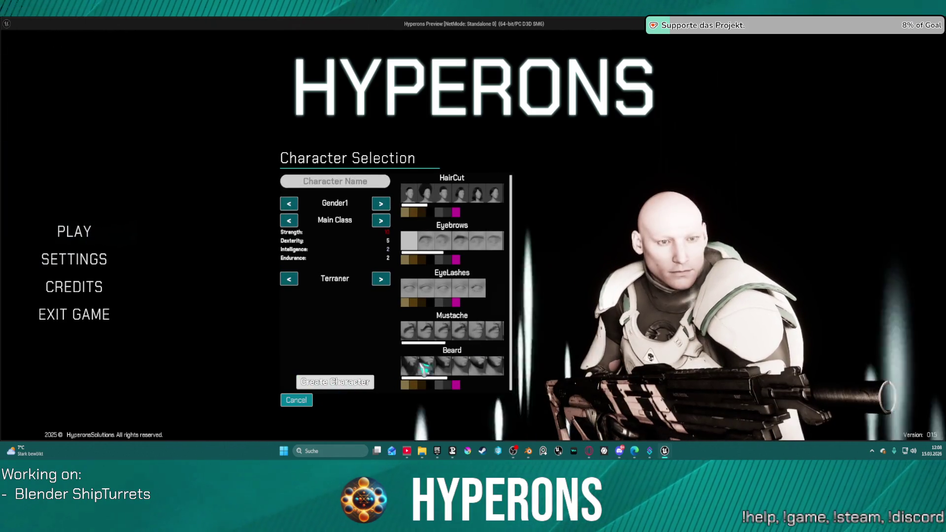
# Try curly hair, light blonde and pink colours, and beard styles, then cancel and reselect the second character.
pyautogui.click(459, 197)
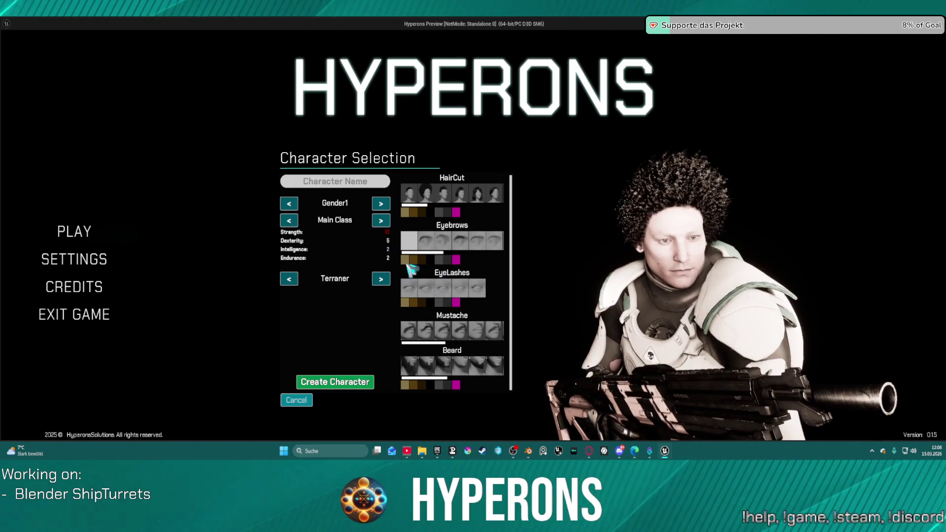
pyautogui.click(410, 212)
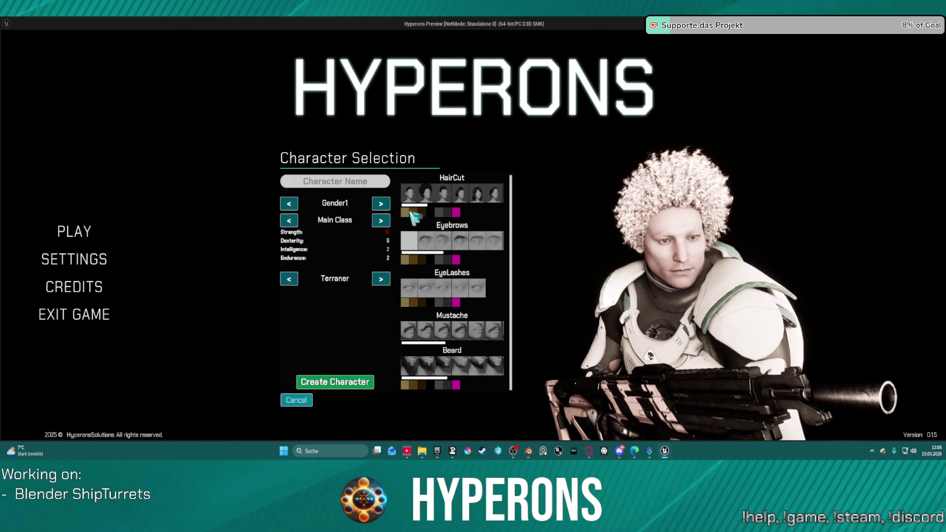
pyautogui.click(456, 212)
pyautogui.click(478, 195)
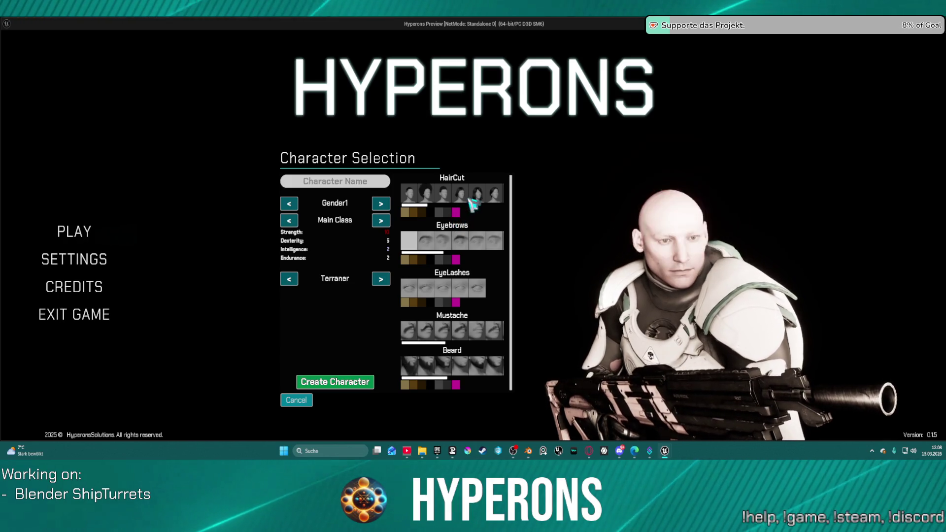
pyautogui.click(495, 195)
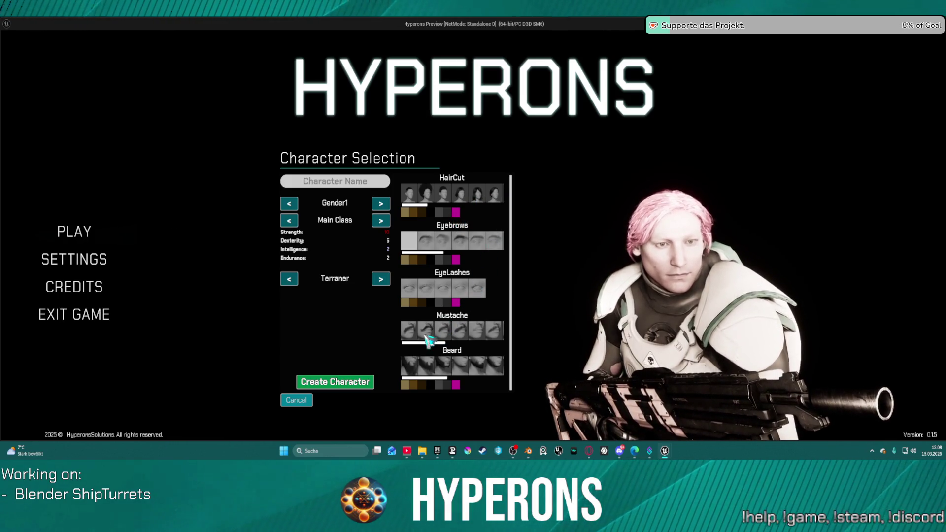
pyautogui.click(446, 368)
pyautogui.click(453, 372)
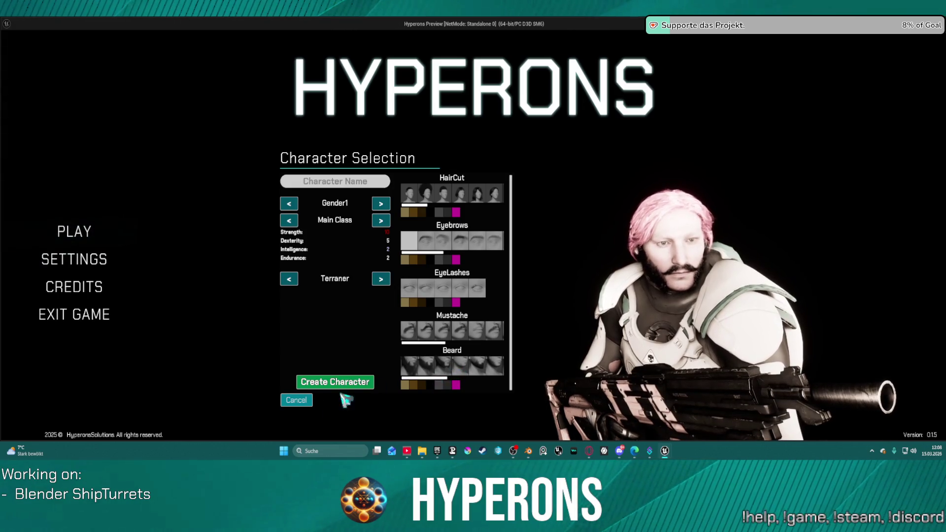
pyautogui.click(297, 401)
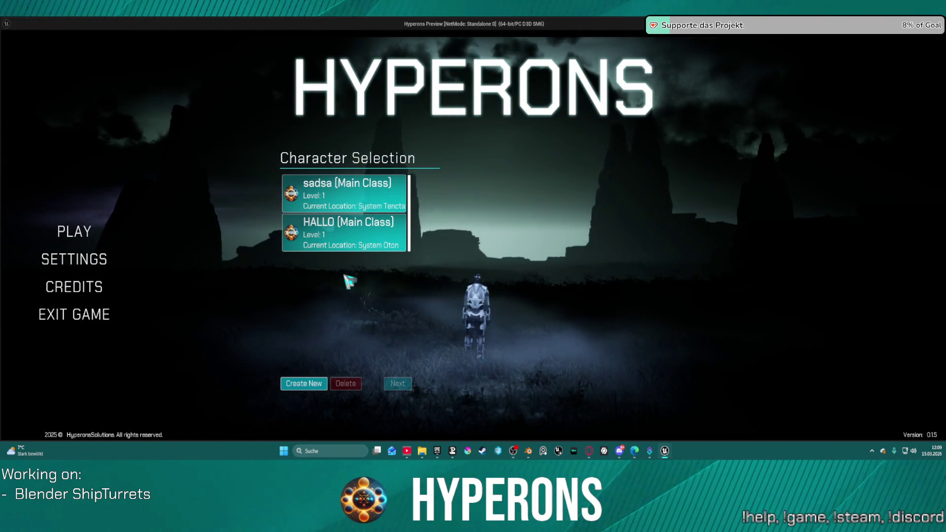
pyautogui.click(316, 231)
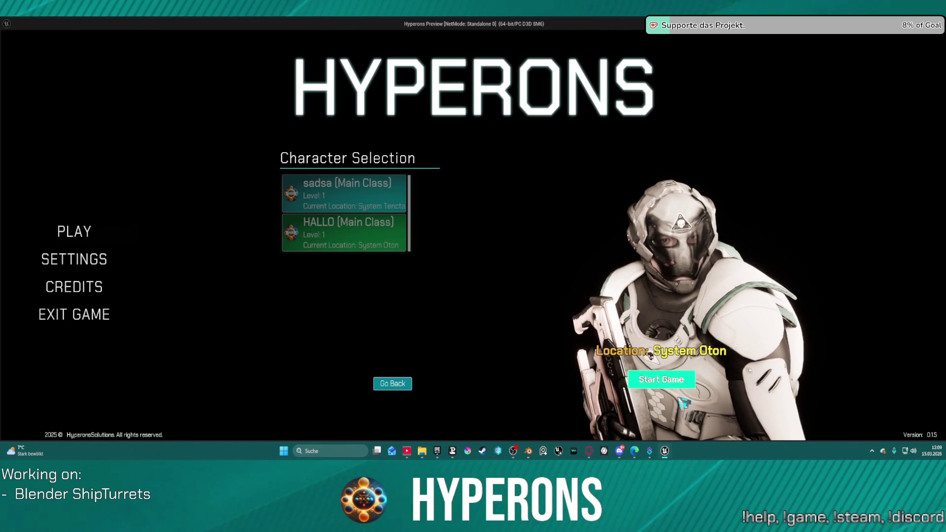
# Start the game with the selected character, accelerate with W, and target Keoxin with H.
pyautogui.click(660, 380)
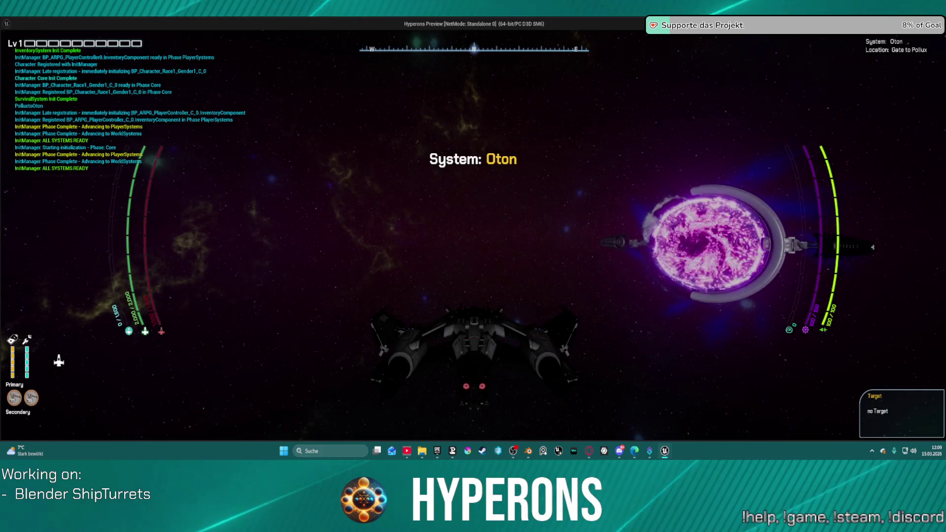
pyautogui.press('w')
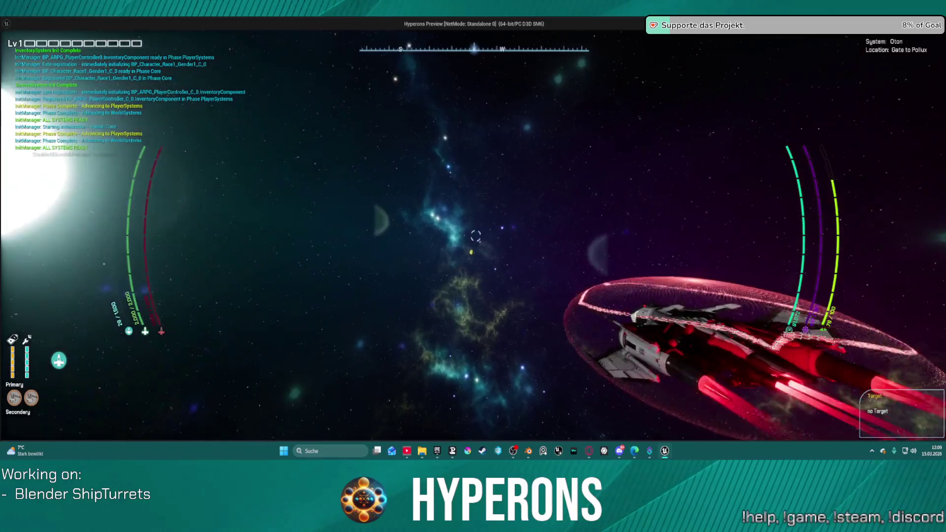
pyautogui.press('h')
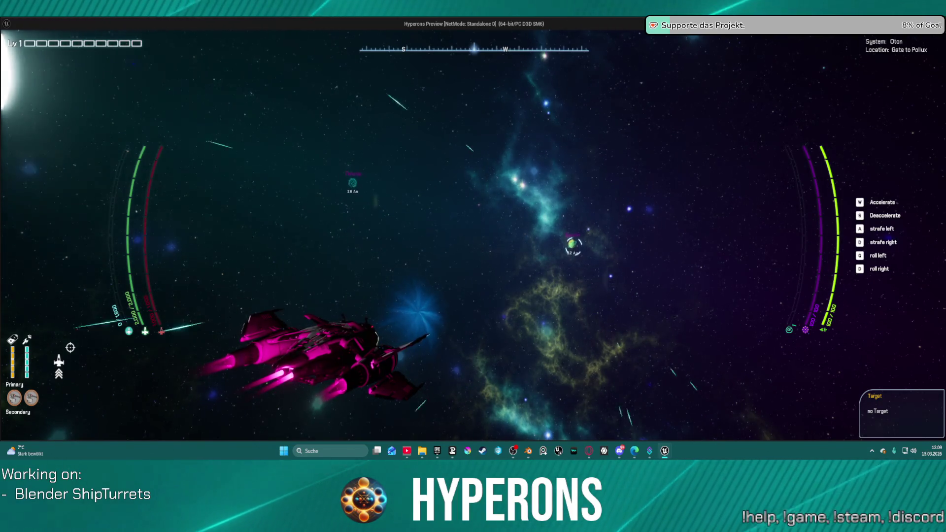
pyautogui.press('super')
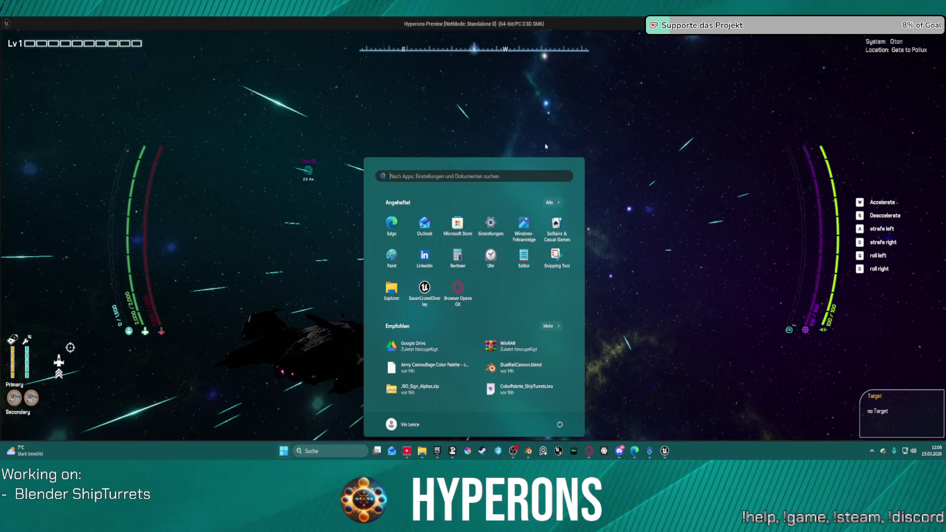
# Dismiss the Start menu and wait while the ship jumps to Planet Keoxin.
pyautogui.press('super')
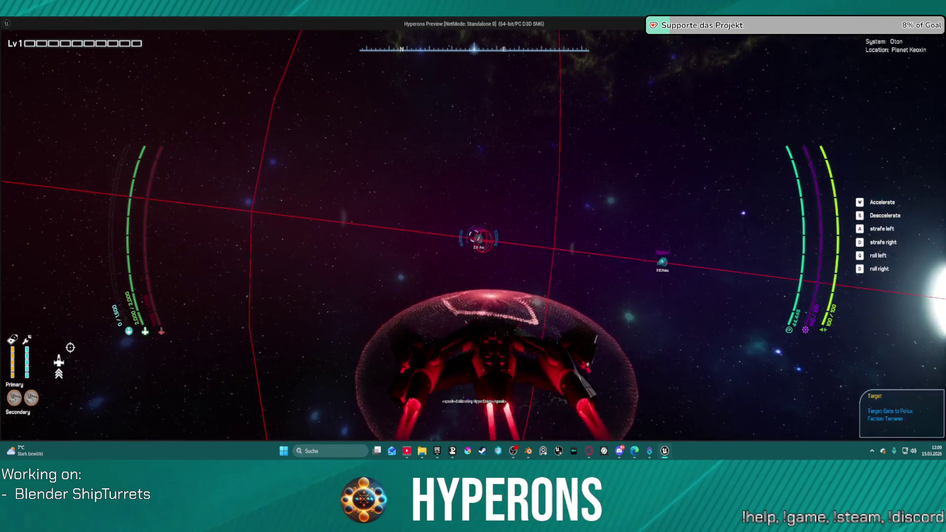
# Clear the target with J, then accelerate the ship with W near Keoxin.
pyautogui.press('j')
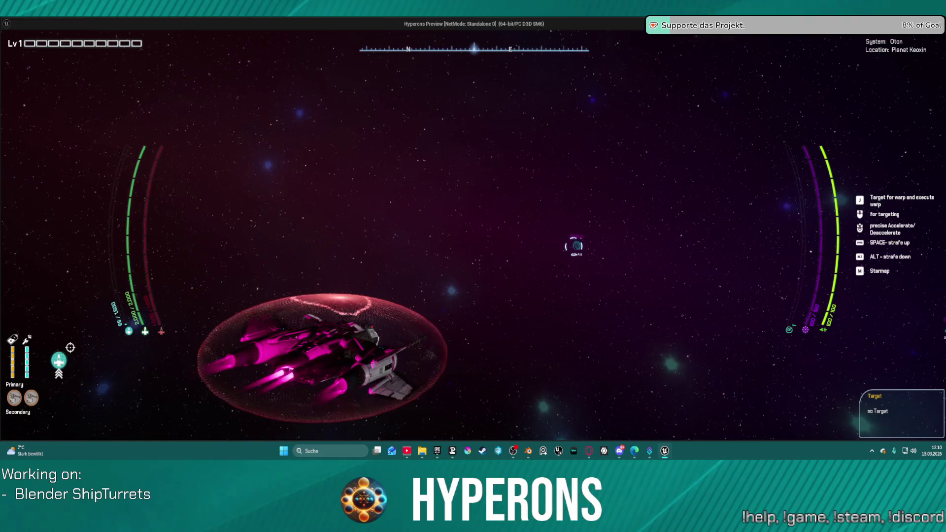
pyautogui.press('w')
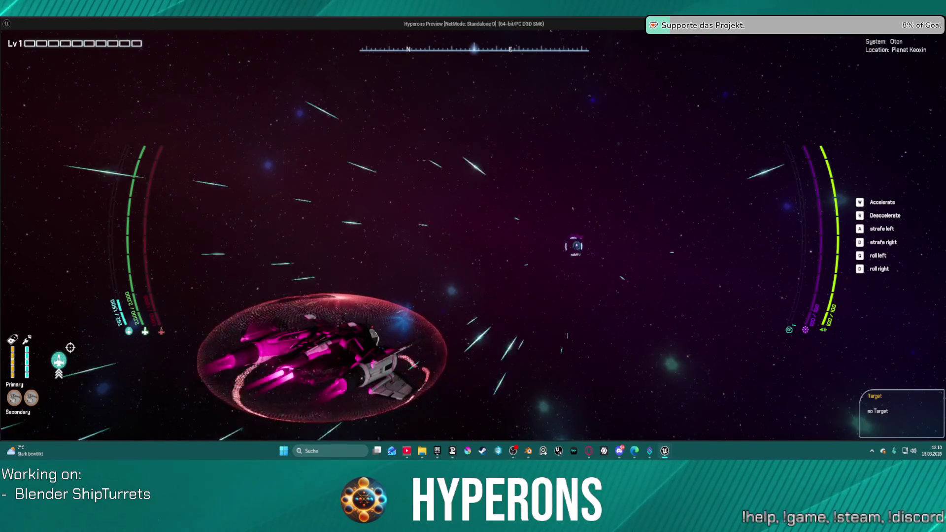
pyautogui.press('super')
# Fly on to System Pollux, then end the preview with Esc to return to BP_ShipTurret.
pyautogui.press('super')
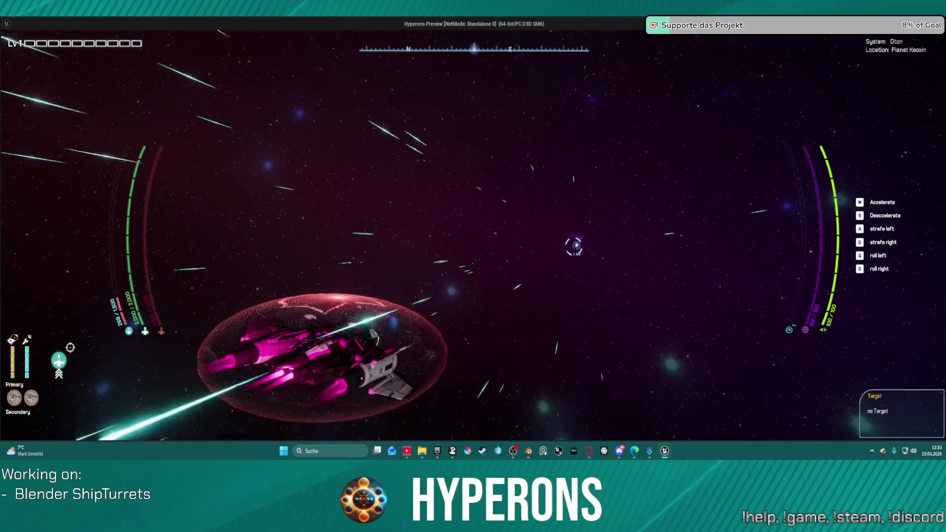
pyautogui.press('super')
pyautogui.press('super')
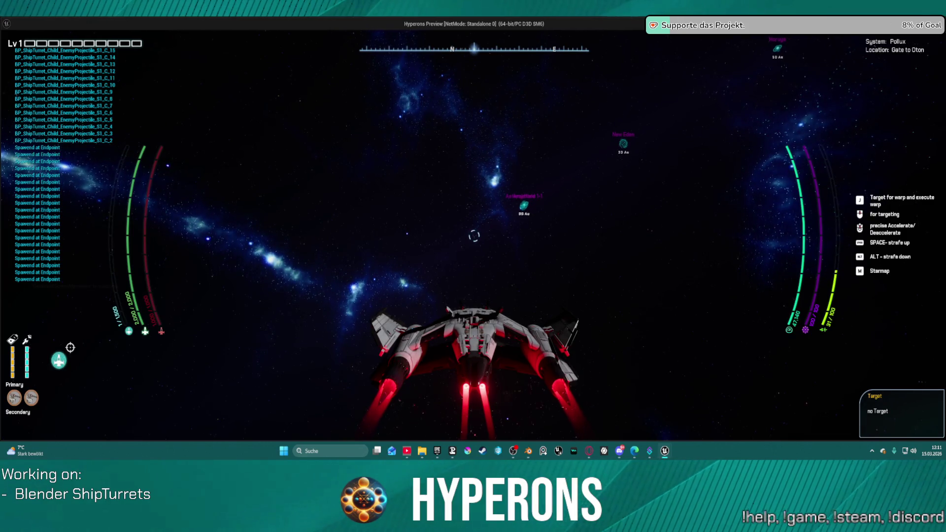
pyautogui.press('Escape')
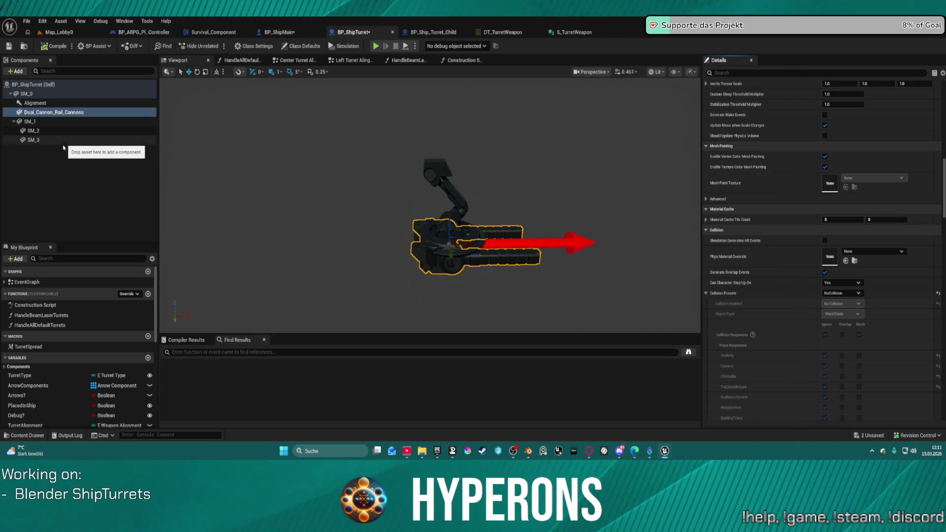
# Rename the Dual_Cannon_Rail_Cannons component to Base in the Components panel.
pyautogui.click(25, 94)
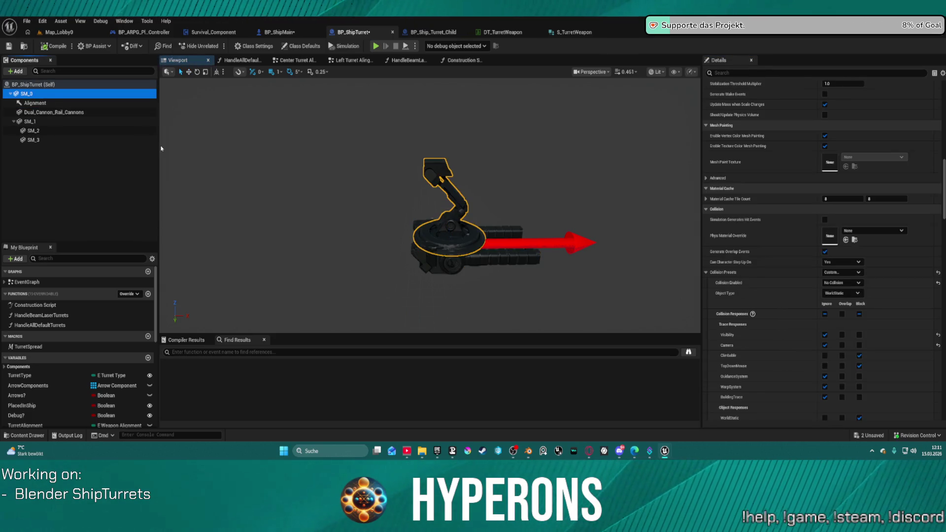
pyautogui.click(56, 113)
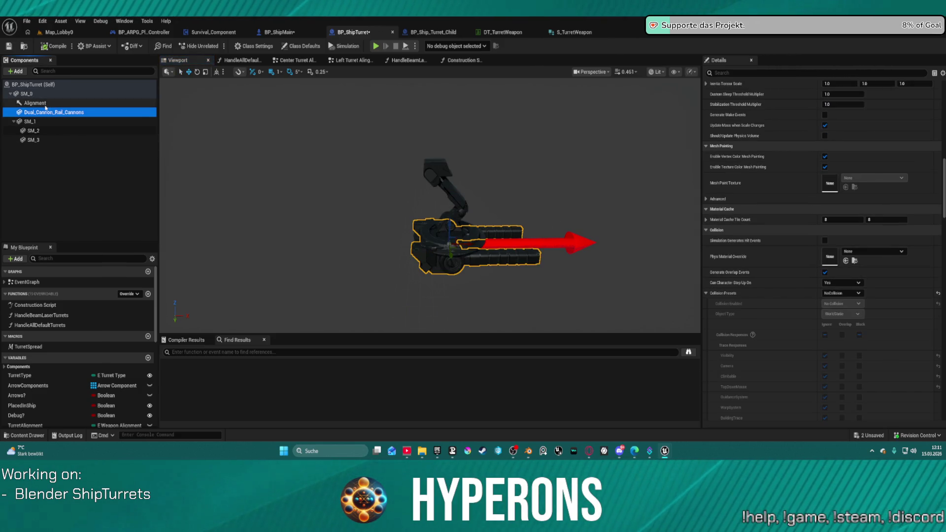
pyautogui.click(47, 113)
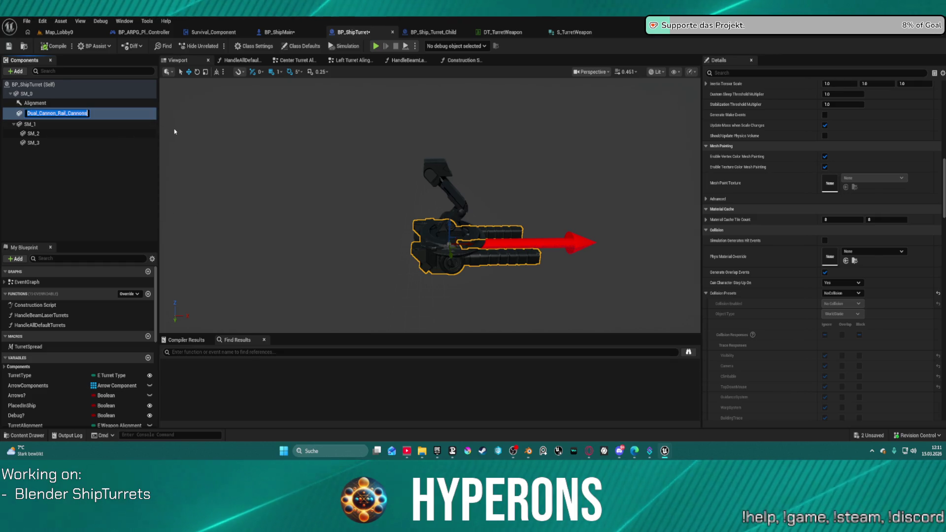
pyautogui.write('Base')
pyautogui.press('Return')
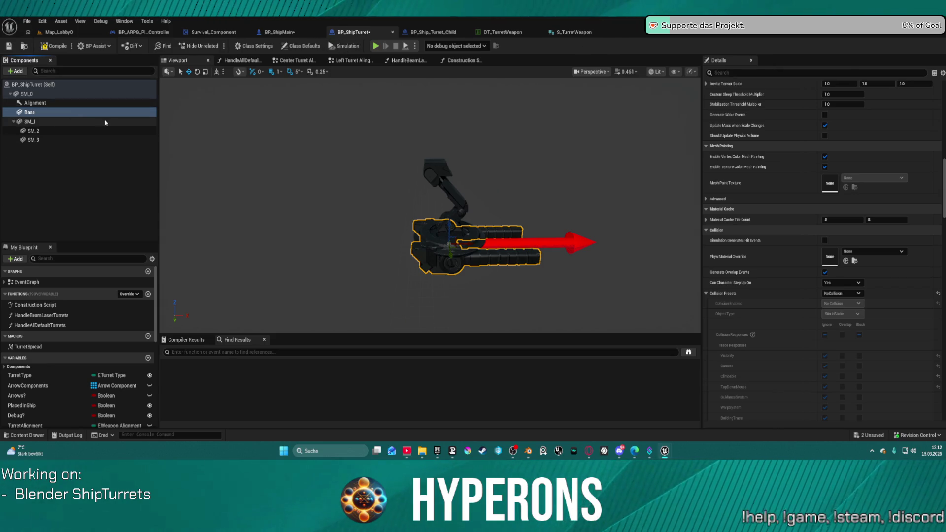
# Make the Base component the root of the BP_ShipTurret component tree.
pyautogui.click(31, 109)
pyautogui.moveTo(31, 108); pyautogui.dragTo(23, 95)
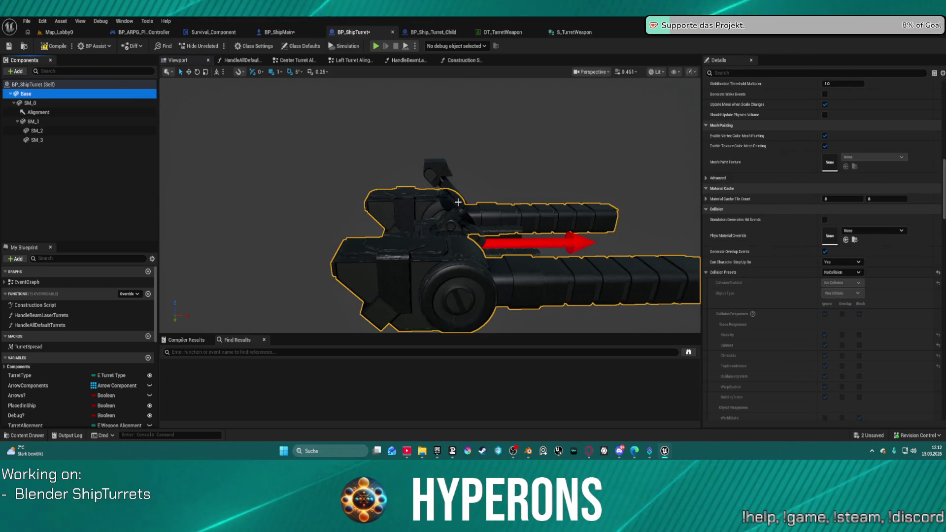
pyautogui.scroll(10, 933, 207)
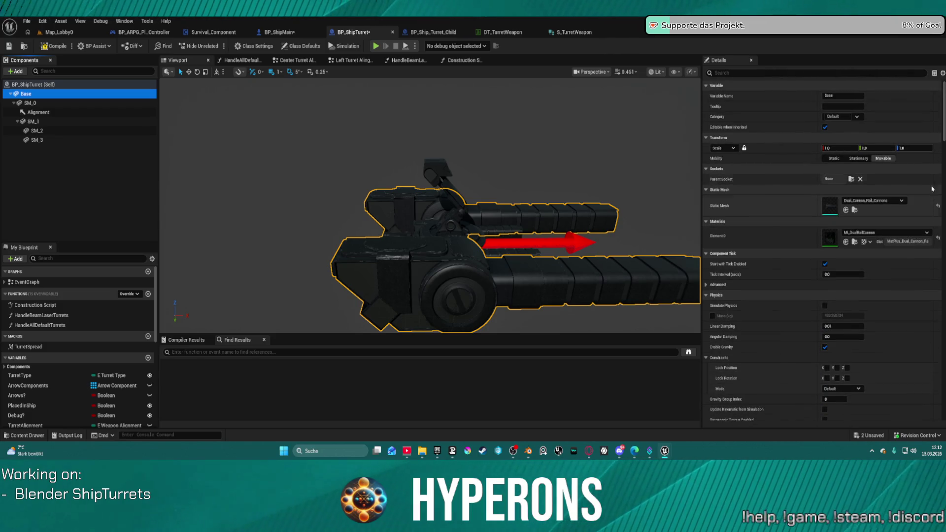
# Assign the Turret_Base_01 static mesh to both the SM_0 and Base components.
pyautogui.click(27, 103)
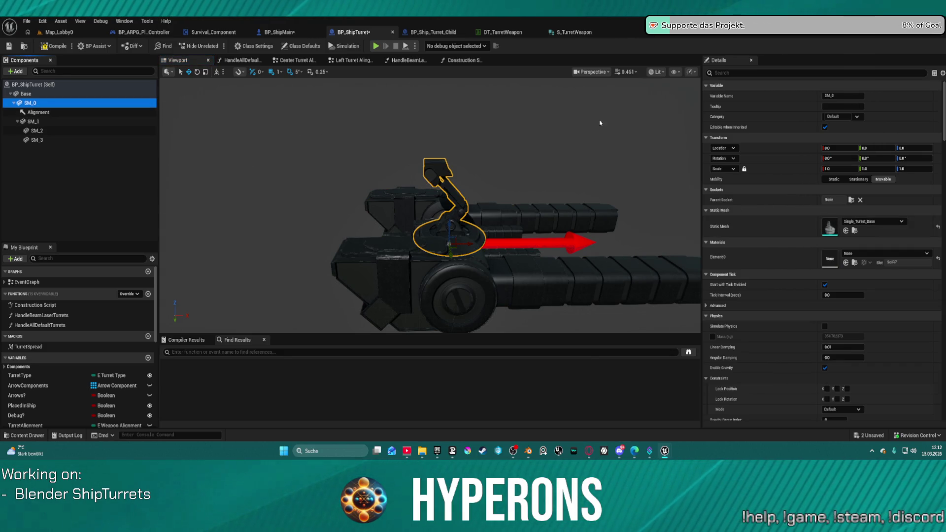
pyautogui.click(846, 230)
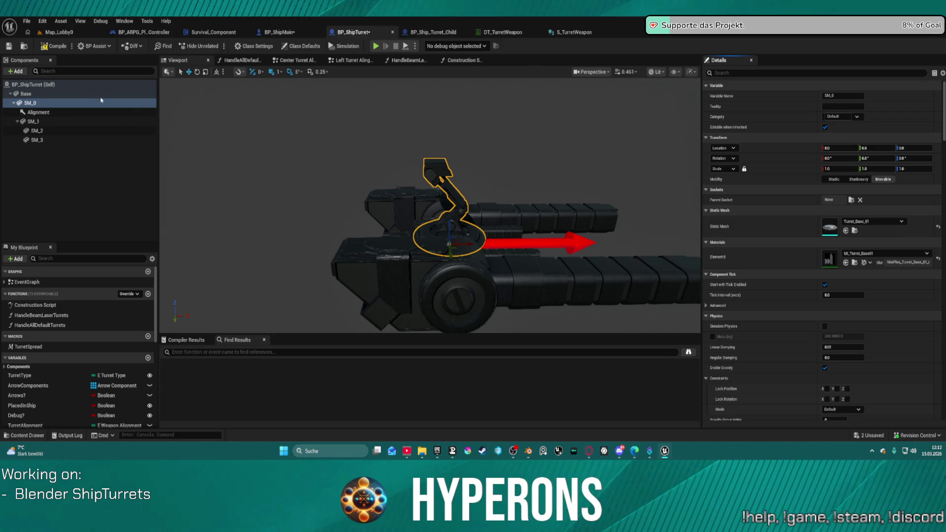
pyautogui.click(26, 93)
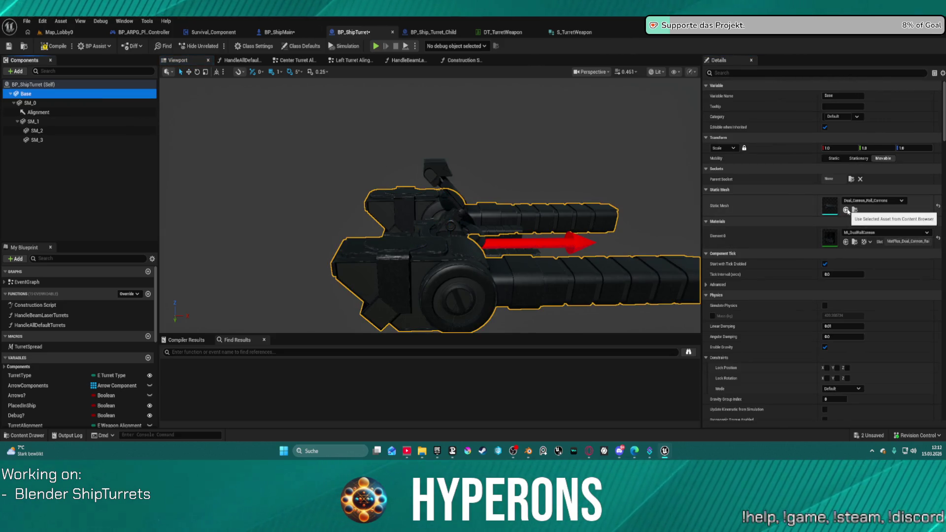
pyautogui.click(846, 211)
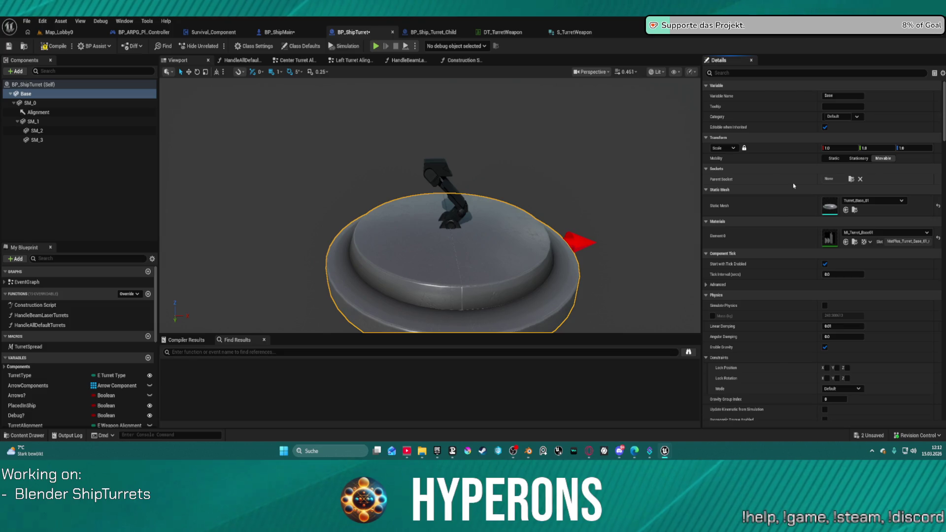
pyautogui.click(30, 103)
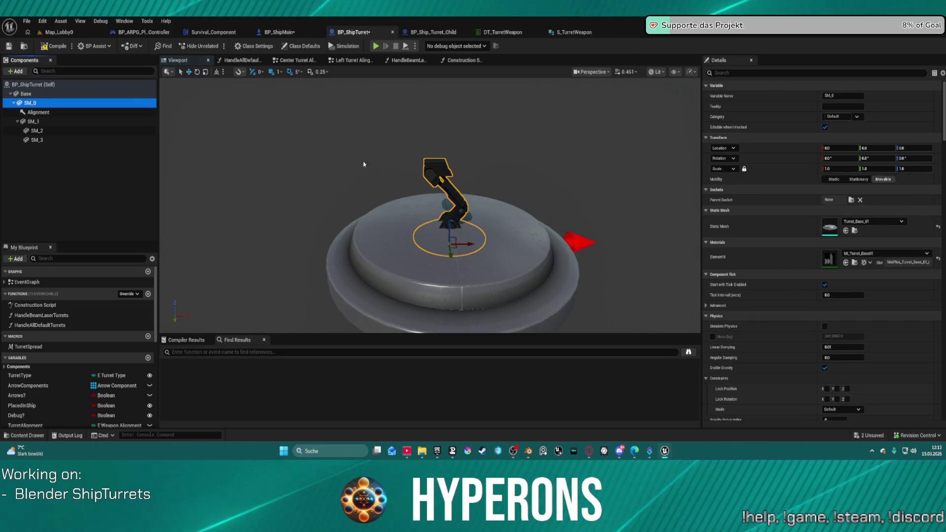
pyautogui.click(62, 121)
pyautogui.click(449, 228)
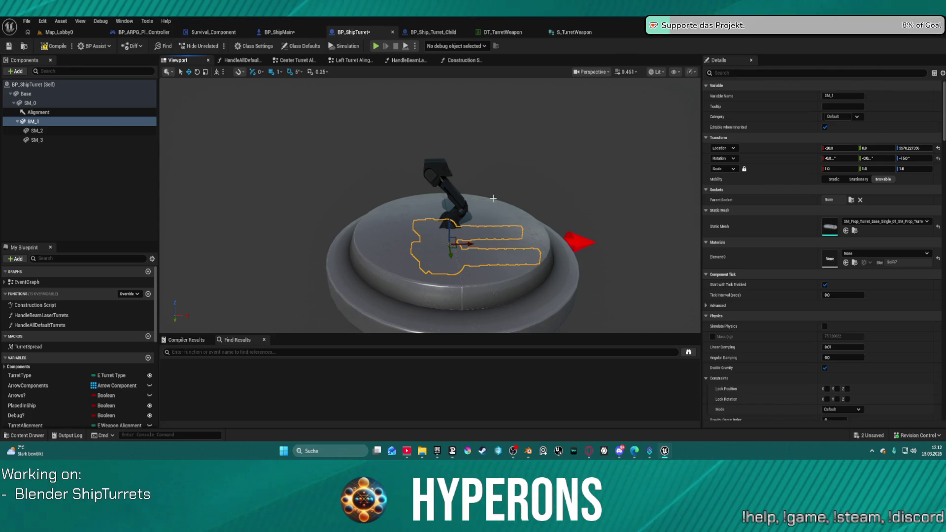
# Glance at DT_TurretWeapon, then review the construction script's mesh and attach nodes.
pyautogui.click(513, 33)
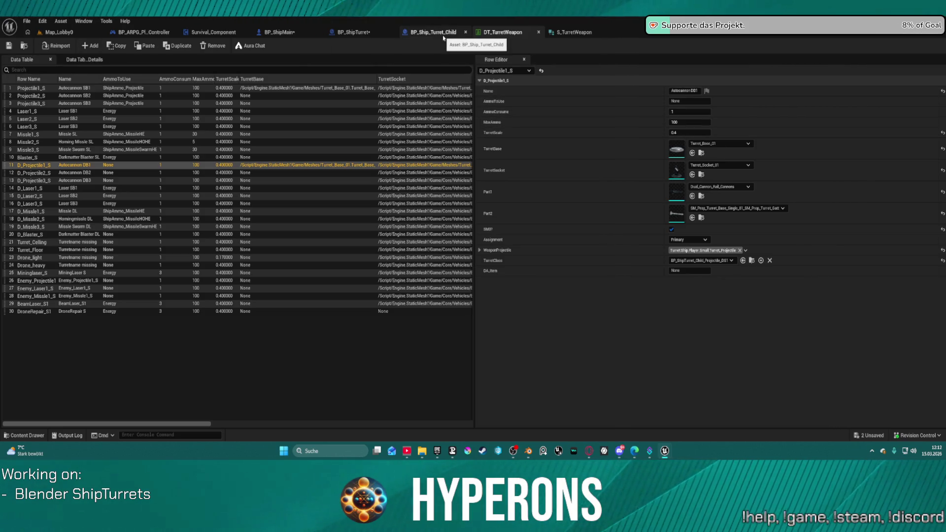
pyautogui.click(349, 32)
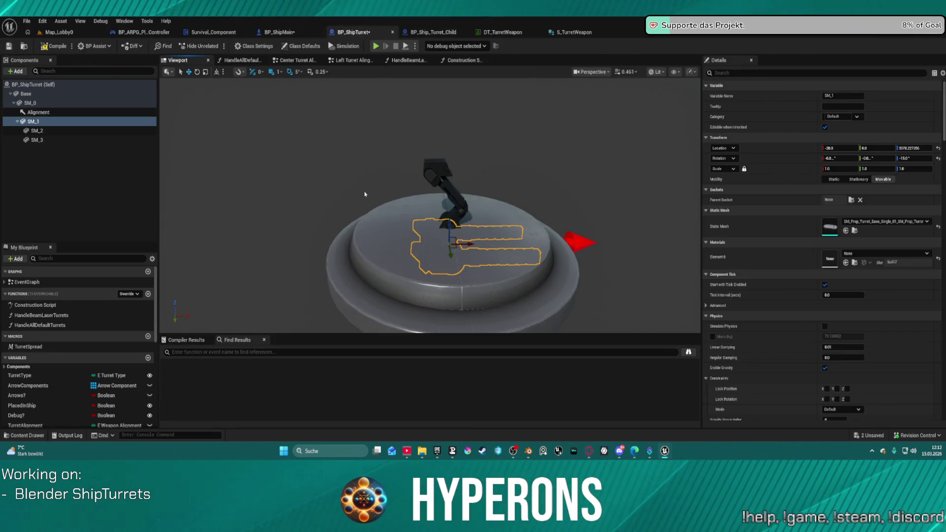
pyautogui.click(462, 60)
pyautogui.scroll(-5, 423, 182)
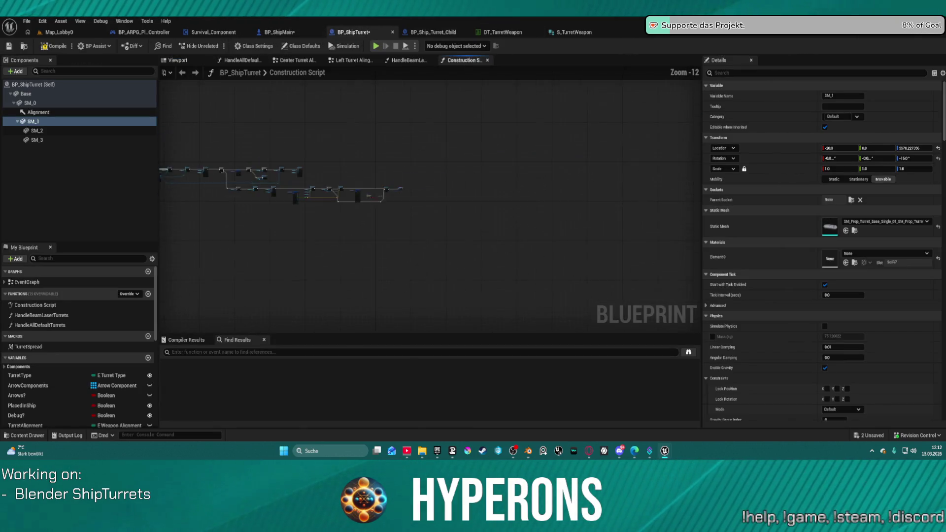
pyautogui.scroll(1, 423, 181)
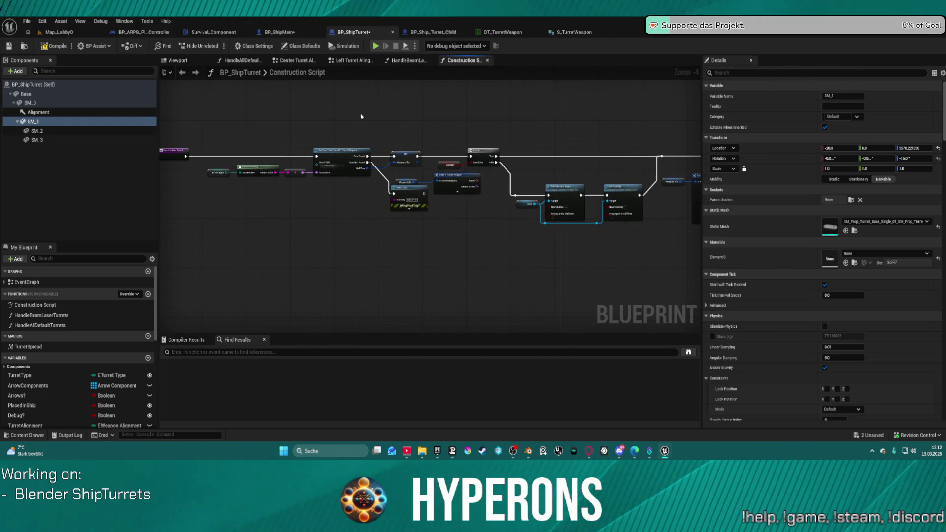
pyautogui.moveTo(390, 113)
pyautogui.mouseDown()
pyautogui.moveTo(481, 87)
pyautogui.moveTo(456, 115)
pyautogui.moveTo(418, 85)
pyautogui.moveTo(435, 82)
pyautogui.moveTo(437, 126)
pyautogui.mouseUp()
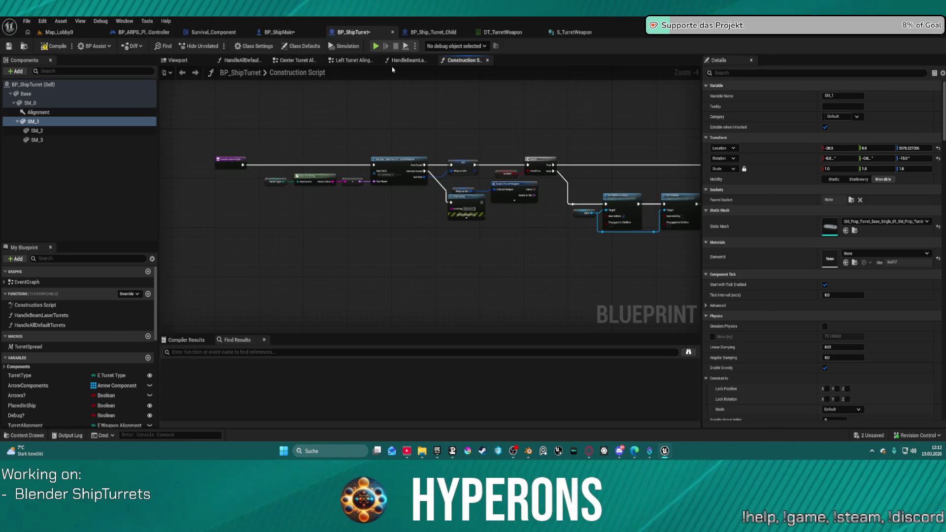
pyautogui.scroll(-5, 374, 153)
pyautogui.scroll(9, 375, 153)
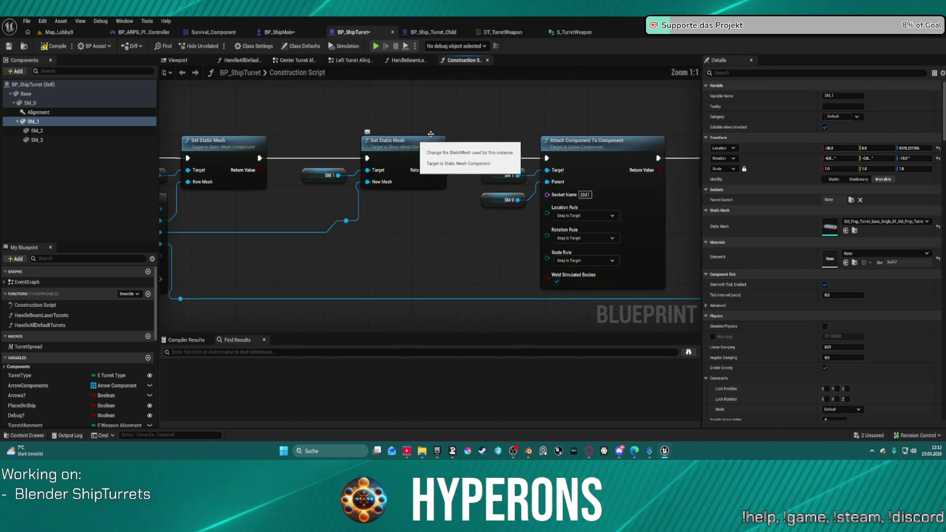
pyautogui.moveTo(354, 242)
pyautogui.mouseDown()
pyautogui.moveTo(448, 212)
pyautogui.moveTo(321, 208)
pyautogui.moveTo(553, 191)
pyautogui.moveTo(677, 203)
pyautogui.mouseUp()
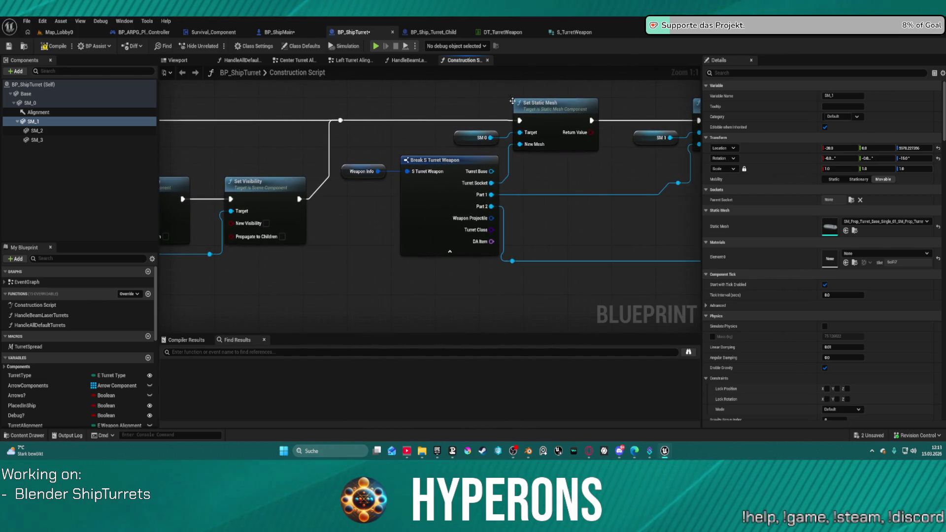
# Open a separate, maximized Content Browser window at the SM_Turret_Single folder.
pyautogui.hotkey('ctrl', 'space')
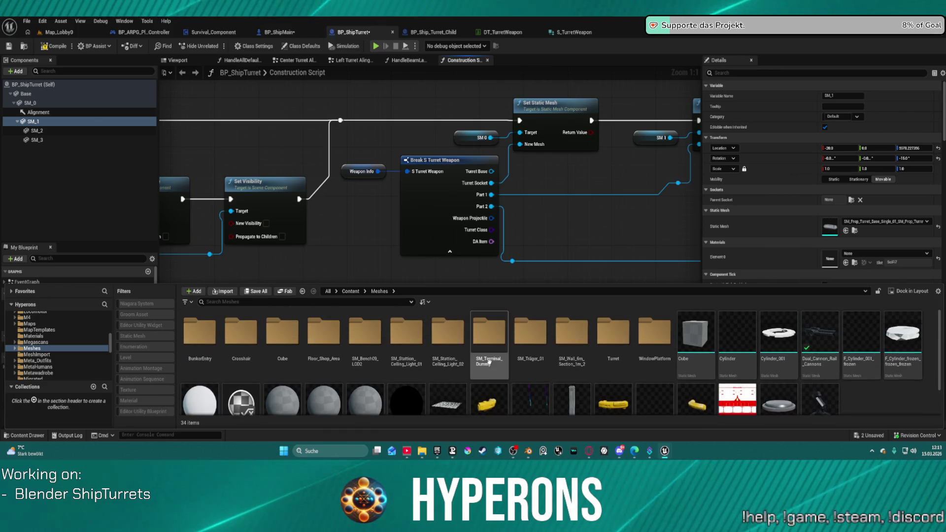
pyautogui.hotkey('ctrl', 'space')
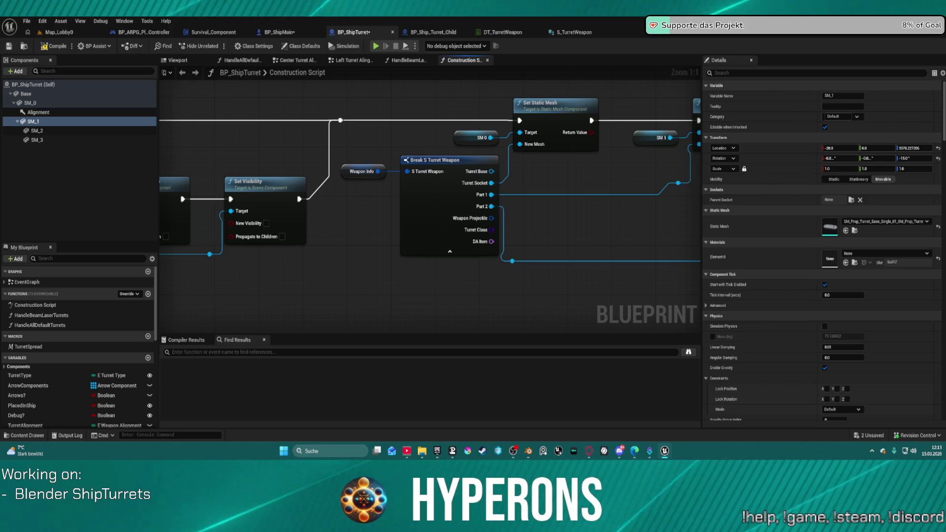
pyautogui.hotkey('ctrl', 'space')
pyautogui.click(562, 160)
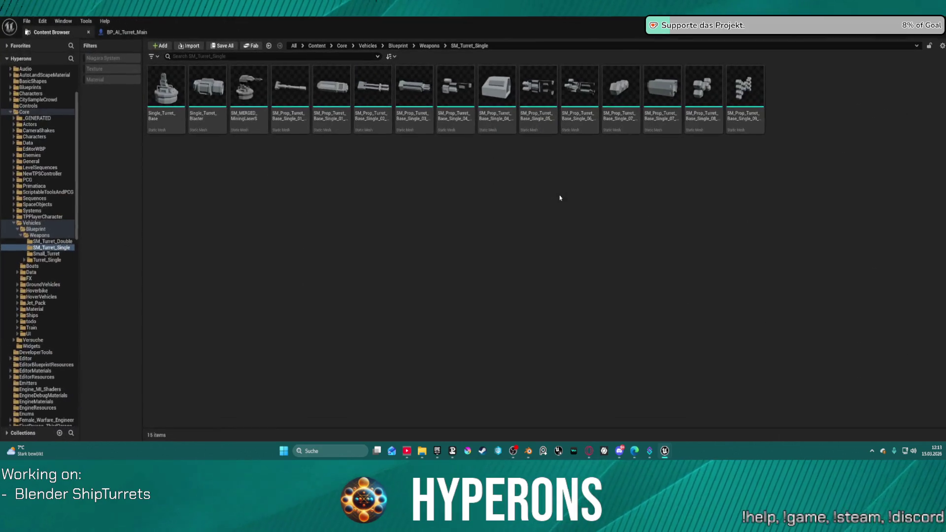
# Open Single_Turret_Base in the Static Mesh Editor, then bring up Blender's recent files list.
pyautogui.click(175, 118)
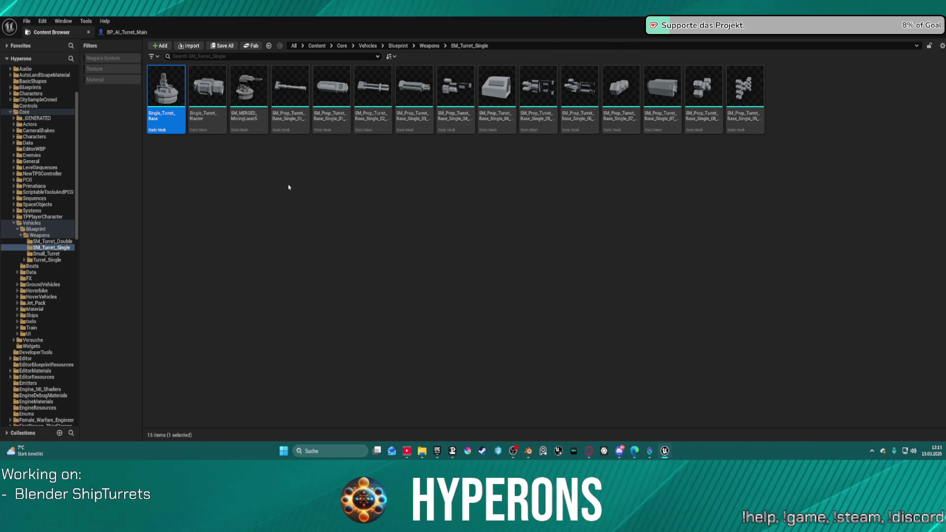
pyautogui.rightClick(166, 95)
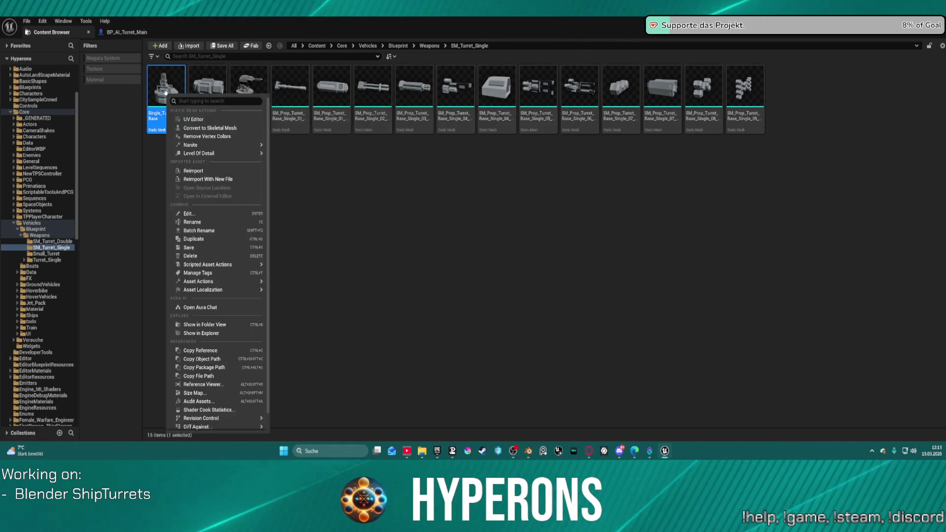
pyautogui.click(426, 156)
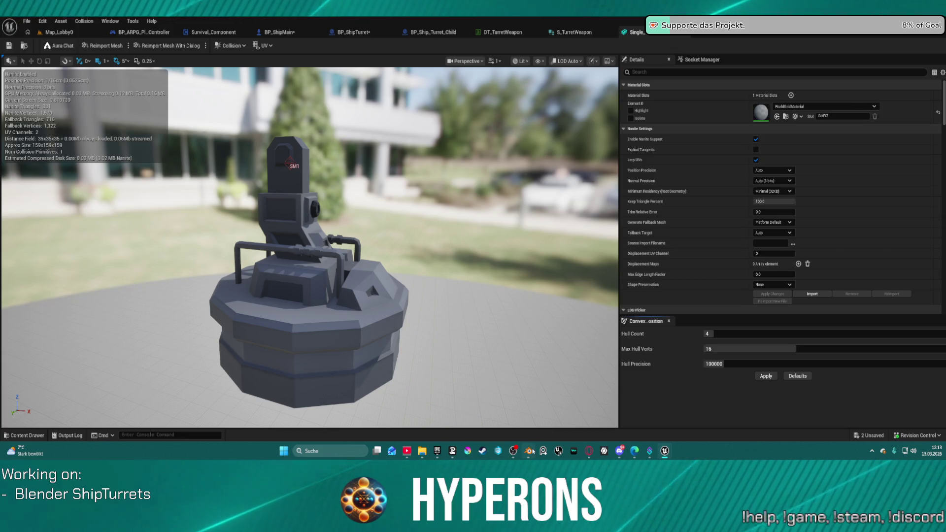
pyautogui.moveTo(530, 452)
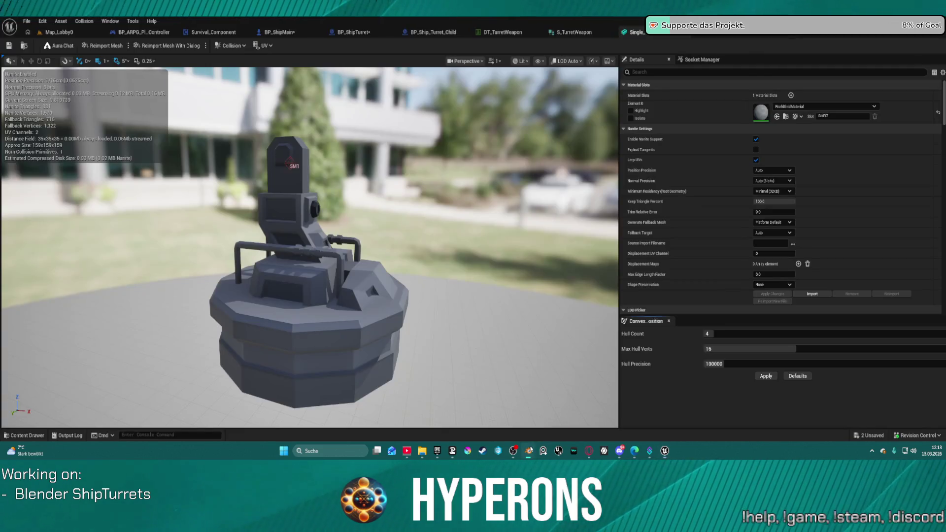
pyautogui.rightClick(528, 451)
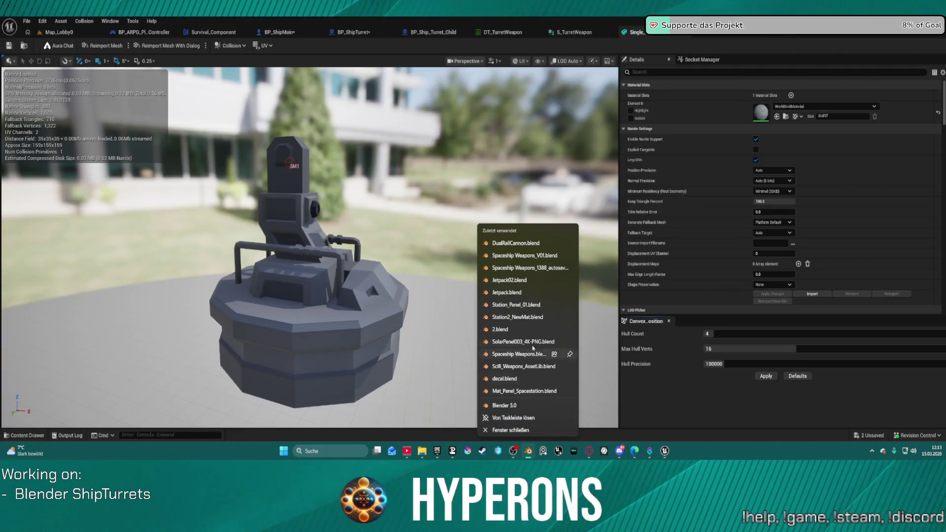
# Open DualRailCannon.blend in Blender and select the Turret_Base_01 object in the Outliner.
pyautogui.click(515, 246)
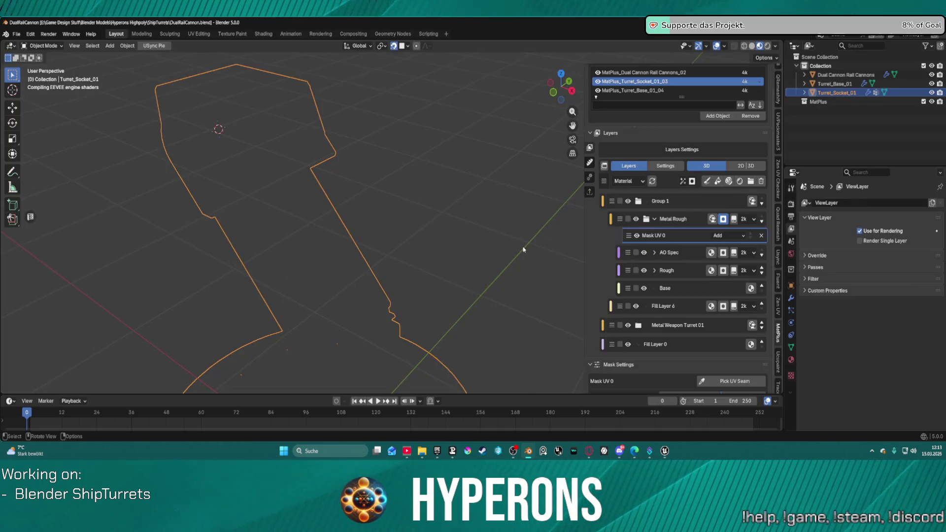
pyautogui.scroll(-4, 253, 95)
pyautogui.moveTo(252, 133)
pyautogui.mouseDown()
pyautogui.moveTo(340, 186)
pyautogui.moveTo(565, 116)
pyautogui.mouseUp()
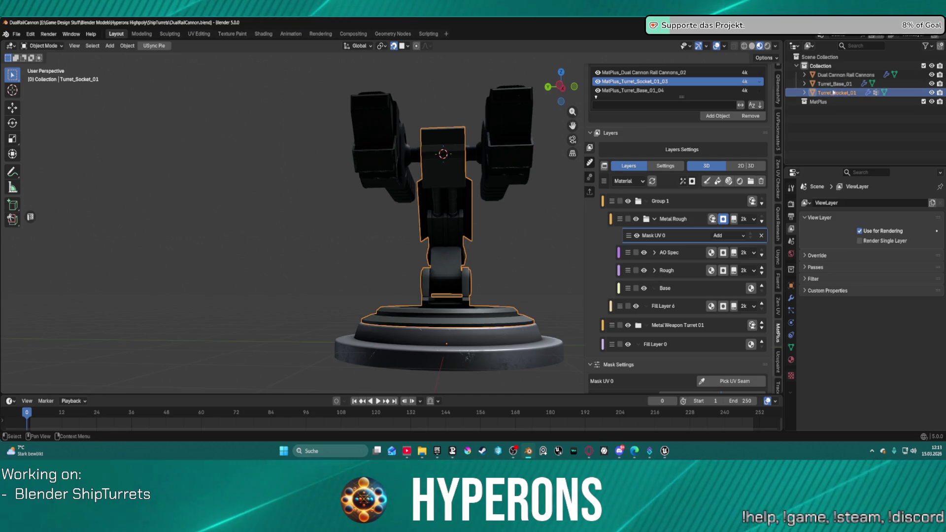
pyautogui.click(805, 84)
pyautogui.click(828, 84)
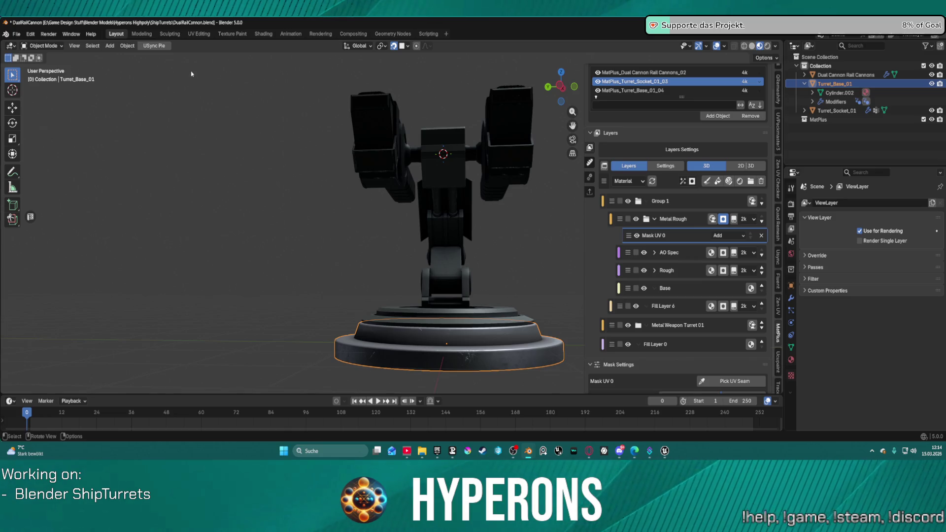
pyautogui.click(110, 46)
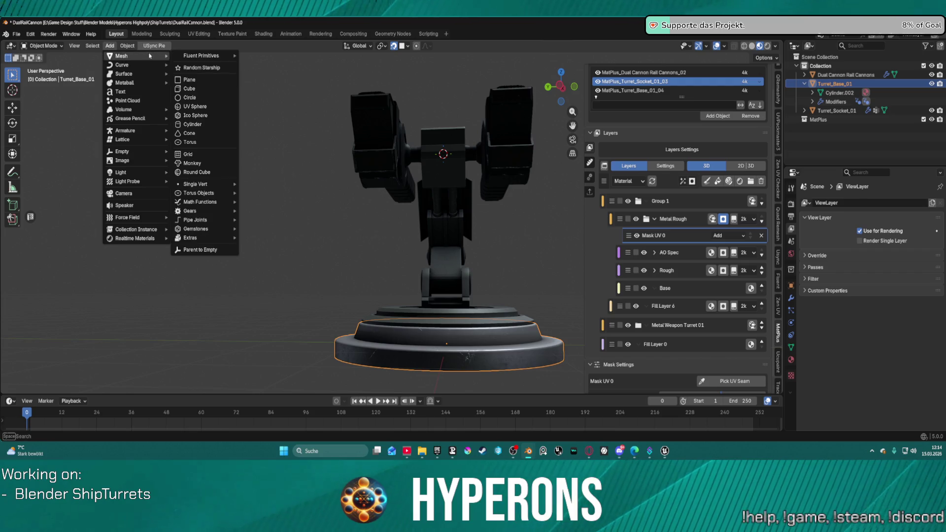
# Add a plain axes empty to the turret scene and name it Socket_SM1.
pyautogui.moveTo(142, 152)
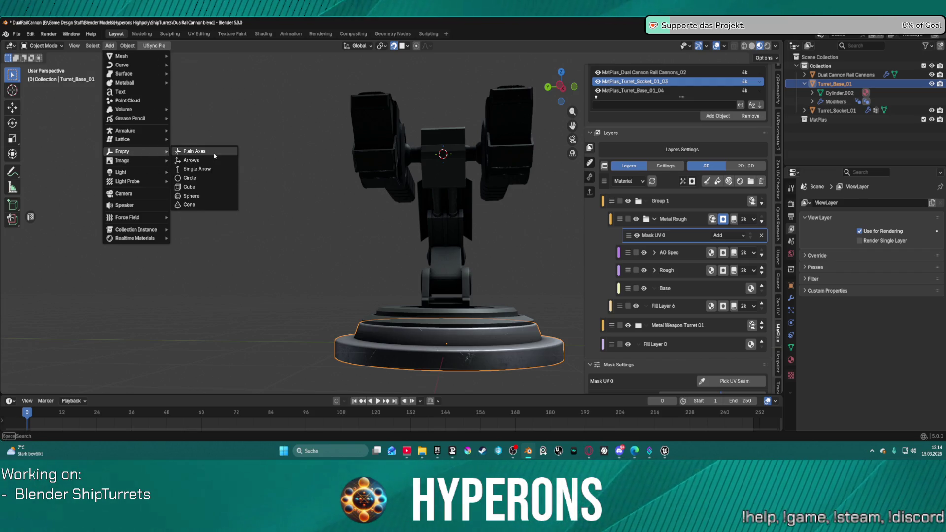
pyautogui.click(215, 154)
pyautogui.moveTo(535, 81); pyautogui.dragTo(515, 96)
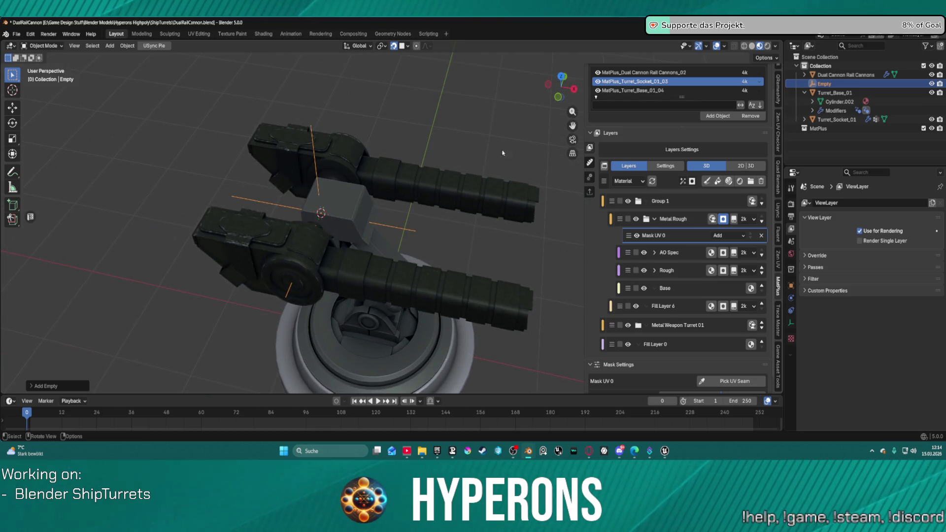
pyautogui.doubleClick(828, 85)
pyautogui.write('Socket_S')
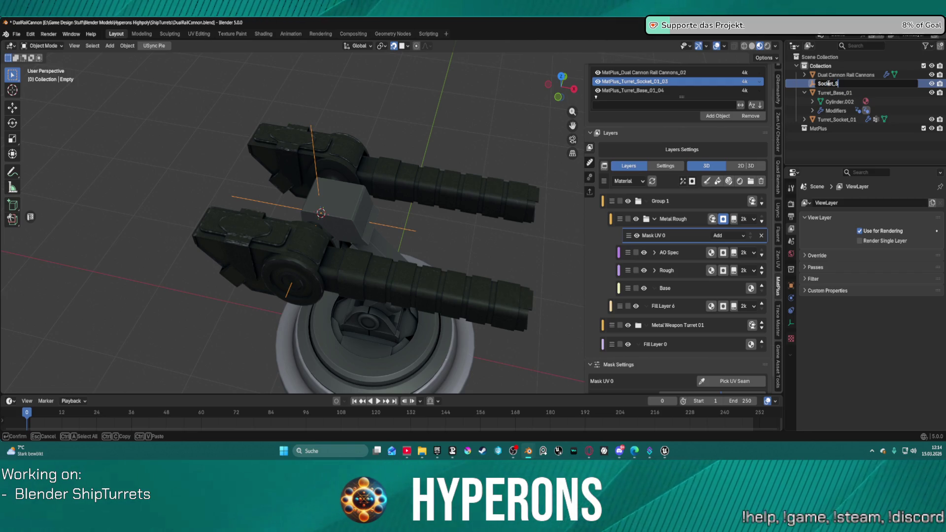
pyautogui.press('Return')
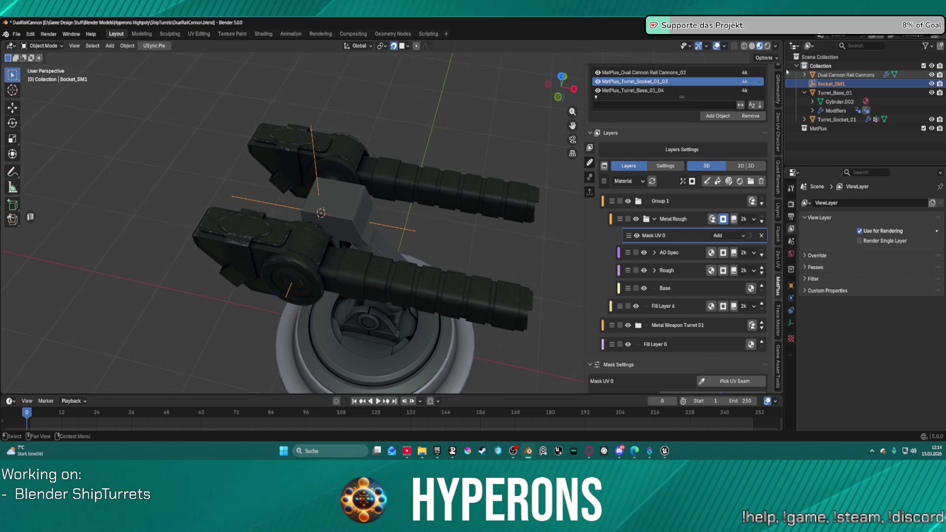
# Select Socket_SM1 together with Turret_Socket_01, making Turret_Socket_01 the active object.
pyautogui.click(837, 94)
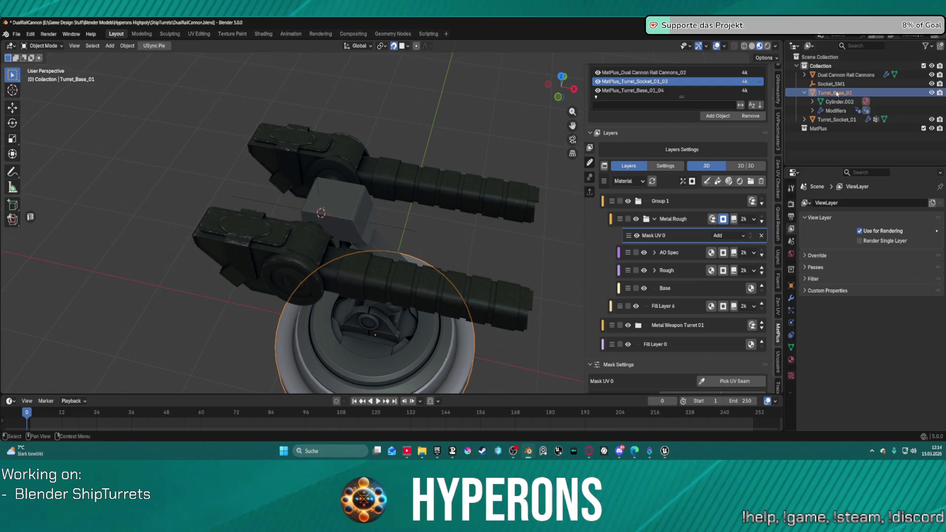
pyautogui.click(837, 119)
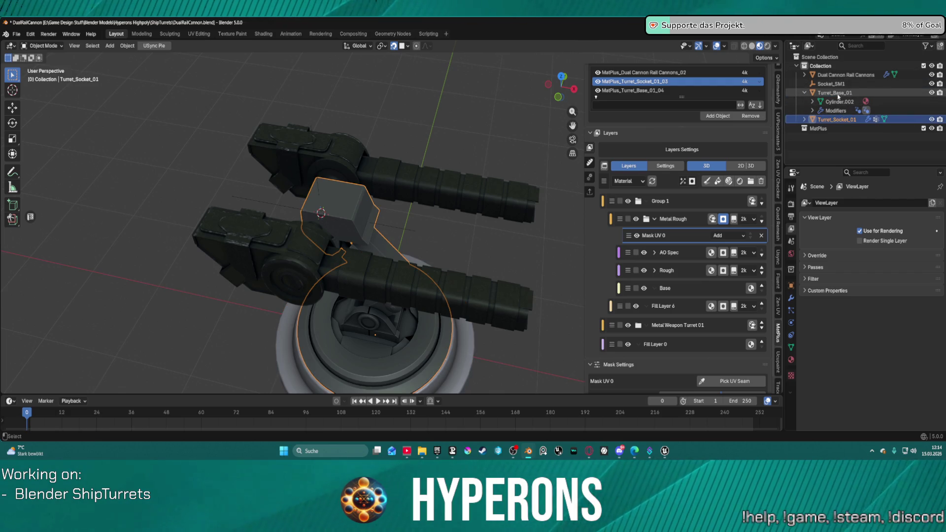
pyautogui.click(839, 93)
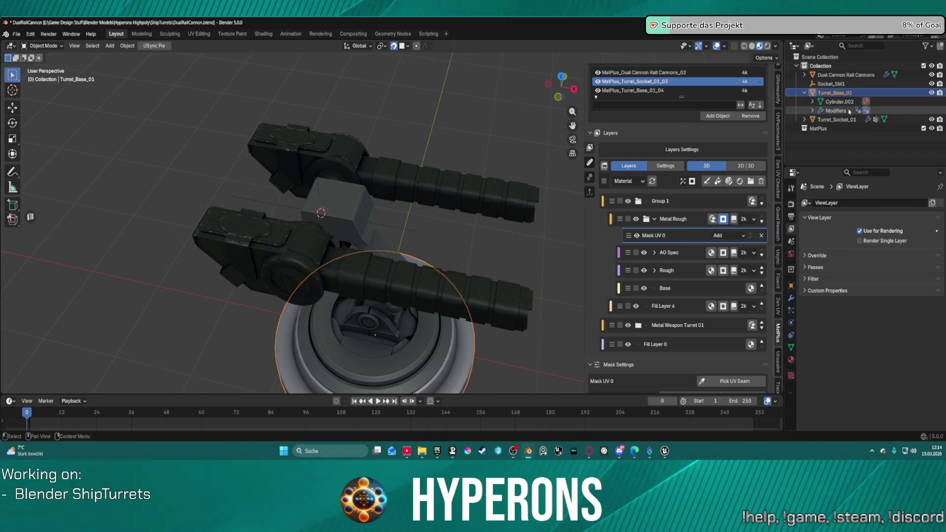
pyautogui.click(836, 85)
pyautogui.keyDown('ctrl'); pyautogui.click(836, 93); pyautogui.keyUp('ctrl')
pyautogui.keyDown('ctrl'); pyautogui.click(836, 93); pyautogui.keyUp('ctrl')
pyautogui.keyDown('ctrl'); pyautogui.click(837, 119); pyautogui.keyUp('ctrl')
pyautogui.rightClick(458, 94)
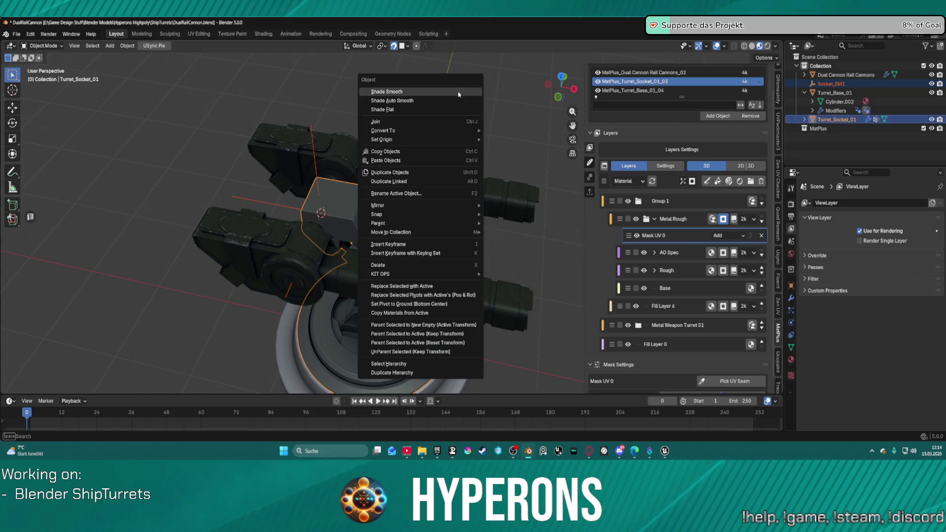
pyautogui.click(432, 122)
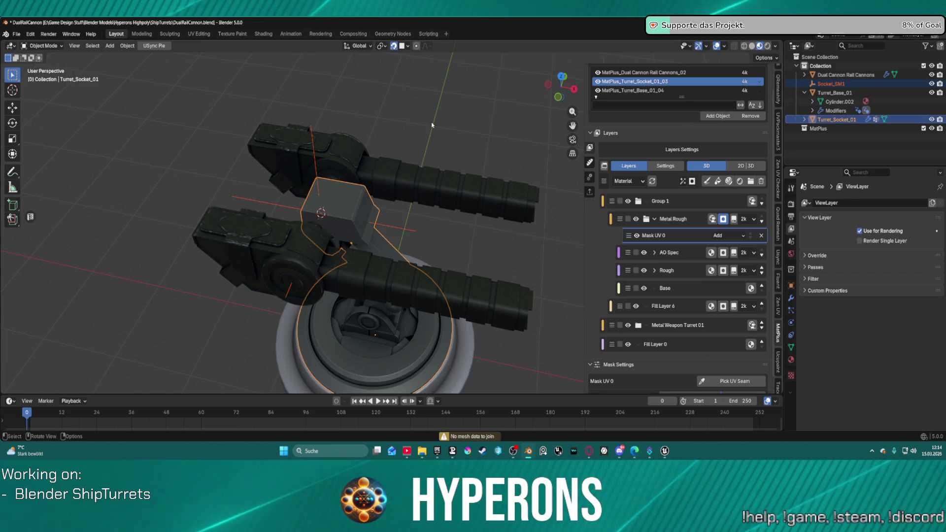
# Parent Socket_SM1 to Turret_Socket_01 by Object, then expand Turret_Socket_01 to confirm the child.
pyautogui.rightClick(453, 111)
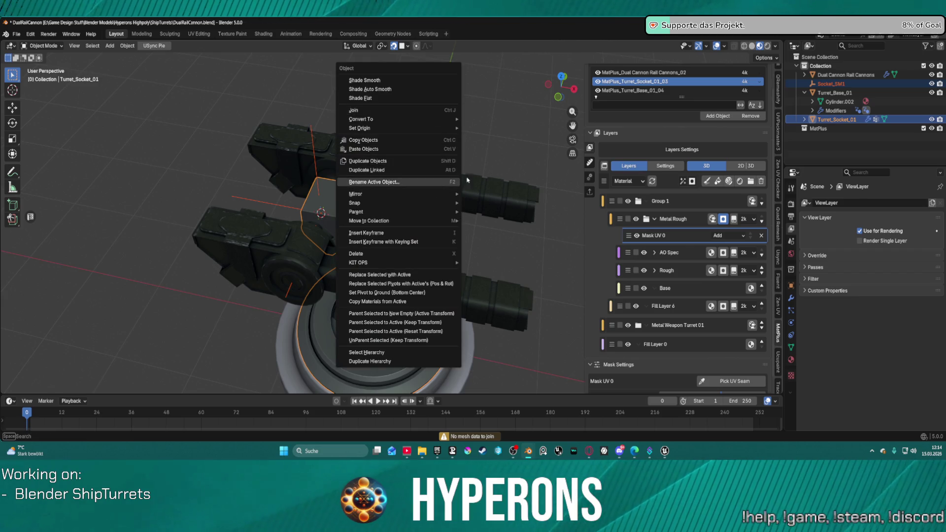
pyautogui.moveTo(434, 212)
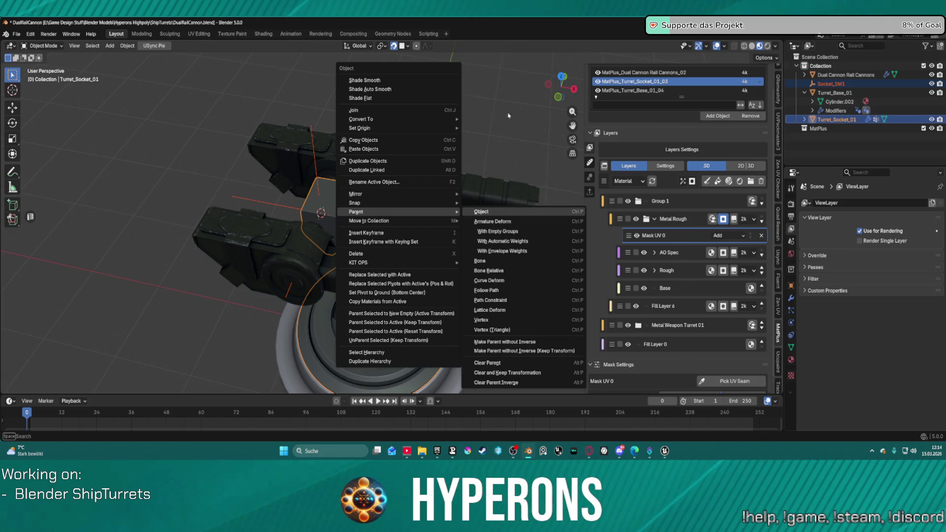
pyautogui.click(518, 215)
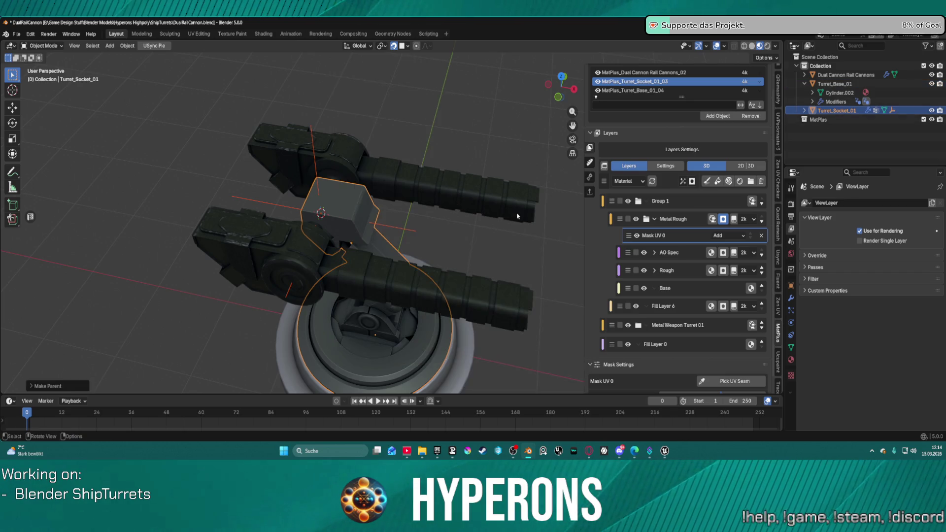
pyautogui.moveTo(439, 199); pyautogui.dragTo(506, 136)
pyautogui.moveTo(549, 135); pyautogui.dragTo(485, 159)
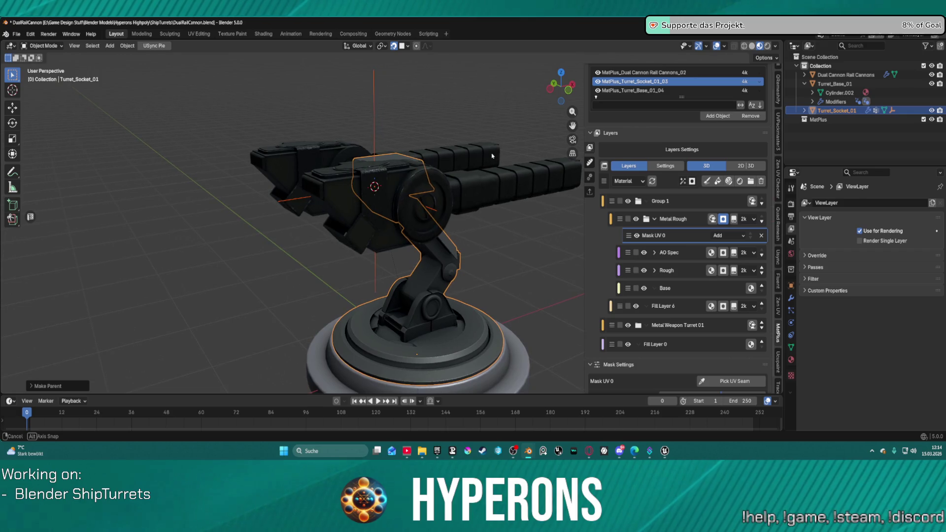
pyautogui.click(805, 84)
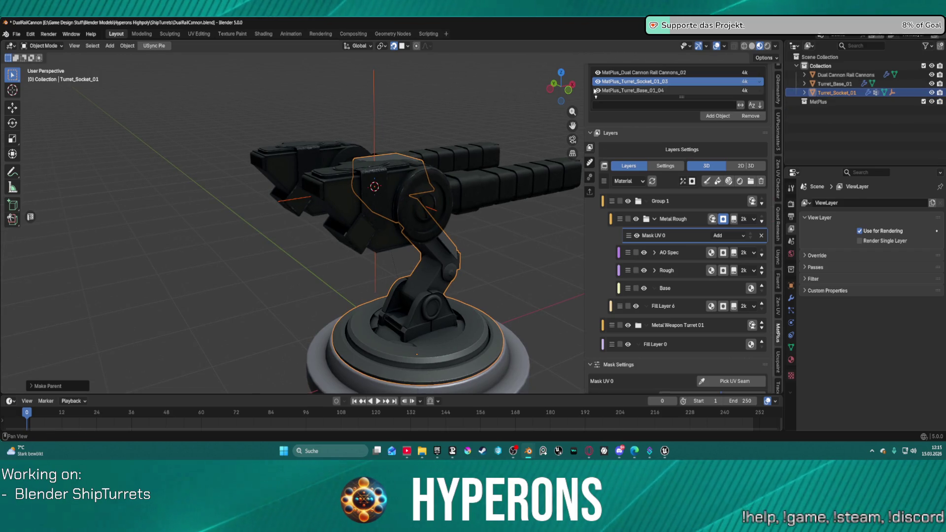
pyautogui.click(805, 93)
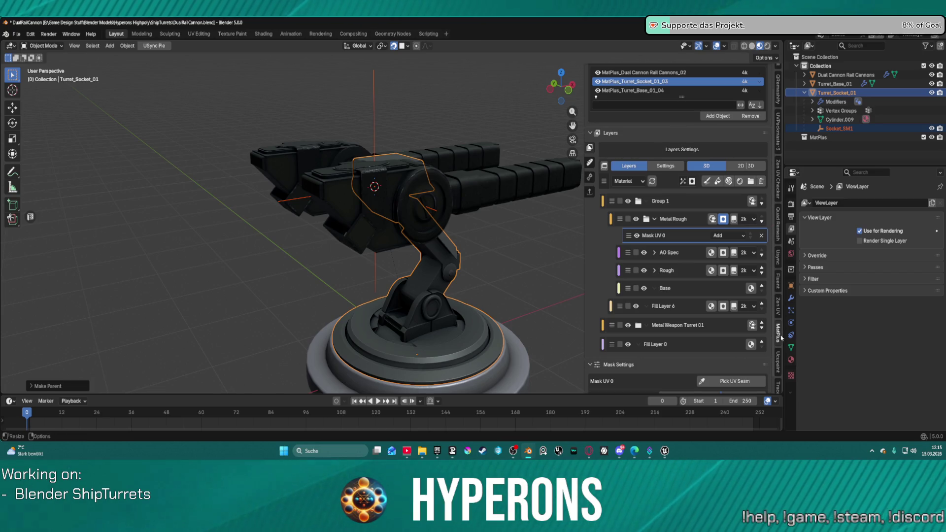
# Remove Turret_Base_01 and Dual Cannon Rail Cannons from the USync export list, exporting only Turret_Socket_01.
pyautogui.click(778, 257)
pyautogui.click(658, 110)
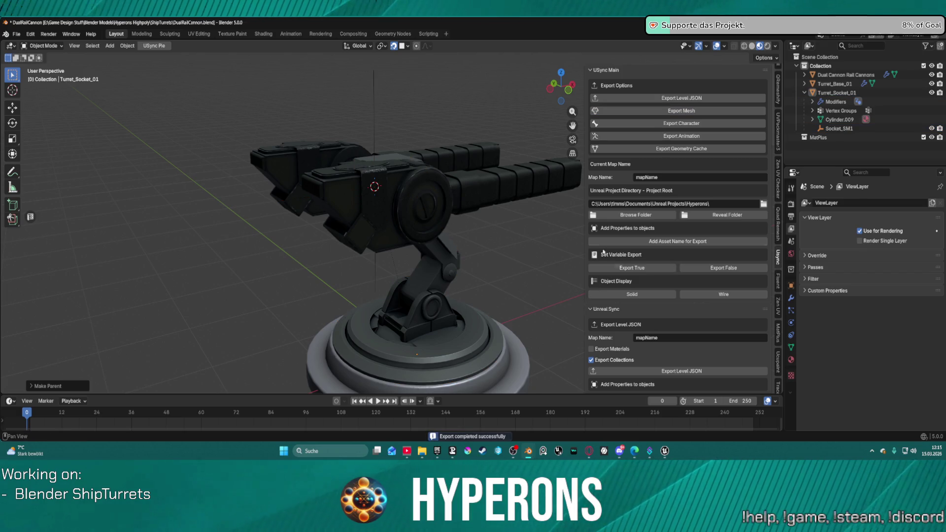
pyautogui.scroll(-10, 650, 206)
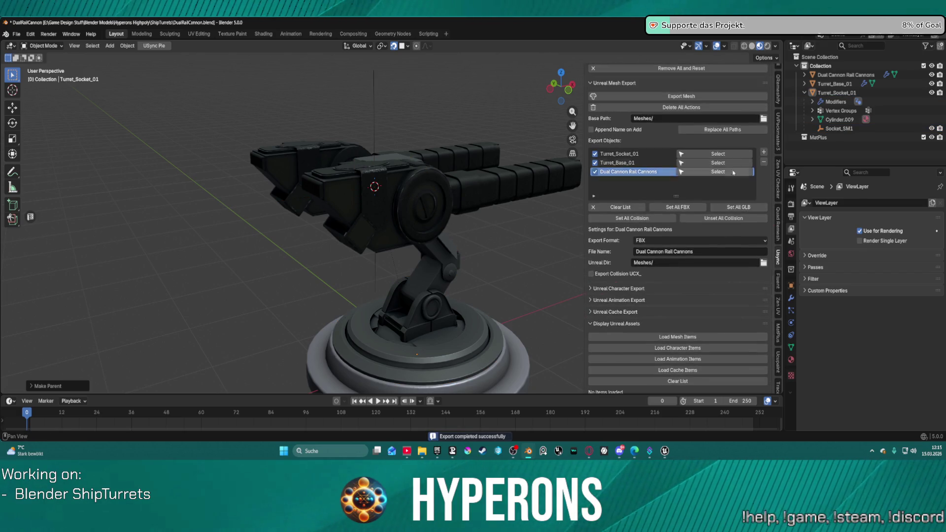
pyautogui.click(649, 157)
pyautogui.click(641, 163)
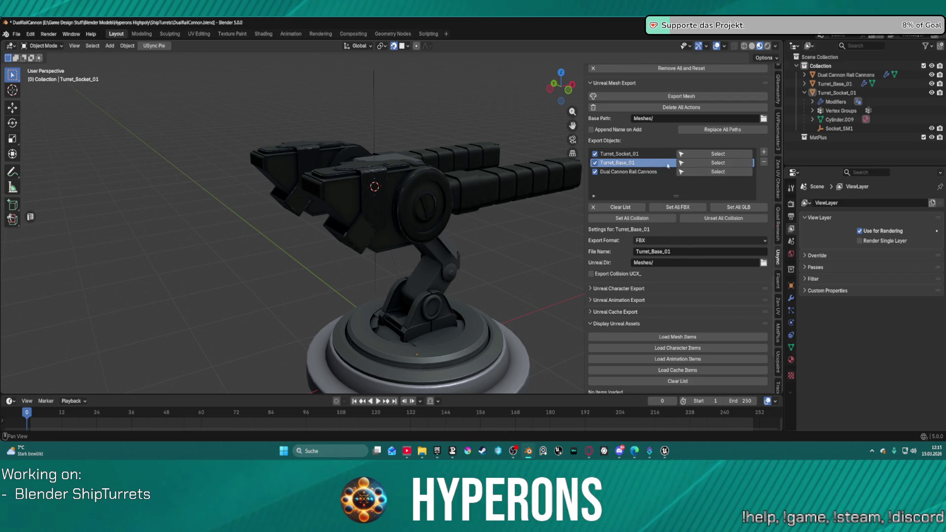
pyautogui.click(764, 163)
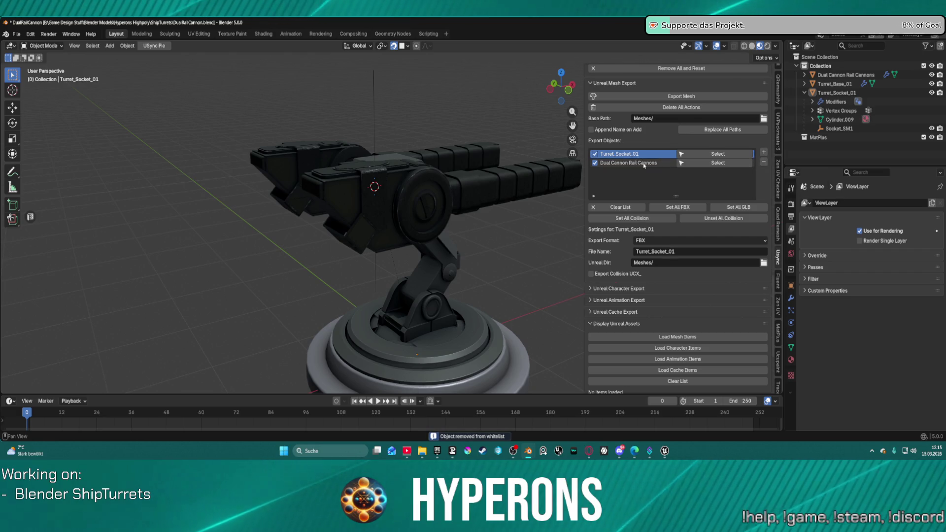
pyautogui.click(764, 163)
pyautogui.click(676, 96)
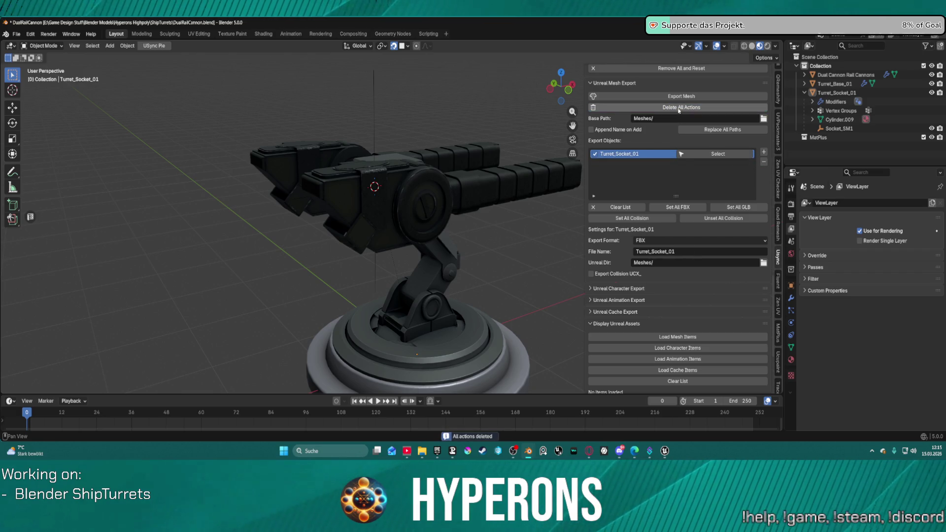
pyautogui.moveTo(665, 451)
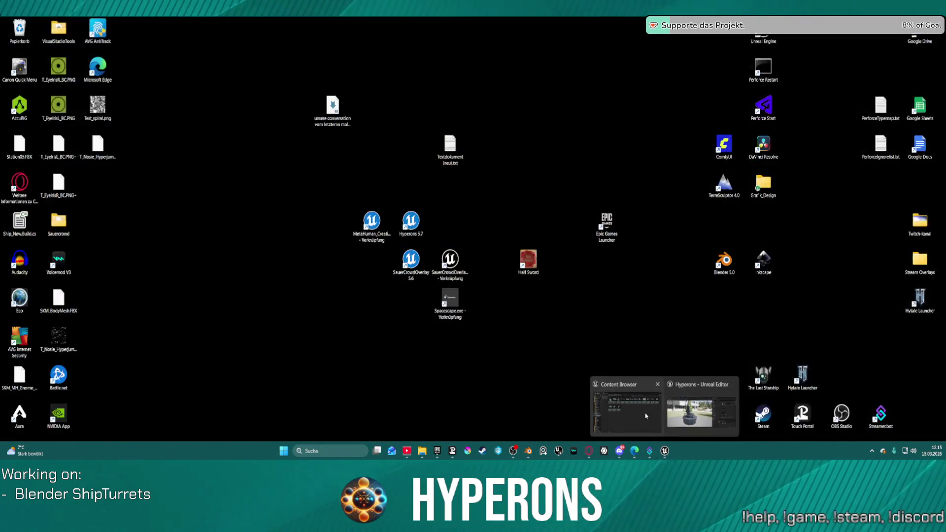
pyautogui.click(705, 419)
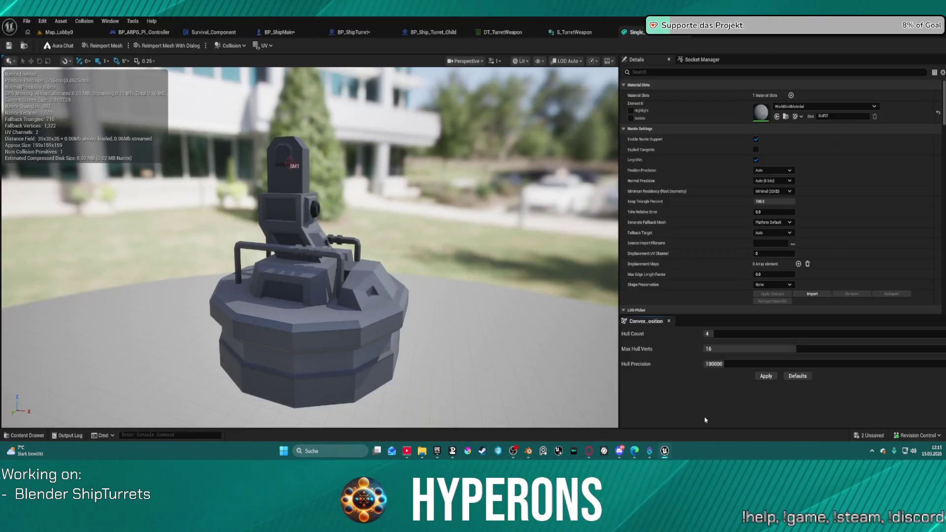
# Import the exported Turret_Socket_01 mesh via USync Import Meshes and check its Socket Manager.
pyautogui.moveTo(665, 453)
pyautogui.click(701, 413)
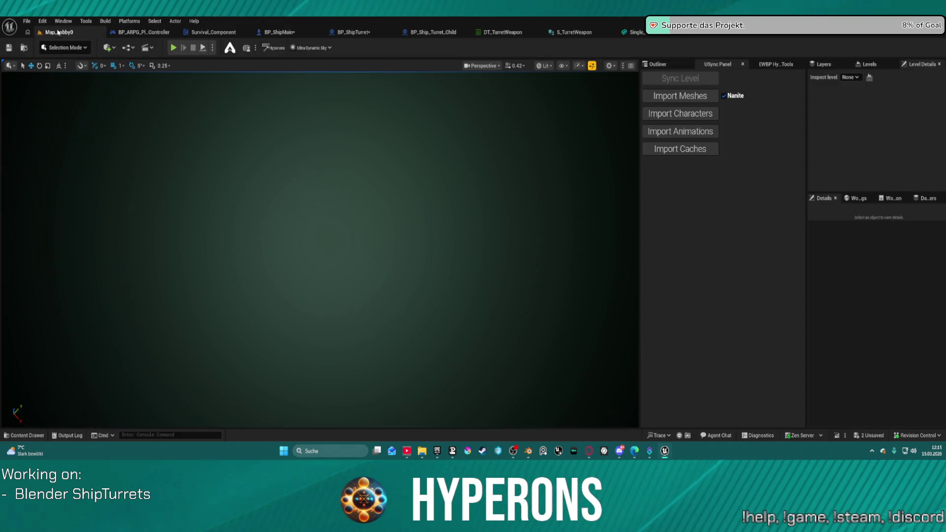
pyautogui.click(680, 96)
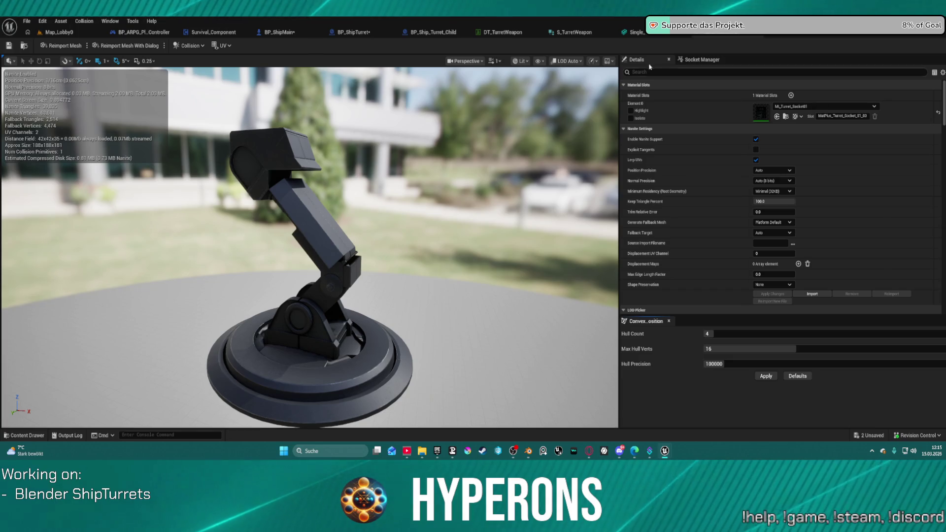
pyautogui.click(703, 60)
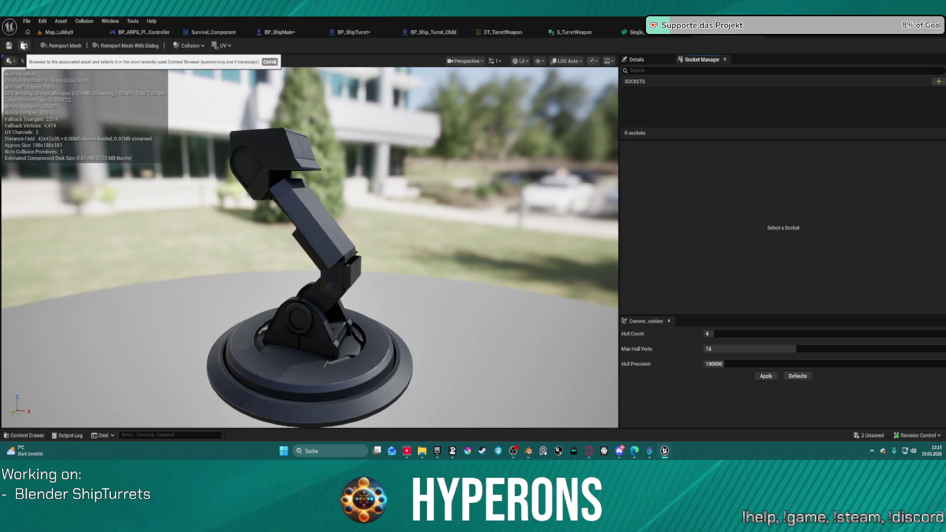
# Return to the Map_Lobby0 level editor tab with the USync import panel showing.
pyautogui.click(38, 33)
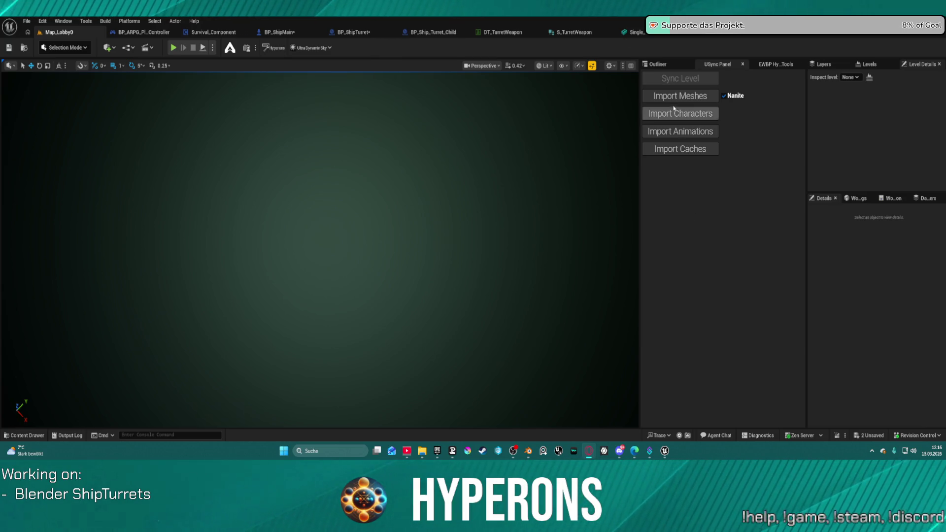
pyautogui.moveTo(529, 451)
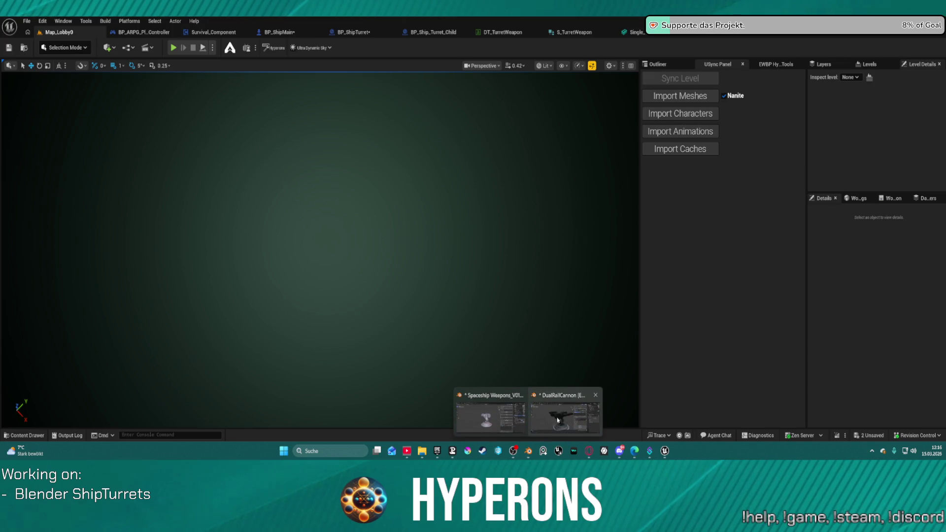
pyautogui.click(564, 416)
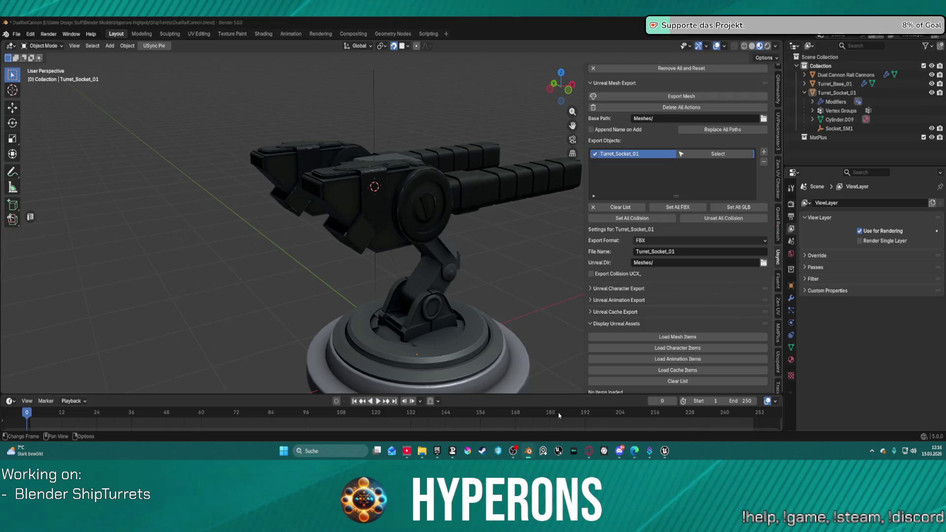
# Rename the Socket_SM1 empty to SOCKET_SM1 and re-export Turret_Socket_01 from the USync panel.
pyautogui.click(845, 129)
pyautogui.doubleClick(844, 129)
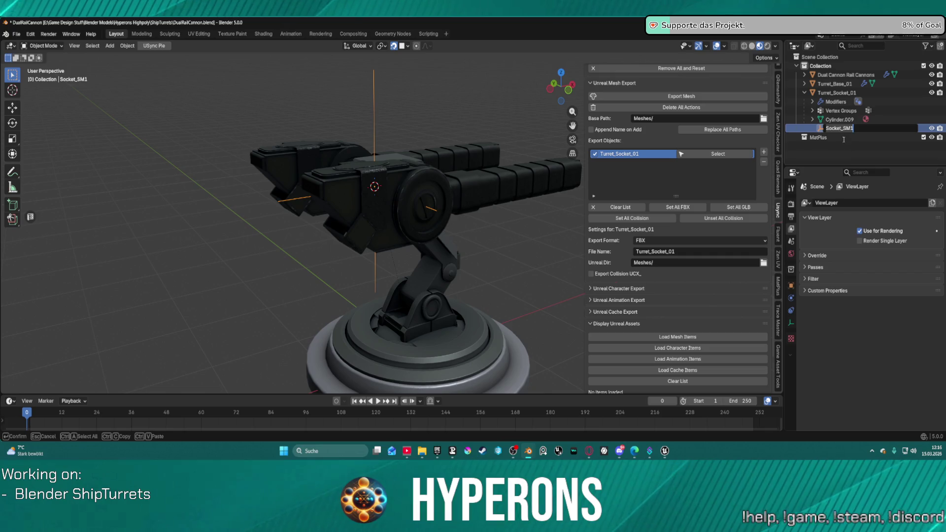
pyautogui.click(835, 129)
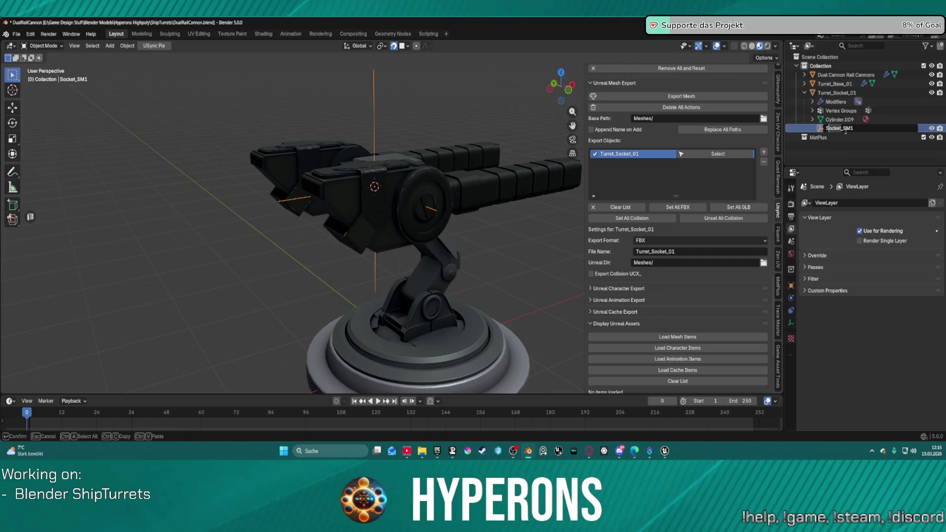
pyautogui.write('OCKET')
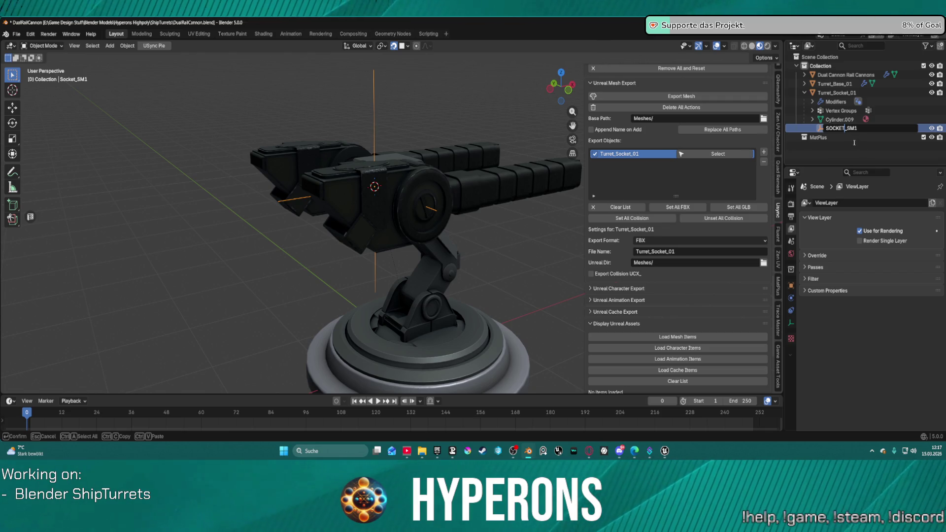
pyautogui.click(658, 96)
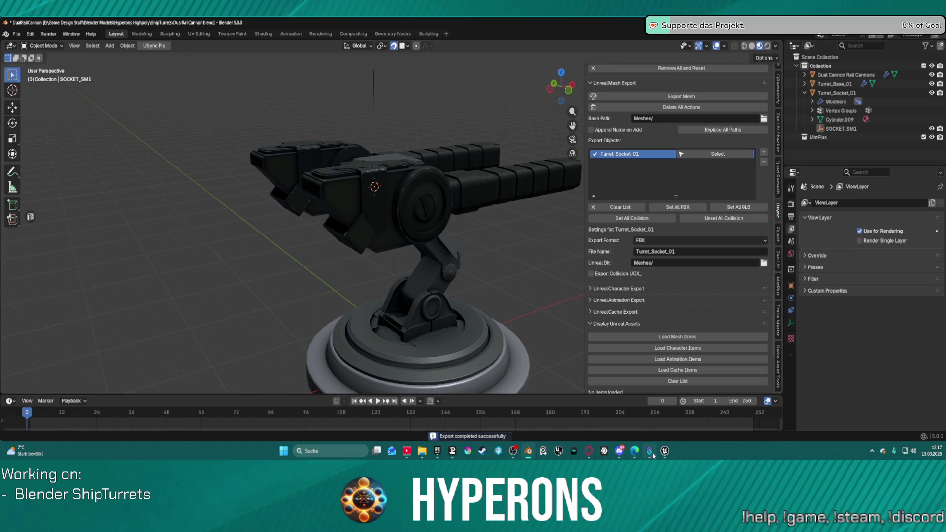
# Reimport the Turret_Socket_01 mesh in the static mesh editor; its socket list still reads 0.
pyautogui.moveTo(662, 455)
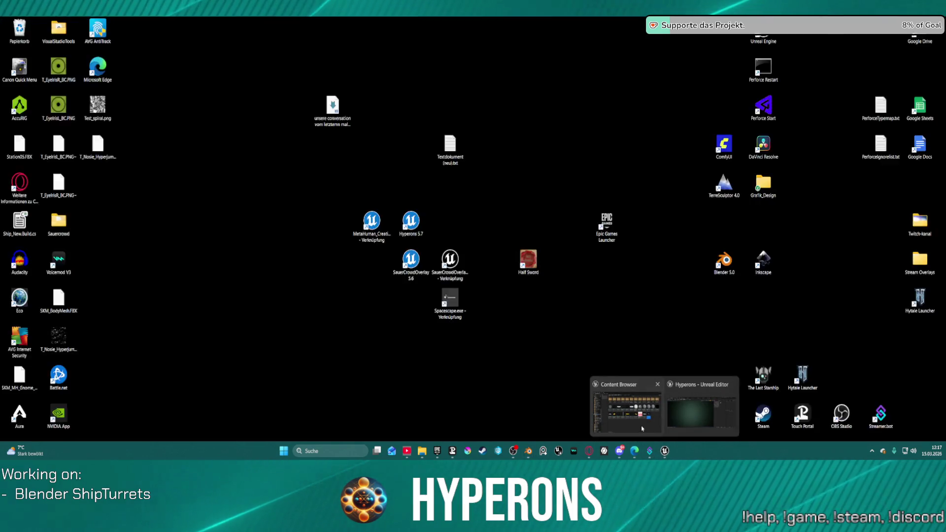
pyautogui.click(700, 410)
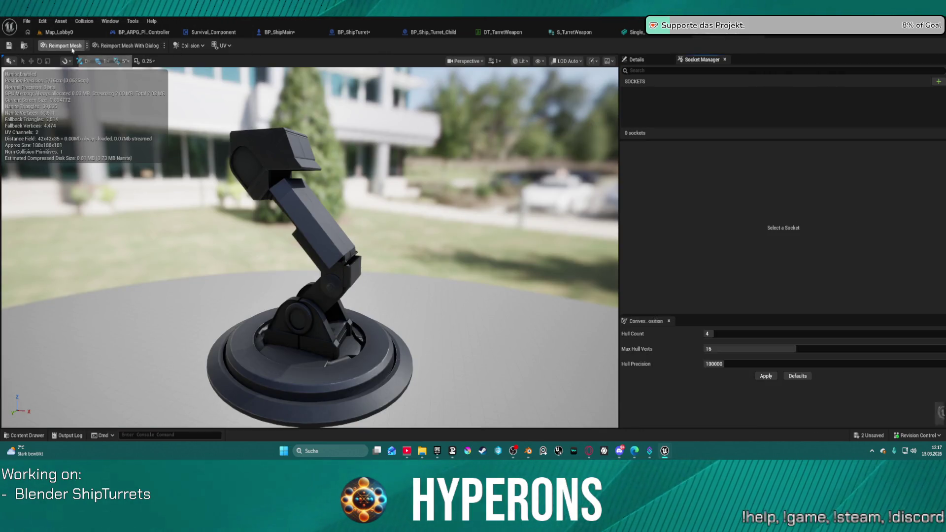
pyautogui.click(72, 48)
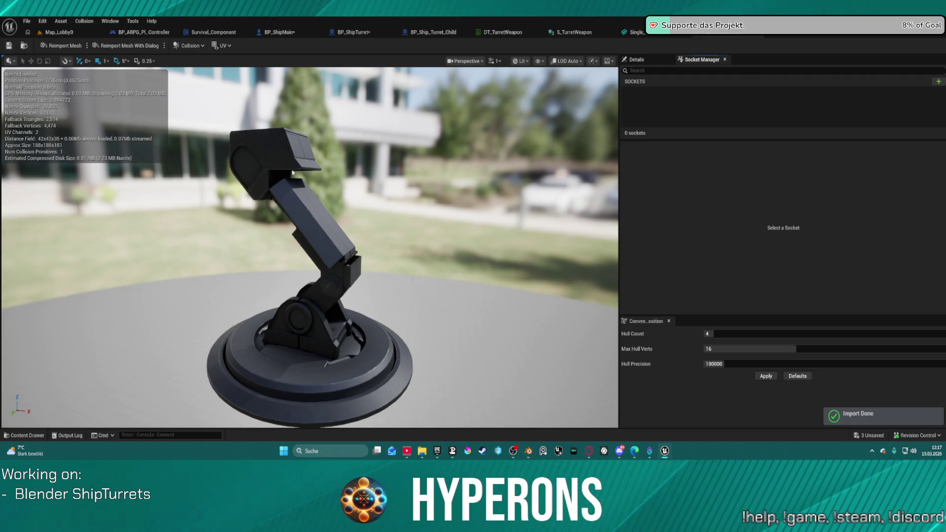
pyautogui.moveTo(293, 173); pyautogui.dragTo(287, 158)
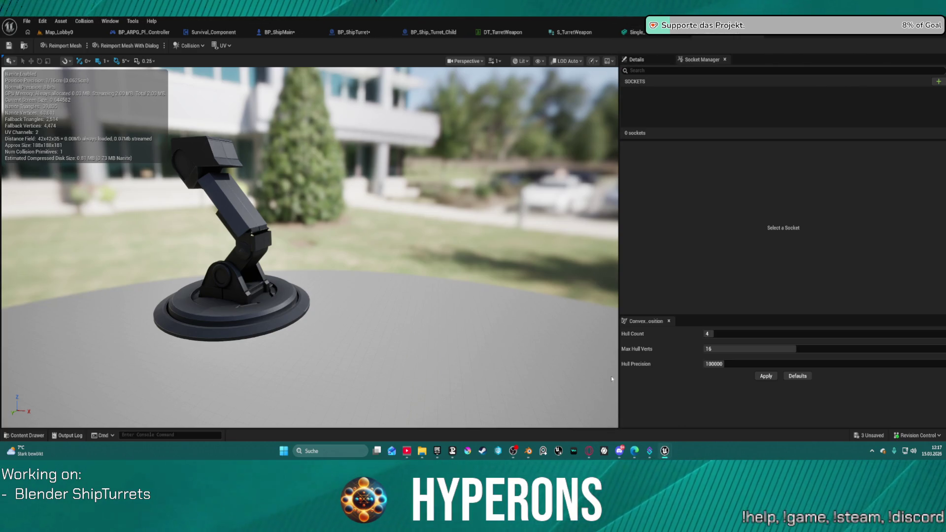
# Select Turret_Socket_01 with SOCKET_SM1 and export them as an FBX file from Blender.
pyautogui.moveTo(528, 451)
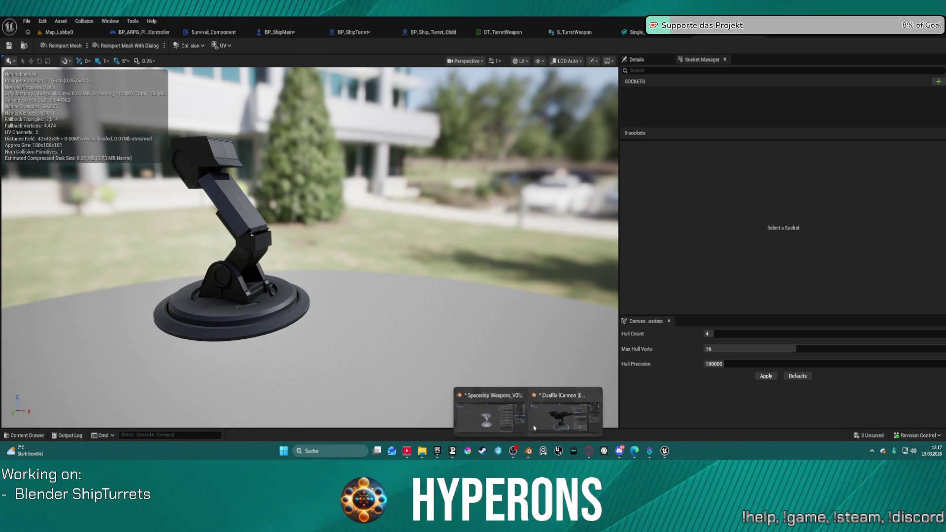
pyautogui.click(582, 416)
pyautogui.click(16, 34)
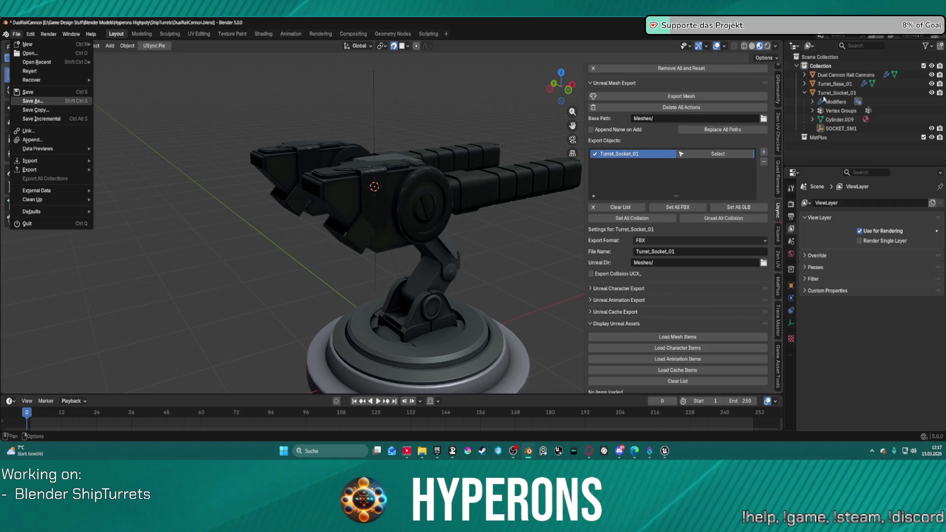
pyautogui.click(837, 92)
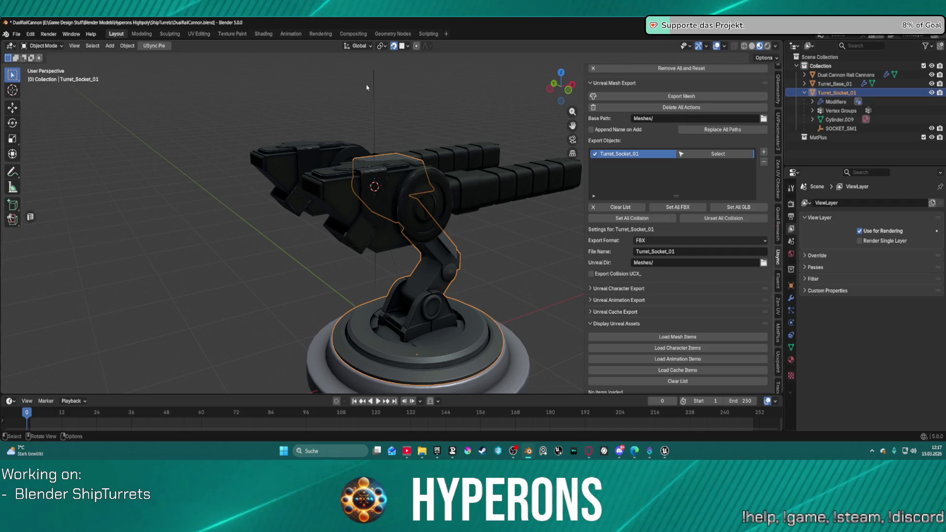
pyautogui.keyDown('shift'); pyautogui.click(841, 129); pyautogui.keyUp('shift')
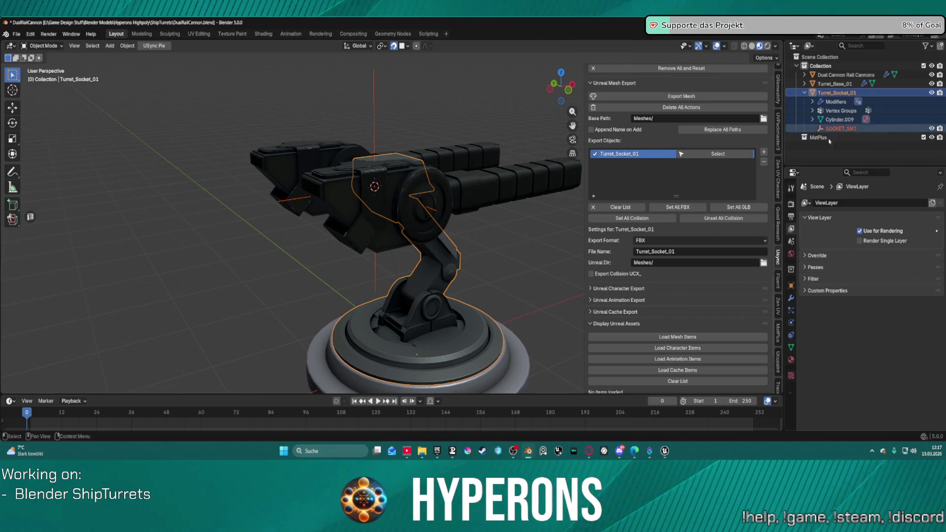
pyautogui.scroll(-15, 703, 263)
pyautogui.scroll(-15, 703, 263)
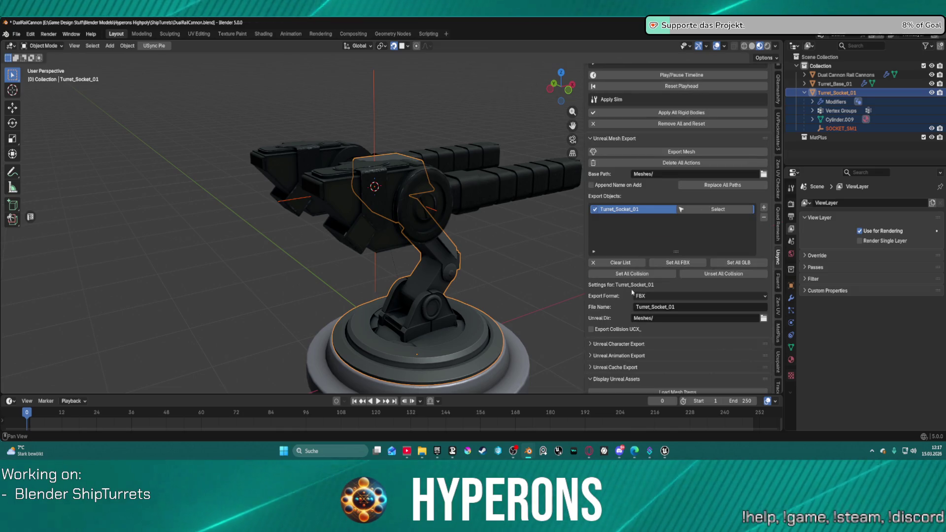
pyautogui.click(16, 34)
pyautogui.moveTo(49, 170)
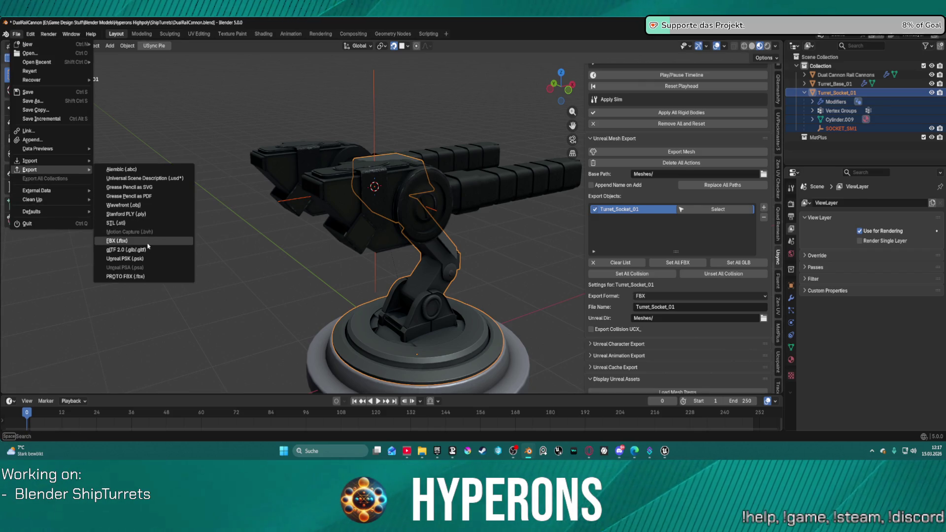
pyautogui.click(117, 241)
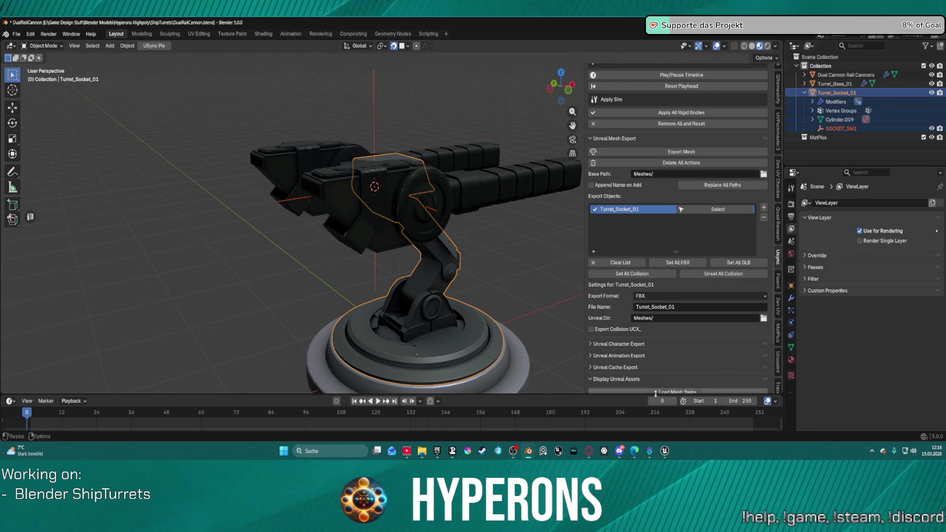
pyautogui.moveTo(665, 451)
pyautogui.click(694, 406)
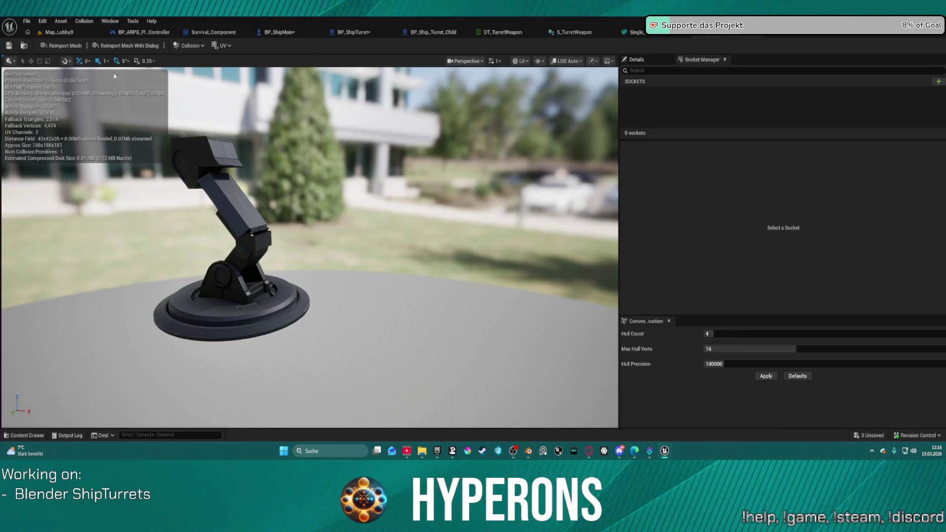
# Reimport the socket mesh, dismiss the reimport options dialog, and choose to pick a new source file.
pyautogui.click(61, 45)
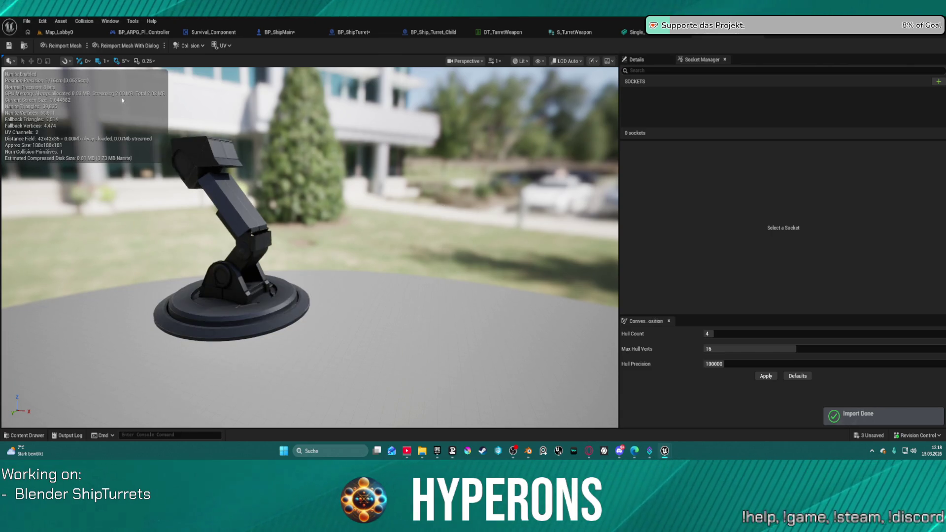
pyautogui.click(129, 46)
pyautogui.click(131, 48)
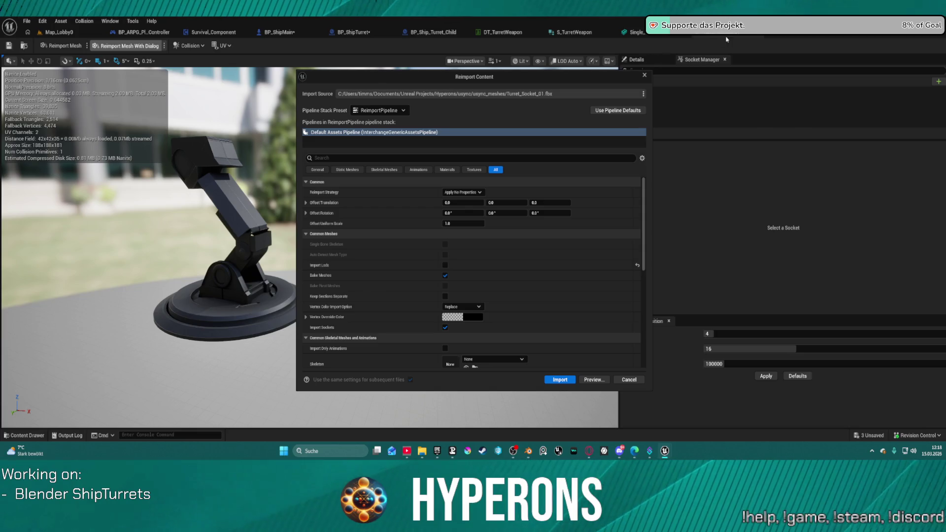
pyautogui.click(644, 75)
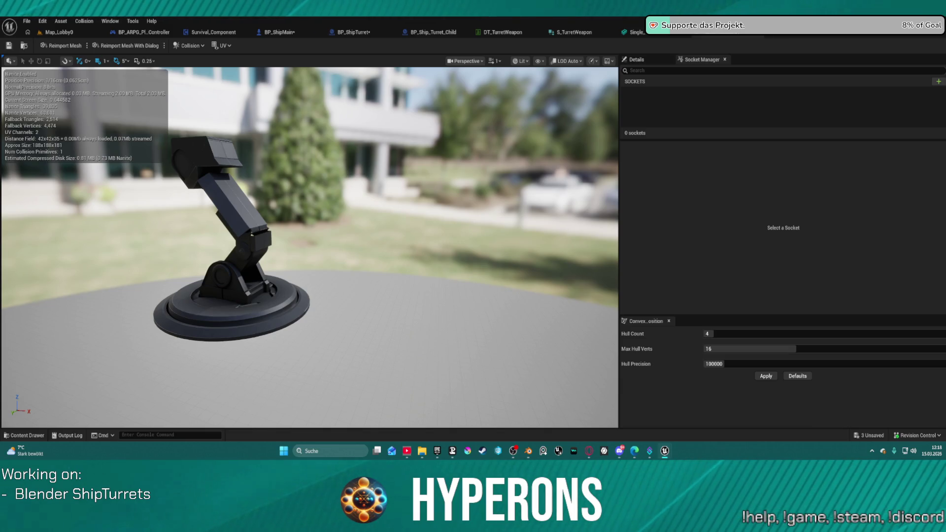
pyautogui.click(142, 45)
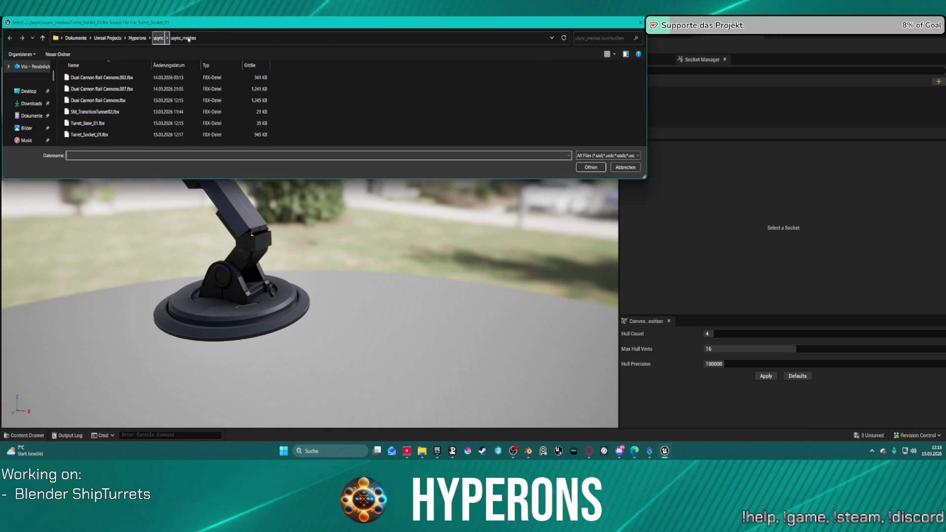
# Reimport Turret_Socket_01 from Blender Models > Hyperons Highpoly > ShipTurrets > DualRailCannon.fbx, gaining the SM1 socket.
pyautogui.scroll(2, 32, 118)
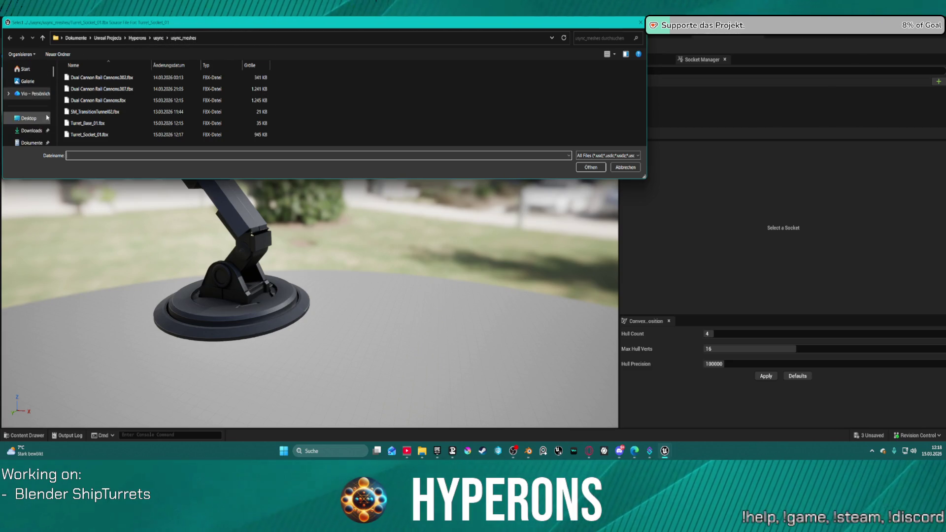
pyautogui.scroll(-5, 41, 128)
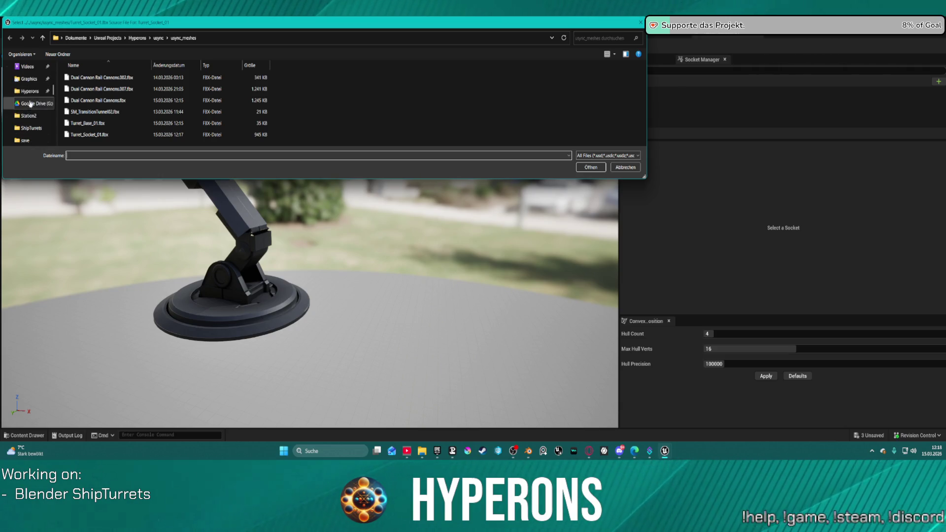
pyautogui.scroll(-6, 30, 94)
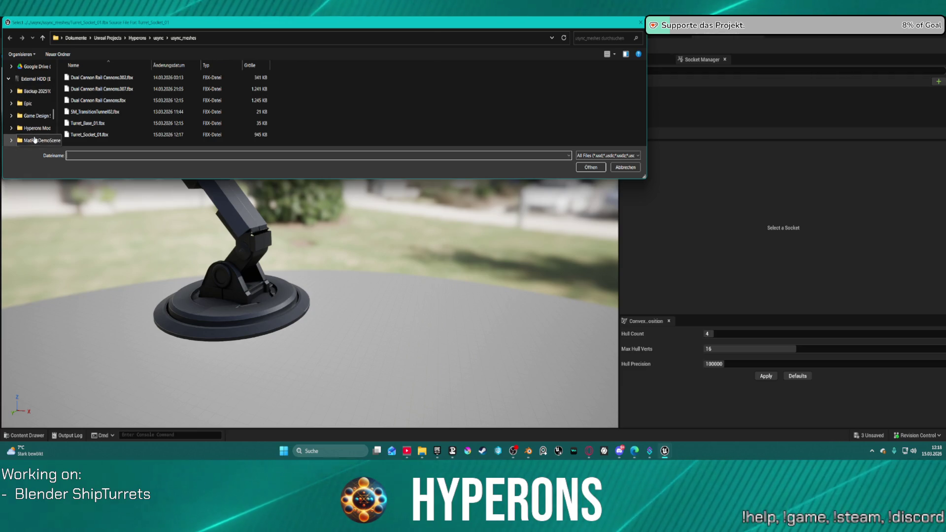
pyautogui.click(35, 117)
pyautogui.doubleClick(91, 89)
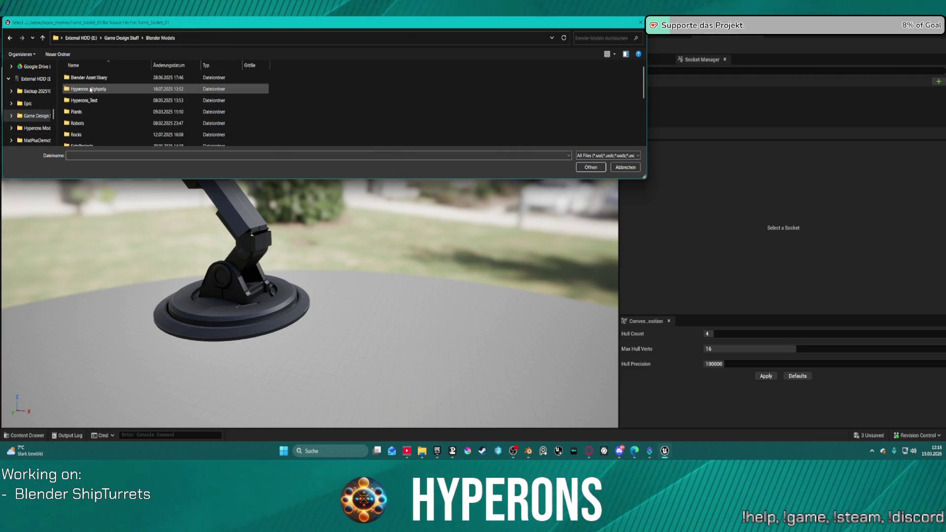
pyautogui.doubleClick(98, 90)
pyautogui.scroll(-3, 94, 103)
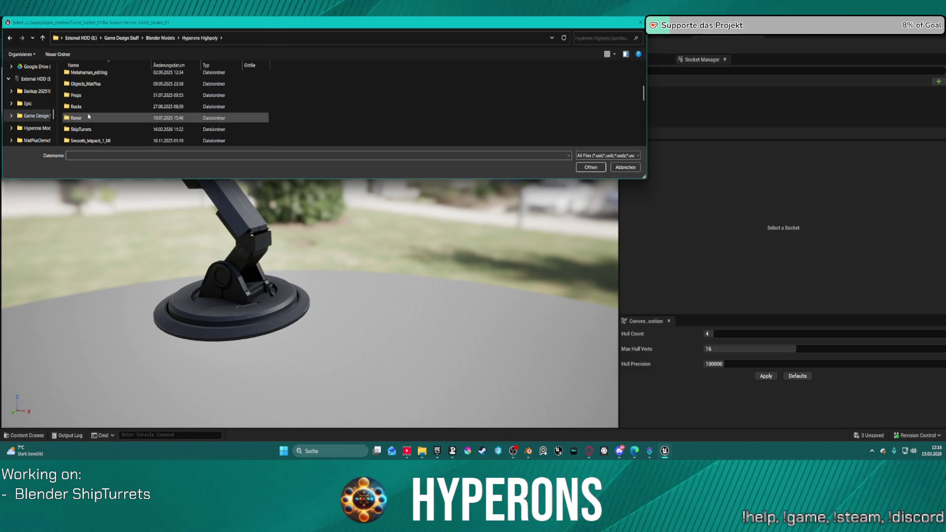
pyautogui.scroll(-1, 89, 113)
pyautogui.doubleClick(99, 97)
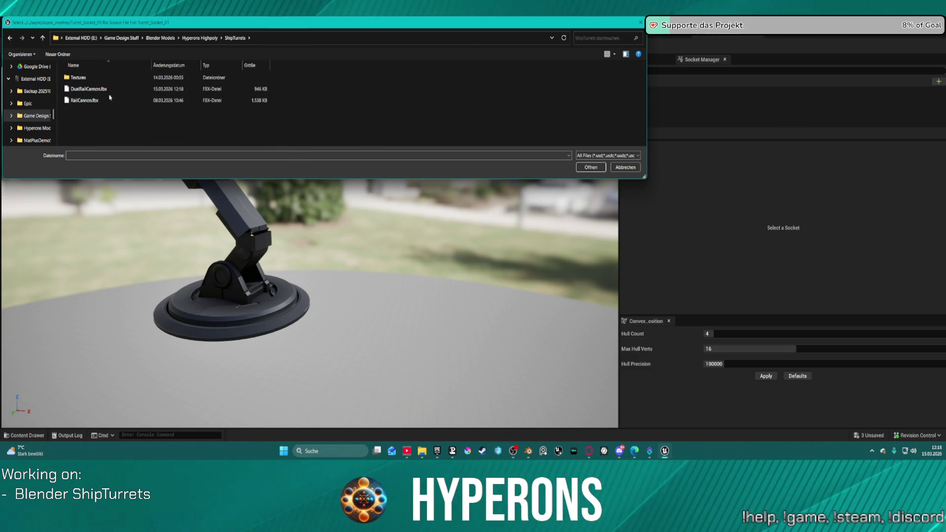
pyautogui.doubleClick(91, 89)
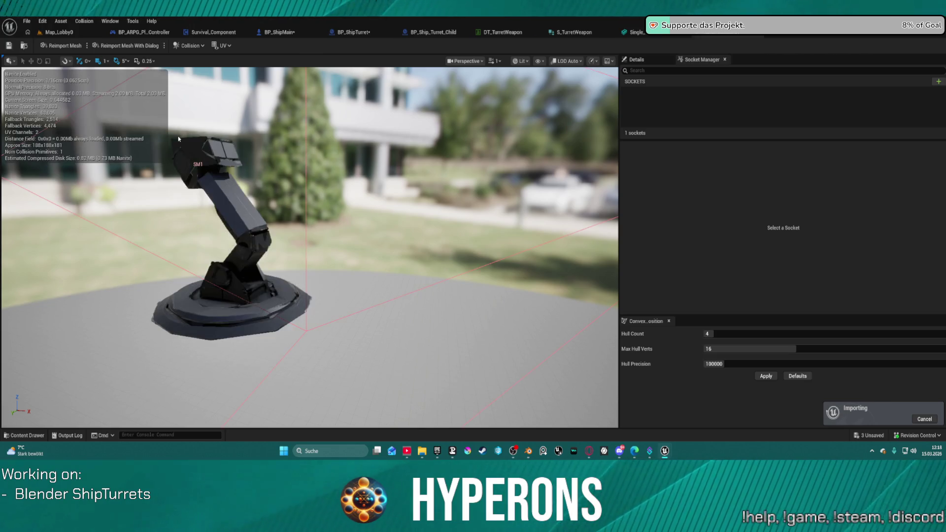
pyautogui.moveTo(259, 145); pyautogui.dragTo(260, 134)
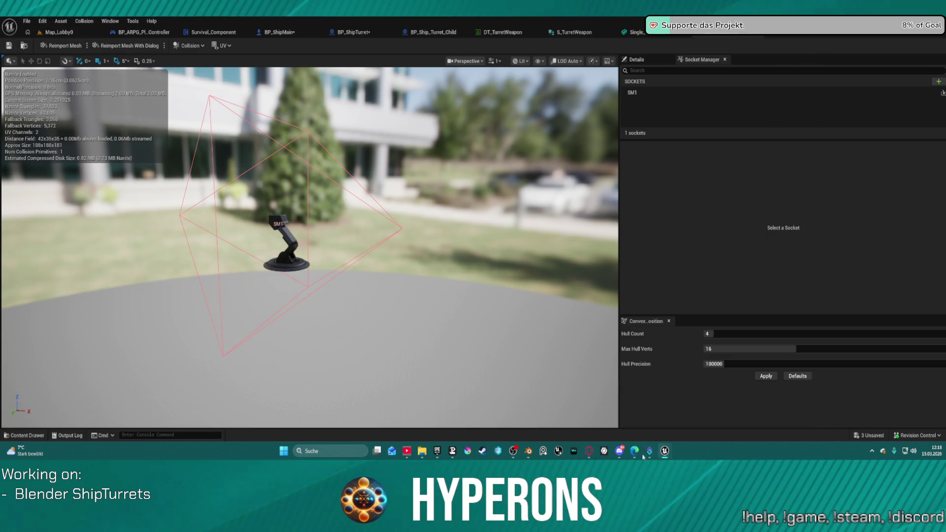
pyautogui.moveTo(530, 452)
pyautogui.click(566, 414)
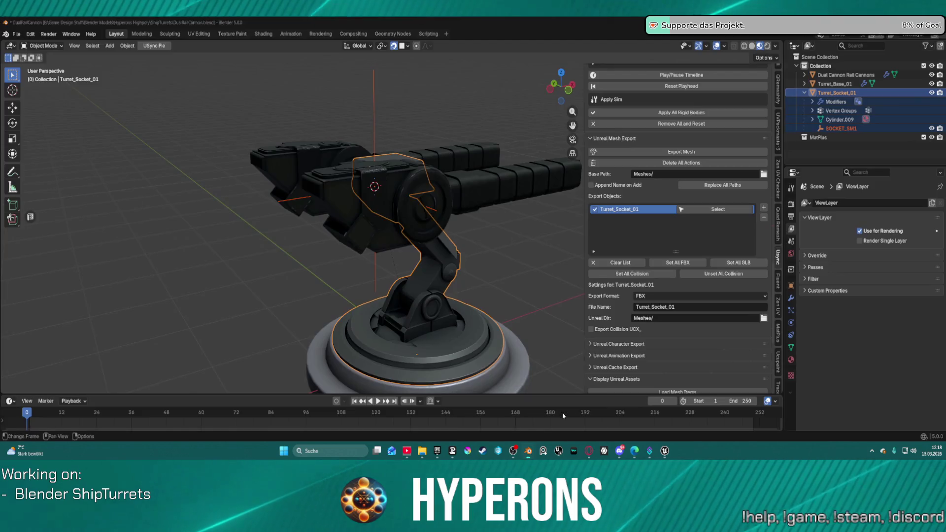
# Scale Turret_Socket_01 to 0.01 on X, Y and Z in the N-panel Item tab.
pyautogui.scroll(5, 779, 99)
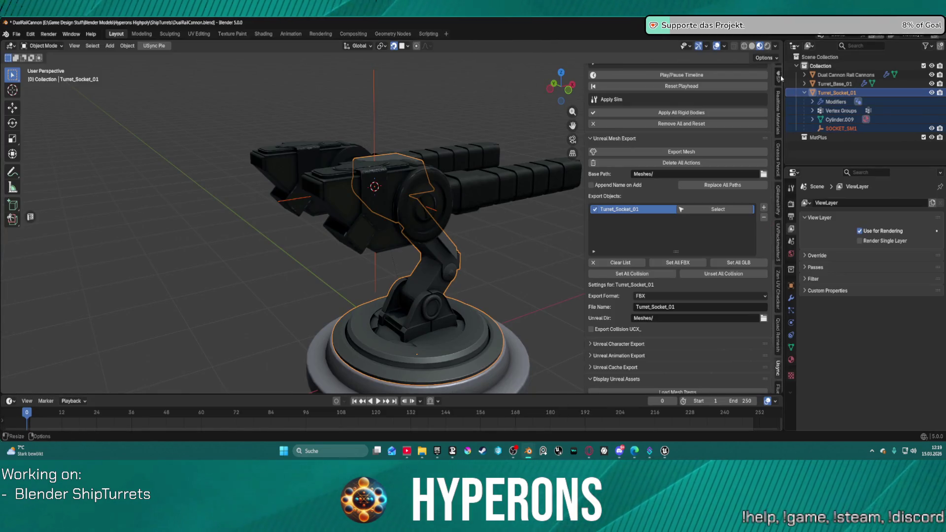
pyautogui.scroll(8, 779, 99)
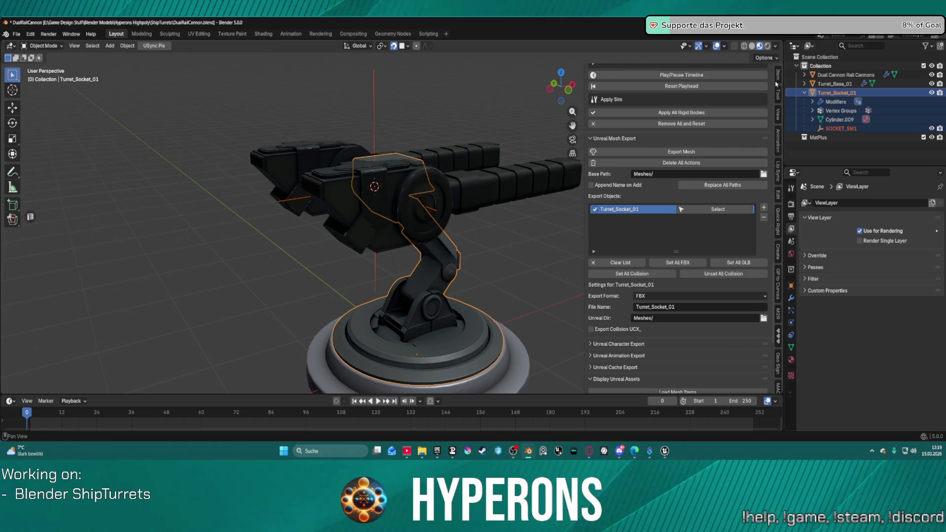
pyautogui.click(778, 77)
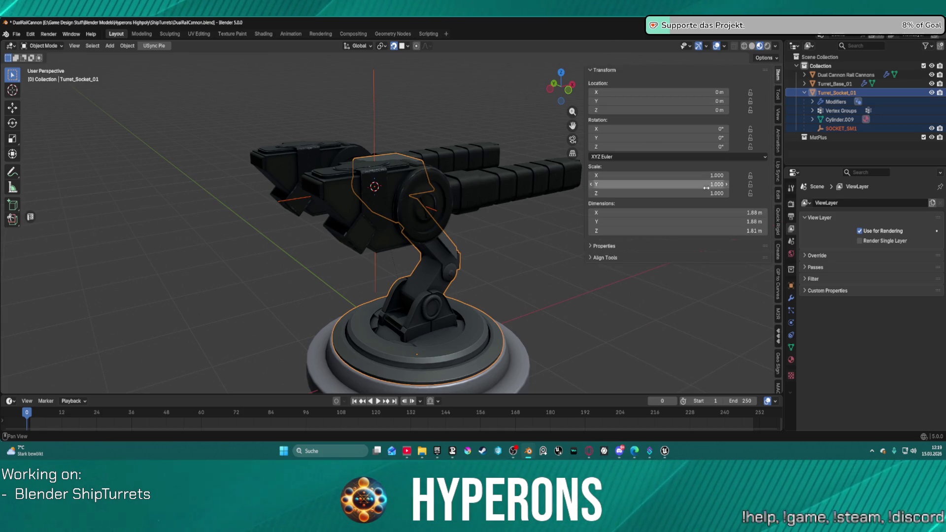
pyautogui.click(720, 175)
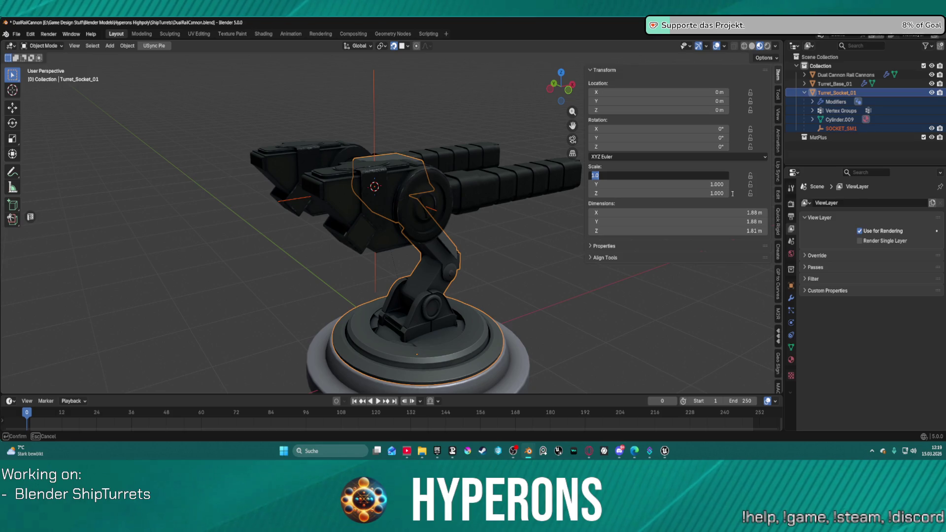
pyautogui.write('.0')
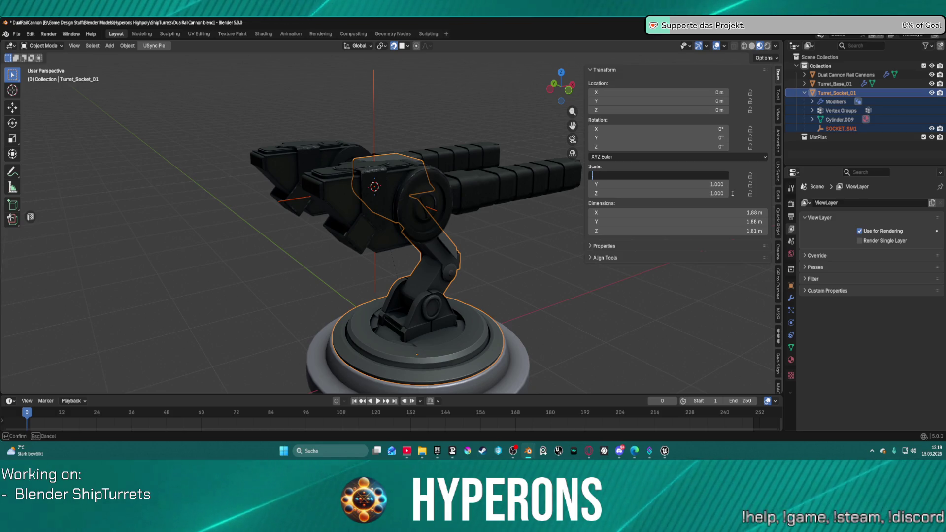
pyautogui.press('Return')
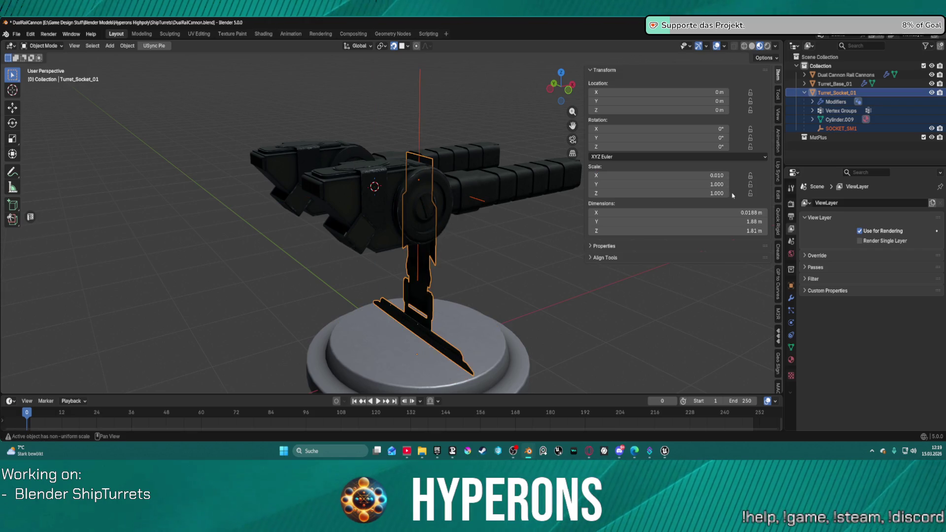
pyautogui.click(653, 176)
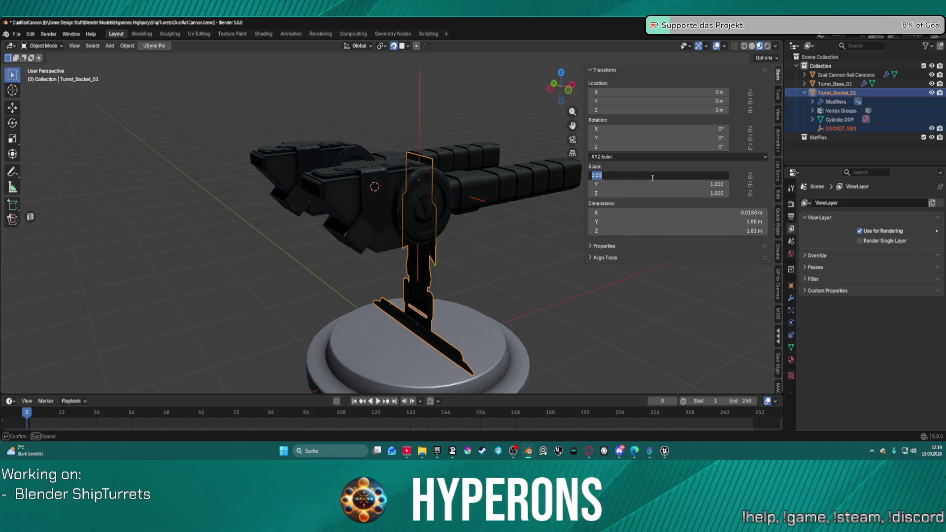
pyautogui.press('Tab')
pyautogui.write('0.01')
pyautogui.press('Tab')
pyautogui.write('0.01')
pyautogui.press('Return')
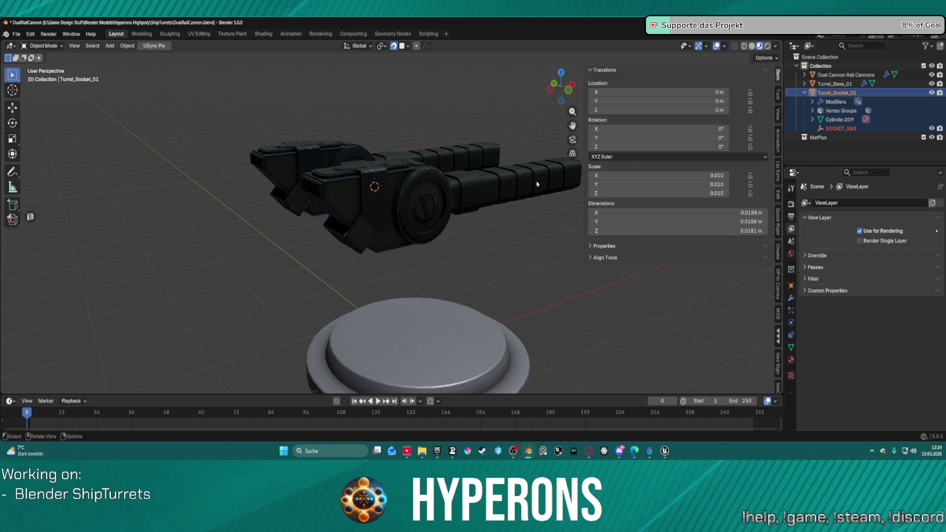
# Export the rescaled socket mesh from the File menu and return to Unreal Engine.
pyautogui.click(19, 36)
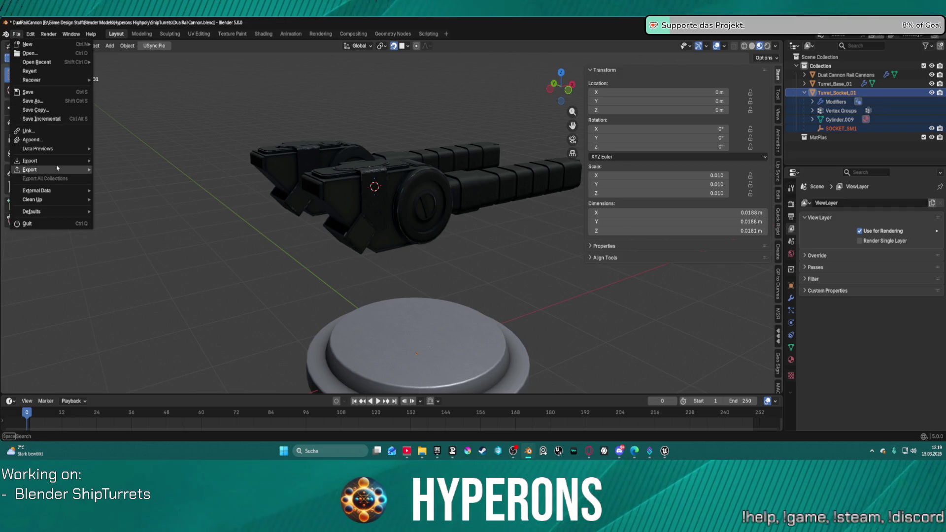
pyautogui.moveTo(49, 169)
pyautogui.click(118, 240)
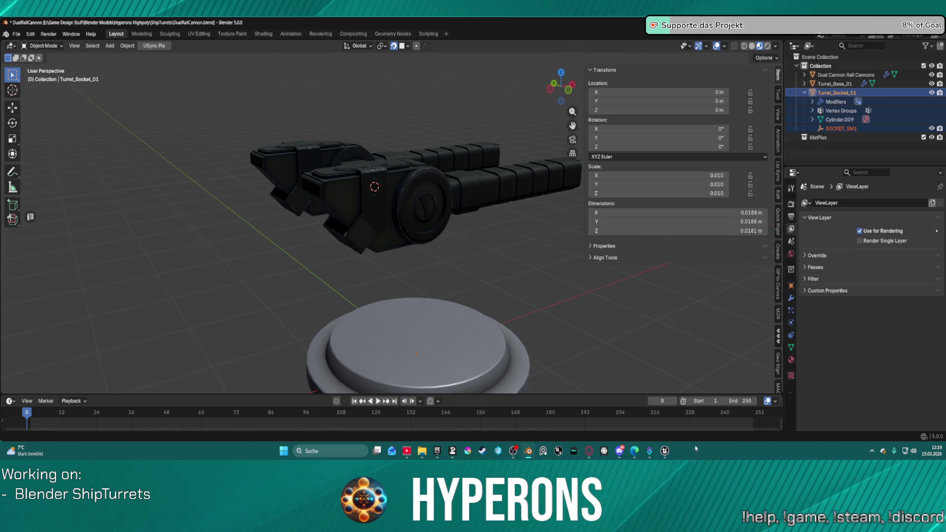
pyautogui.moveTo(664, 452)
pyautogui.click(708, 415)
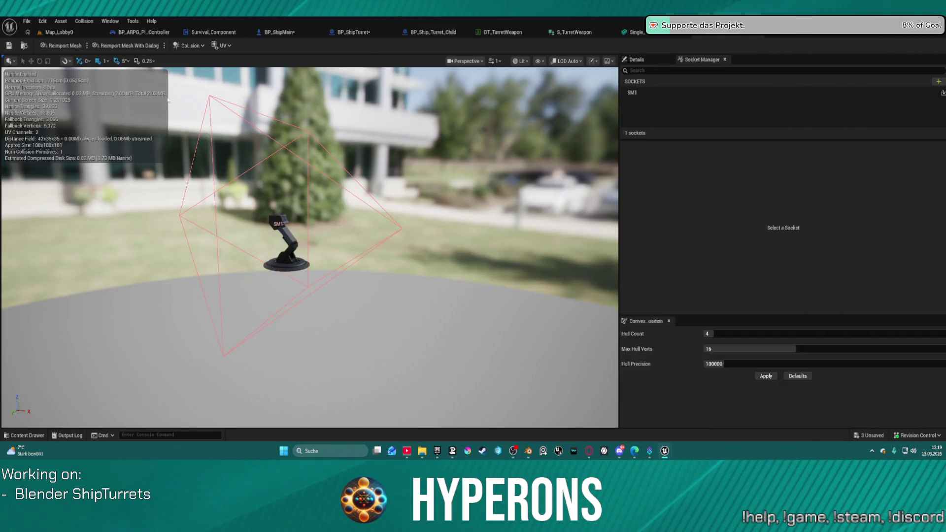
# Reimport the 0.01-scaled socket mesh in the Static Mesh editor, then switch back to Blender.
pyautogui.click(73, 45)
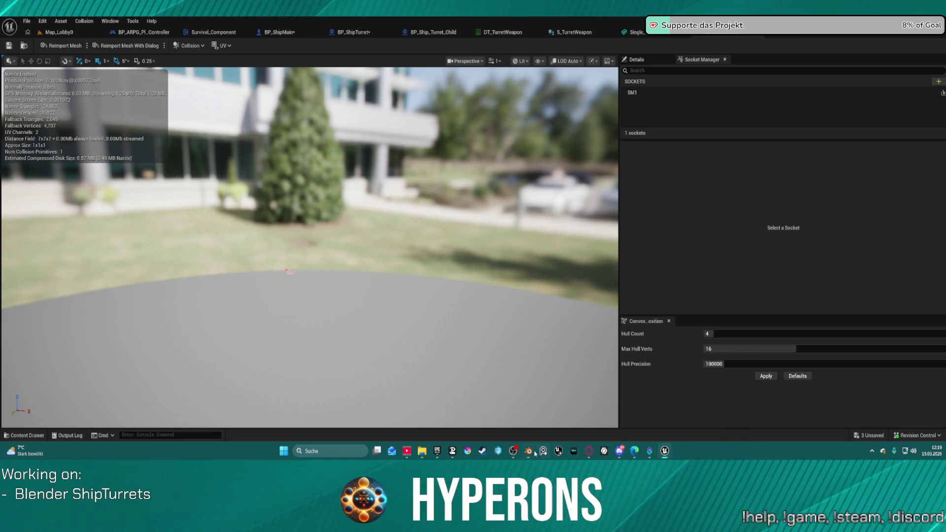
pyautogui.moveTo(531, 446)
pyautogui.click(565, 416)
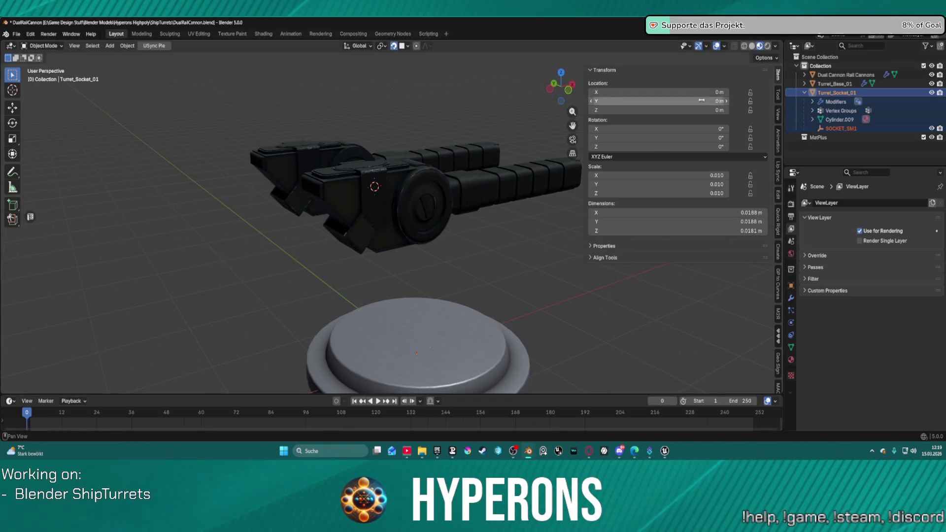
pyautogui.click(847, 129)
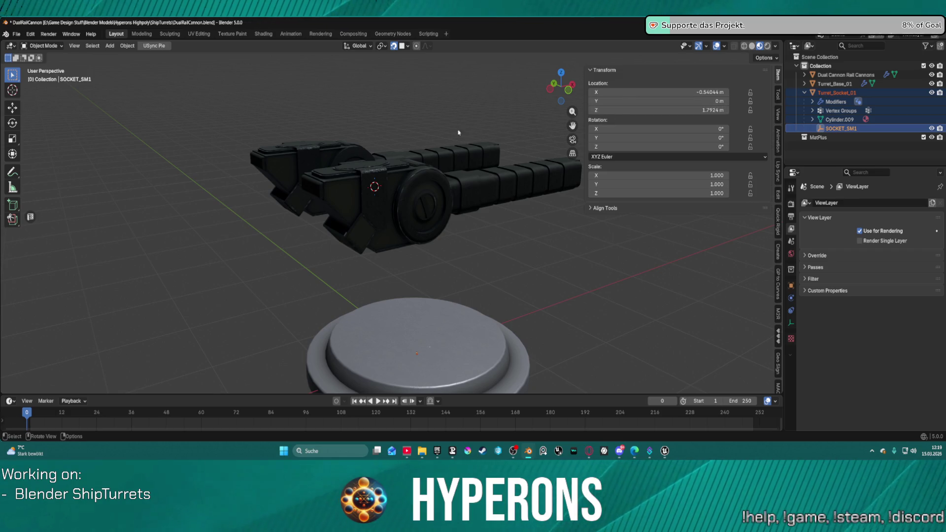
pyautogui.click(17, 34)
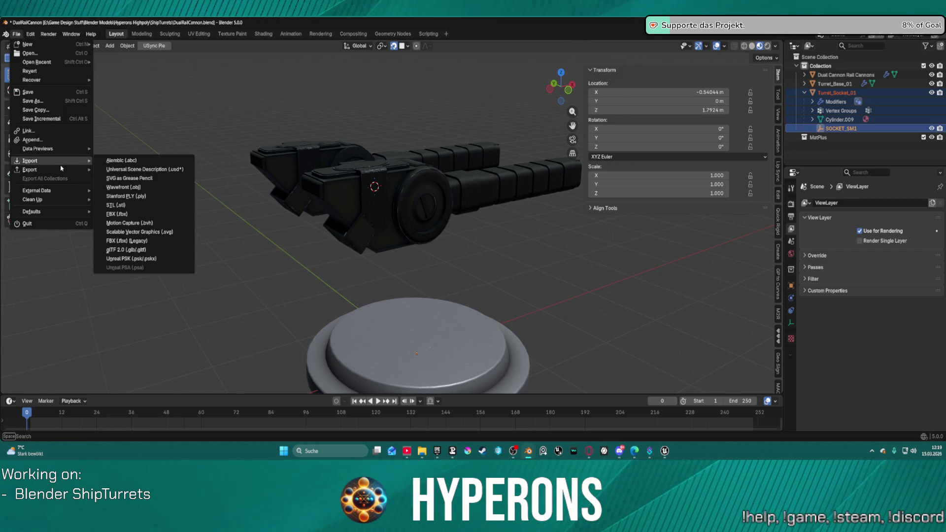
pyautogui.moveTo(49, 169)
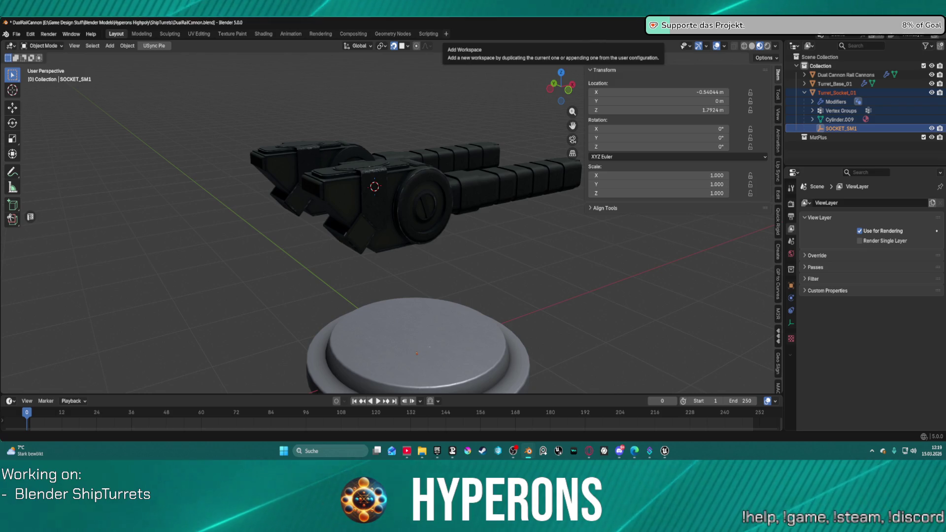
pyautogui.moveTo(665, 452)
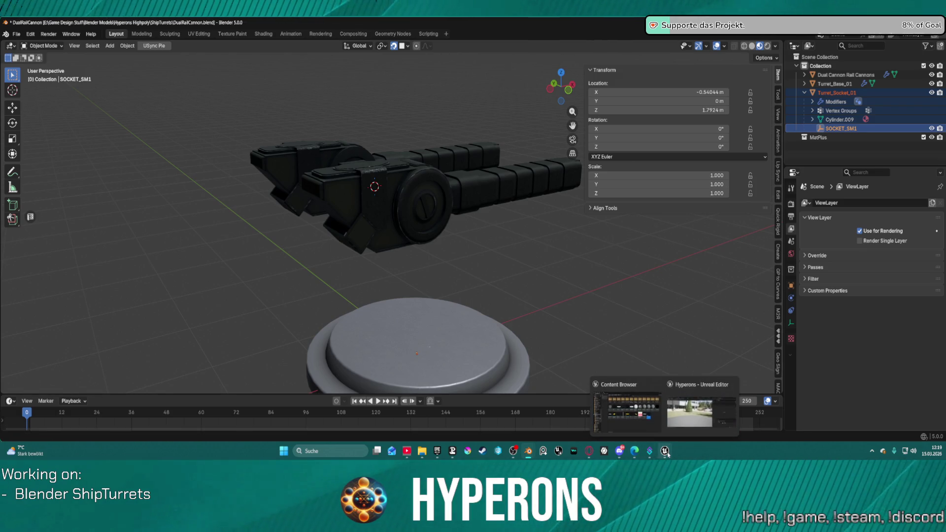
# In Unreal, zoom the Static Mesh Editor viewport onto the SM1 socket, then switch to the Map_Lobby0 tab.
pyautogui.click(699, 422)
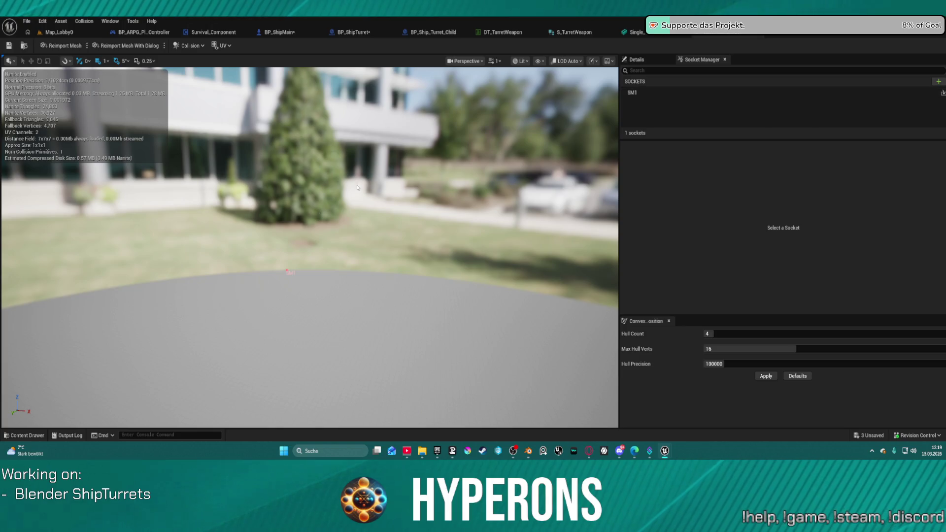
pyautogui.scroll(2, 278, 294)
pyautogui.scroll(5, 276, 295)
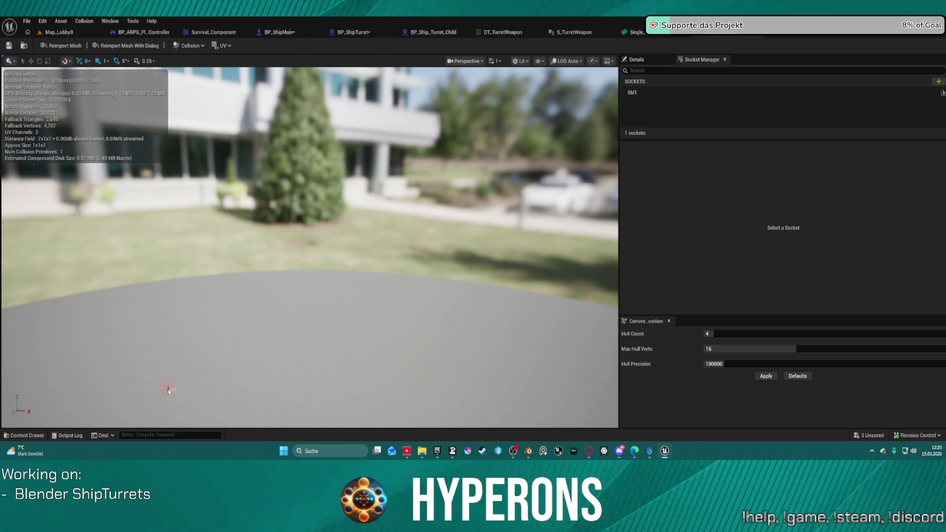
pyautogui.click(64, 35)
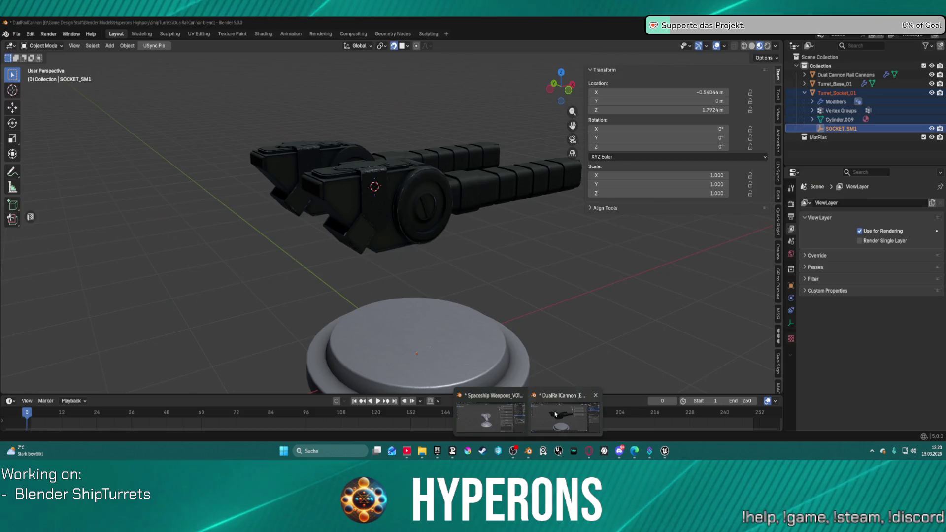
# Check Turret_Socket_01's scale, then set SOCKET_SM1's X, Y and Z scale to 0.010.
pyautogui.click(566, 414)
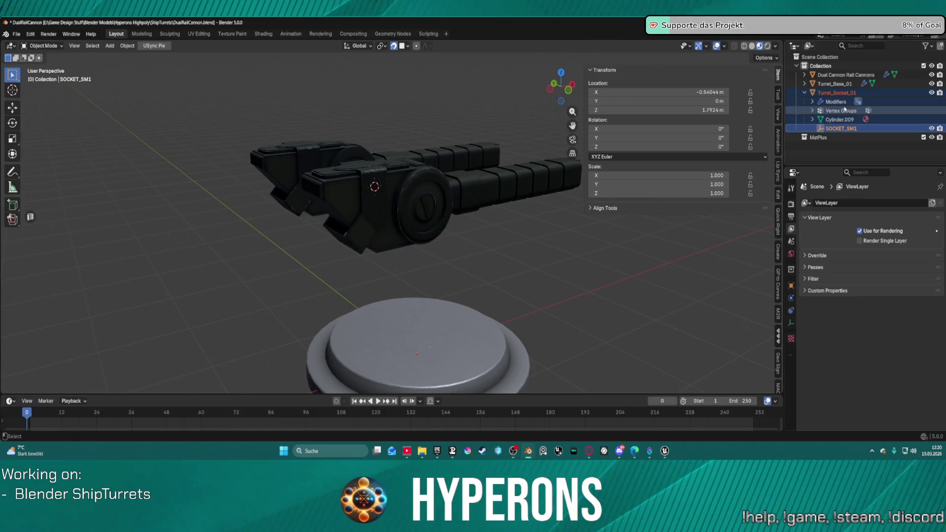
pyautogui.click(836, 93)
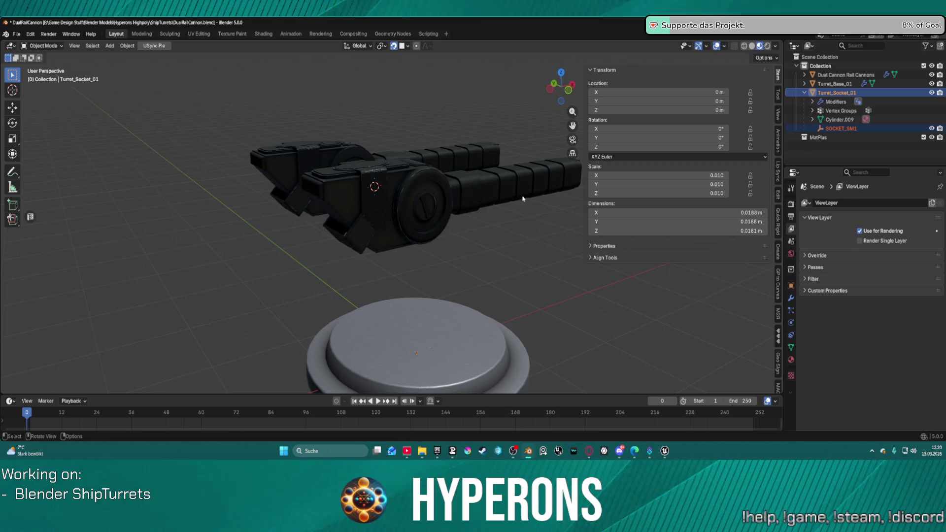
pyautogui.click(842, 128)
pyautogui.click(715, 176)
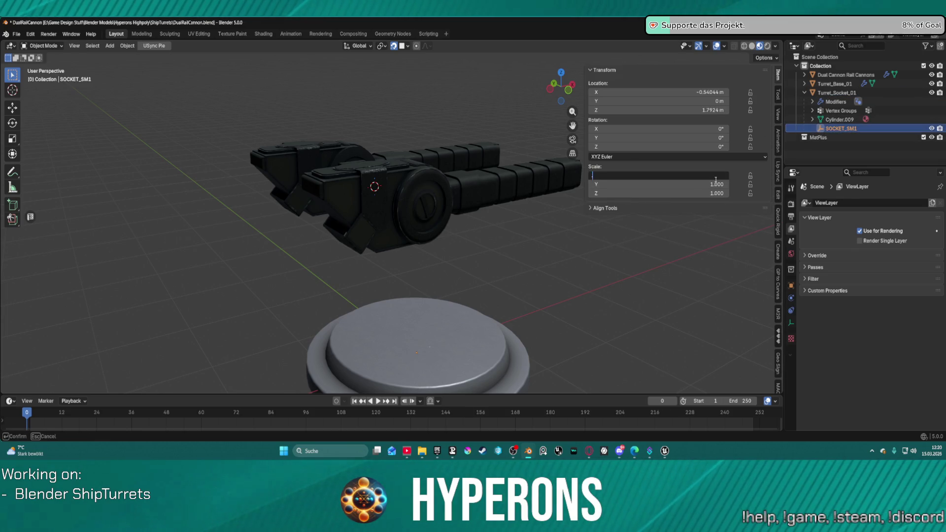
pyautogui.write('.01')
pyautogui.press('Return')
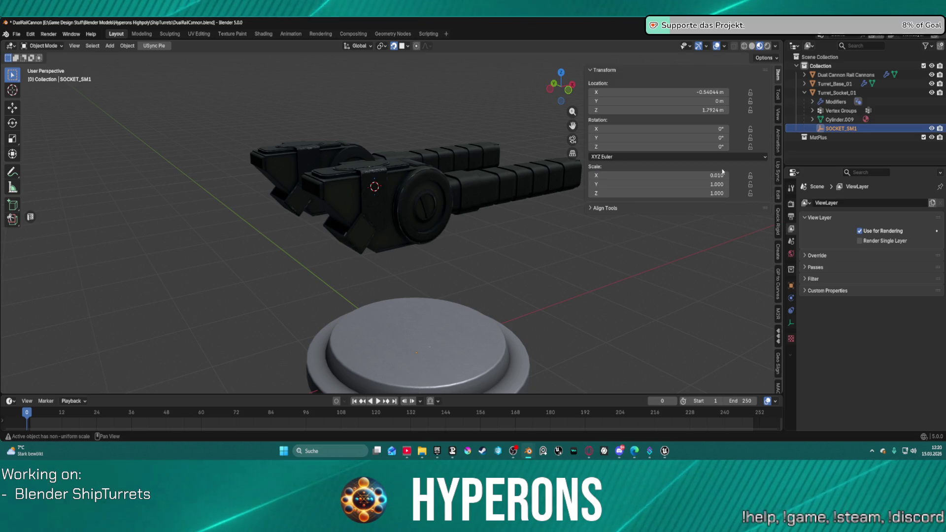
pyautogui.click(713, 178)
pyautogui.press('Return')
pyautogui.click(715, 185)
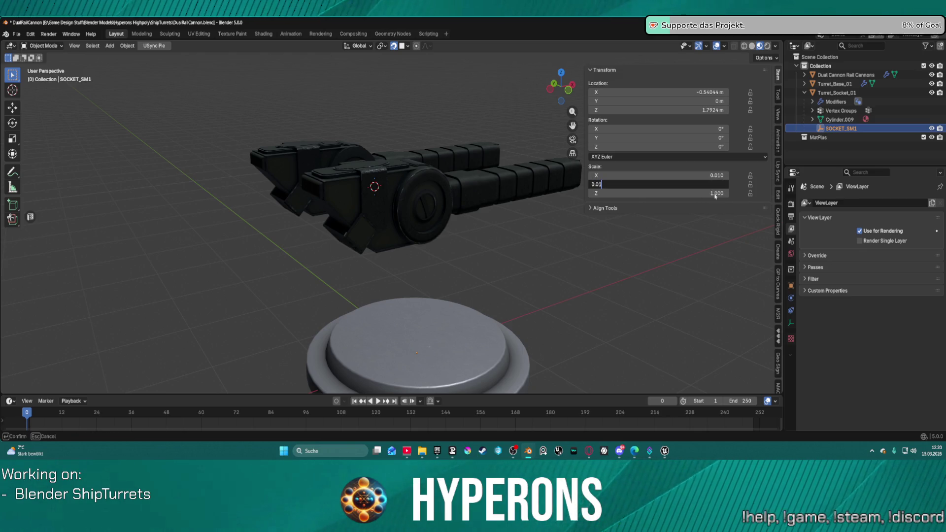
pyautogui.press('Return')
pyautogui.hotkey('ctrl', 'v')
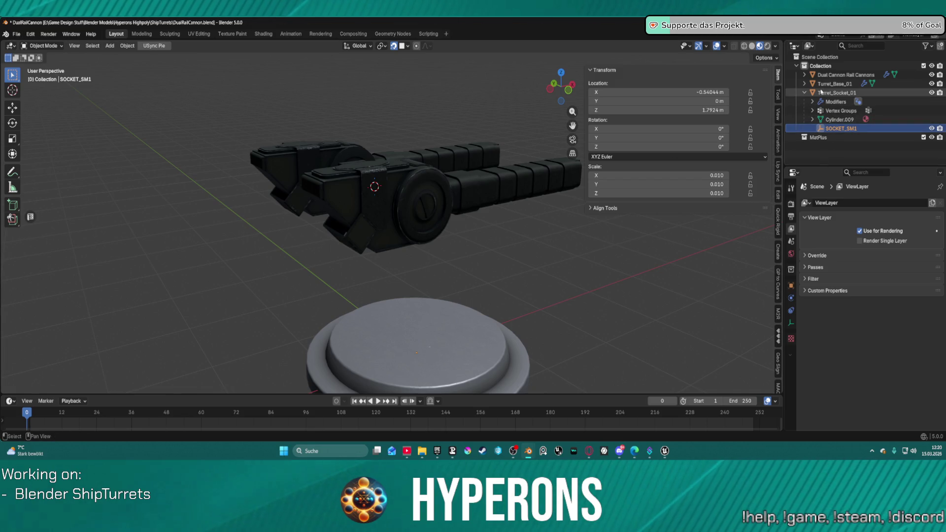
pyautogui.click(16, 34)
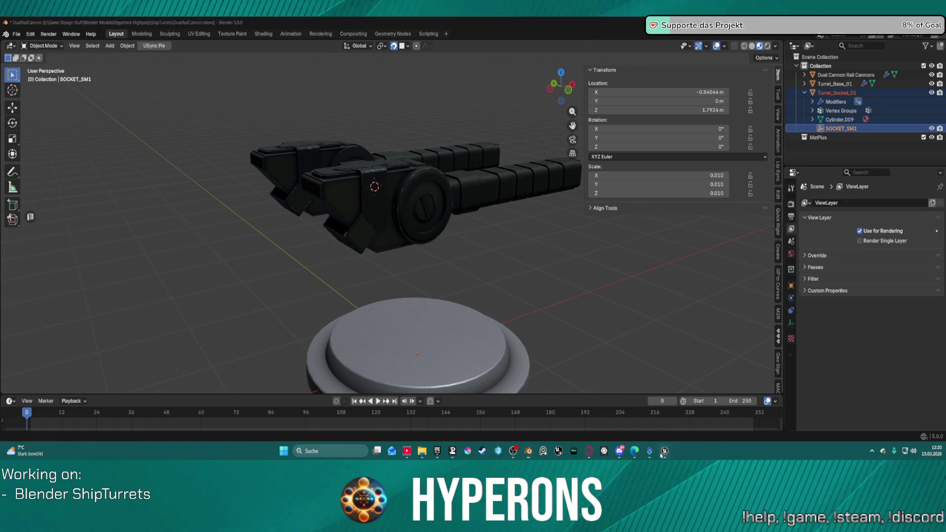
# Reimport the turret mesh in Unreal, confirm SM1 shows 0.01 relative scale, and return to Blender.
pyautogui.moveTo(665, 451)
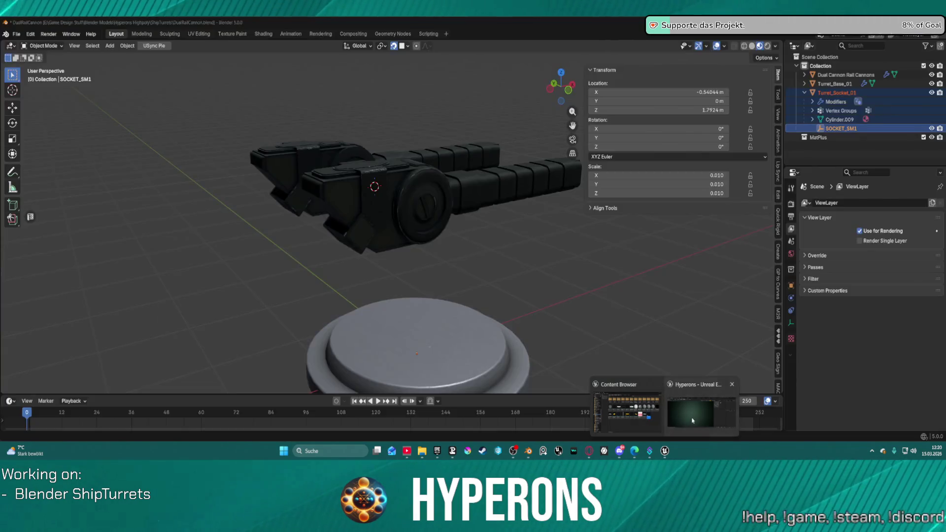
pyautogui.click(693, 416)
pyautogui.click(729, 34)
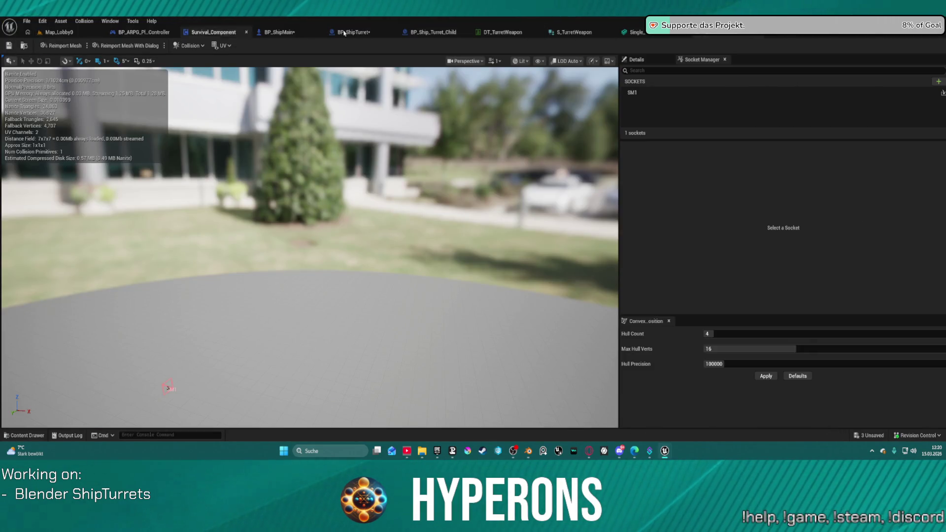
pyautogui.click(25, 45)
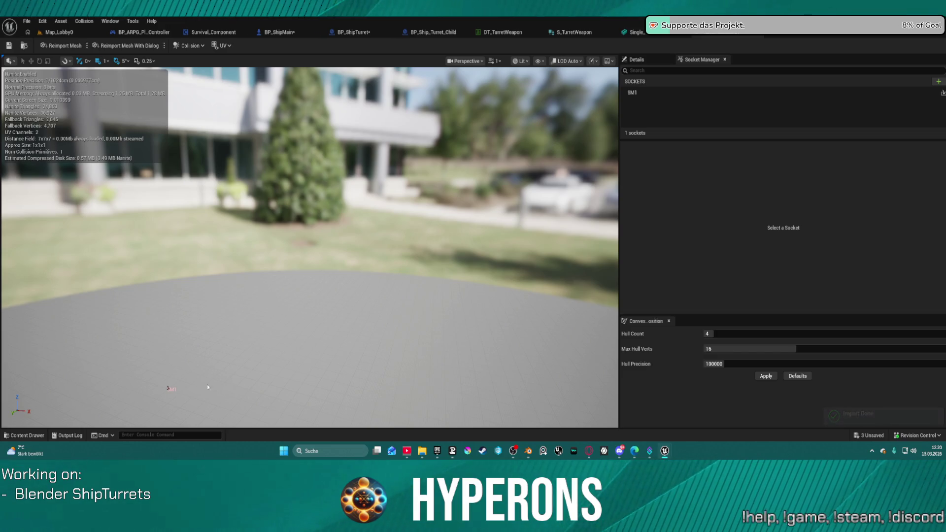
pyautogui.click(168, 388)
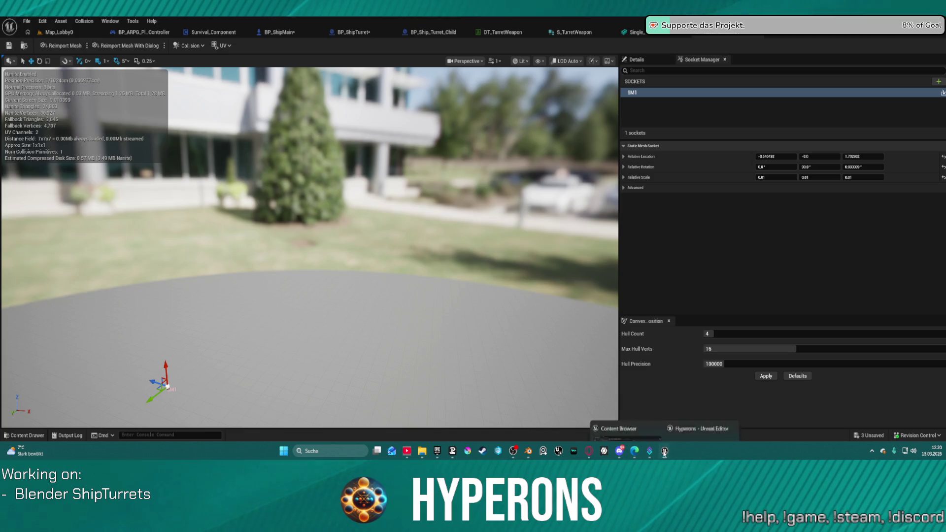
pyautogui.moveTo(669, 457)
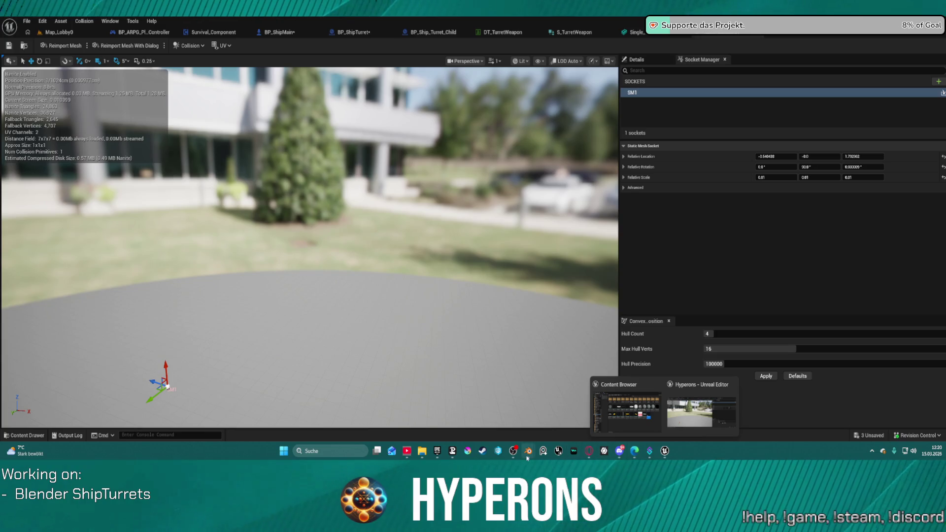
pyautogui.moveTo(528, 451)
pyautogui.click(565, 414)
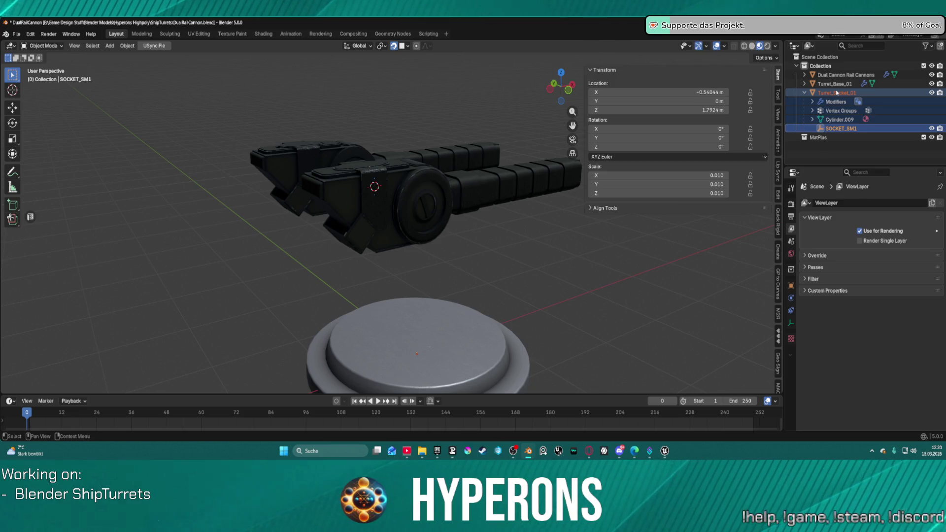
# Reset Turret_Socket_01's scale to 1.0 on X, Y and Z.
pyautogui.click(837, 92)
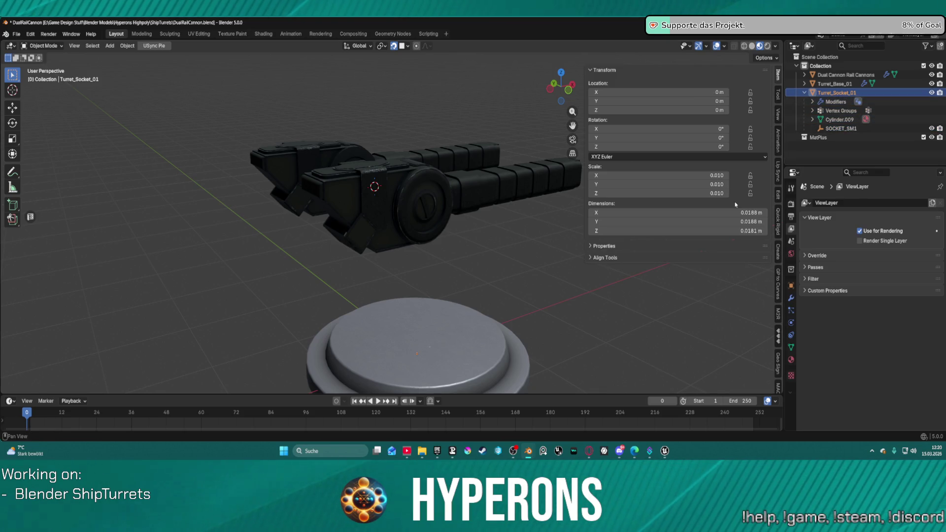
pyautogui.click(719, 176)
pyautogui.write('1')
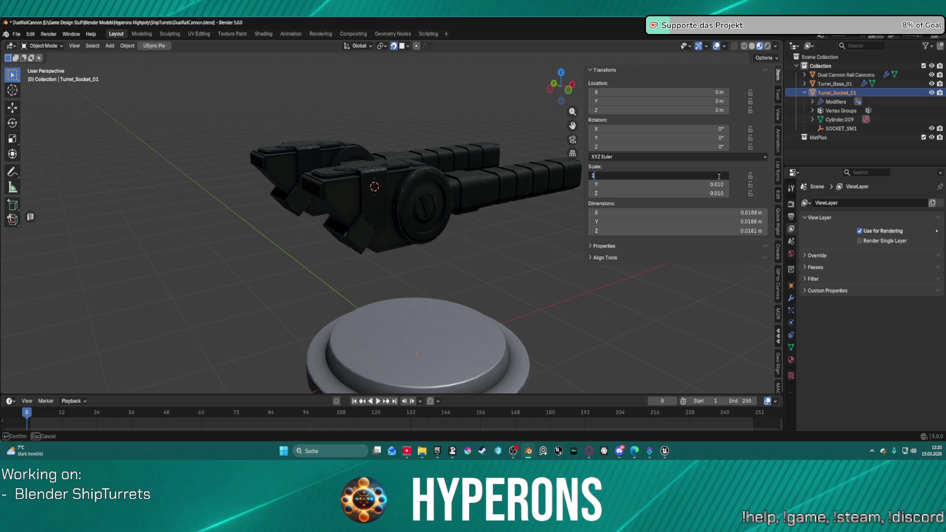
pyautogui.press('Tab')
pyautogui.write('1')
pyautogui.press('Tab')
pyautogui.press('Return')
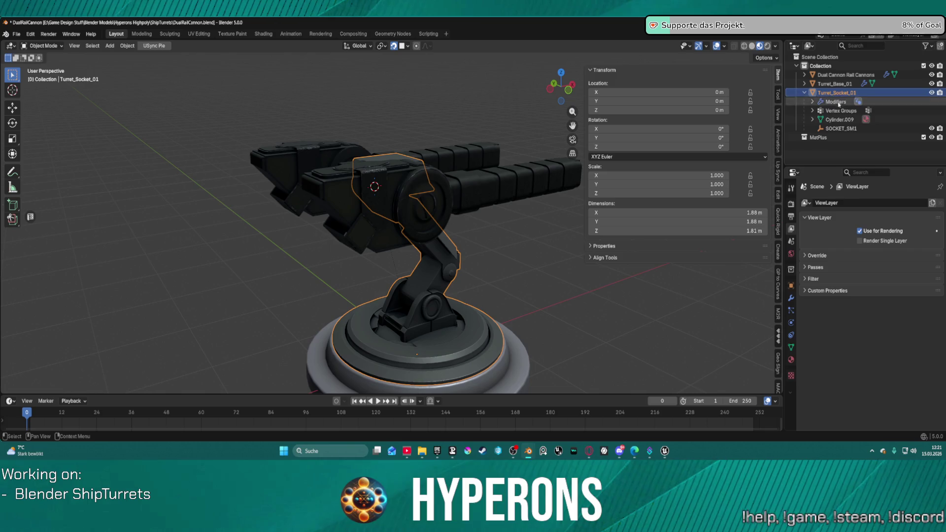
# Apply all transforms to the SOCKET_SM1 empty with Ctrl+A.
pyautogui.click(841, 128)
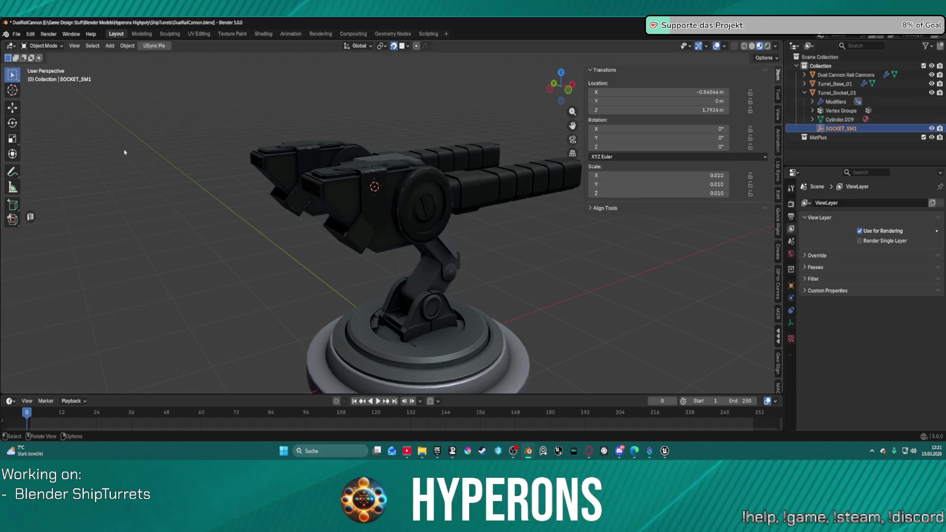
pyautogui.hotkey('ctrl', 'a')
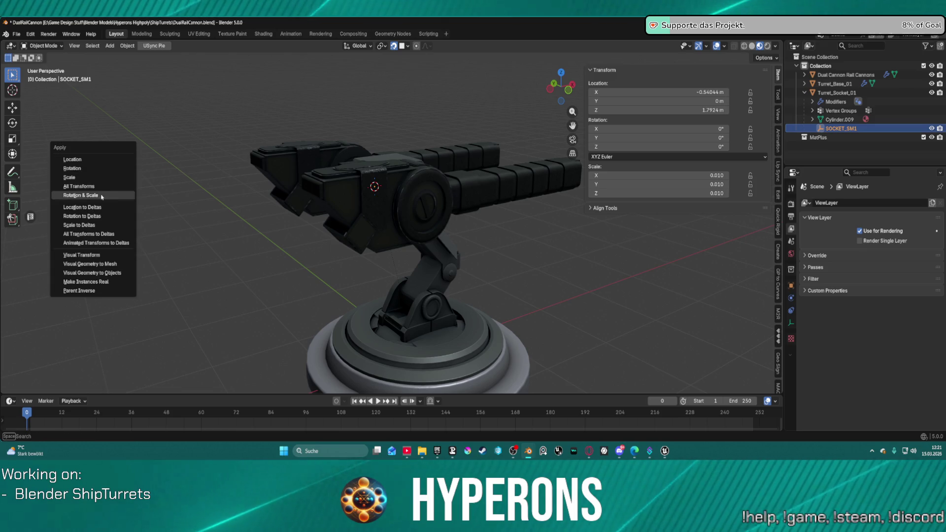
pyautogui.click(79, 186)
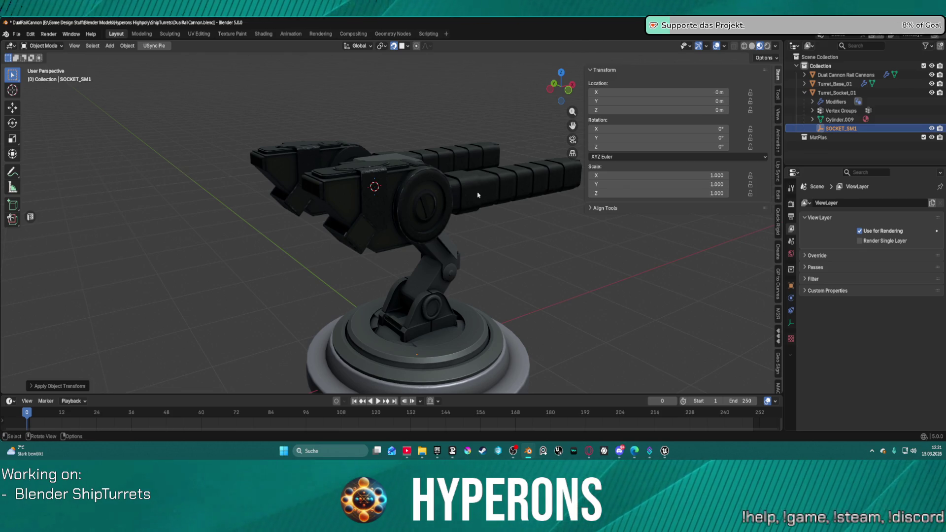
# Reselect Turret_Socket_01 and export it as FBX.
pyautogui.click(383, 163)
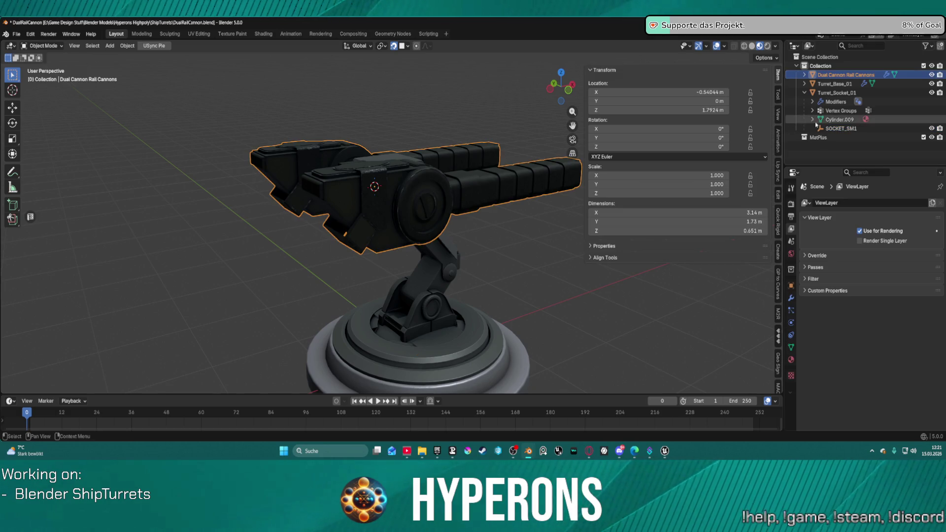
pyautogui.click(837, 93)
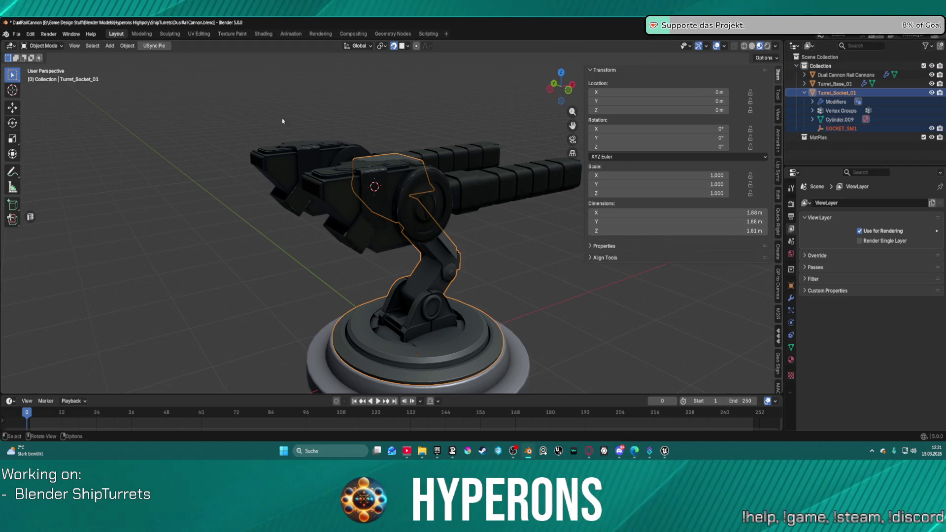
pyautogui.click(16, 34)
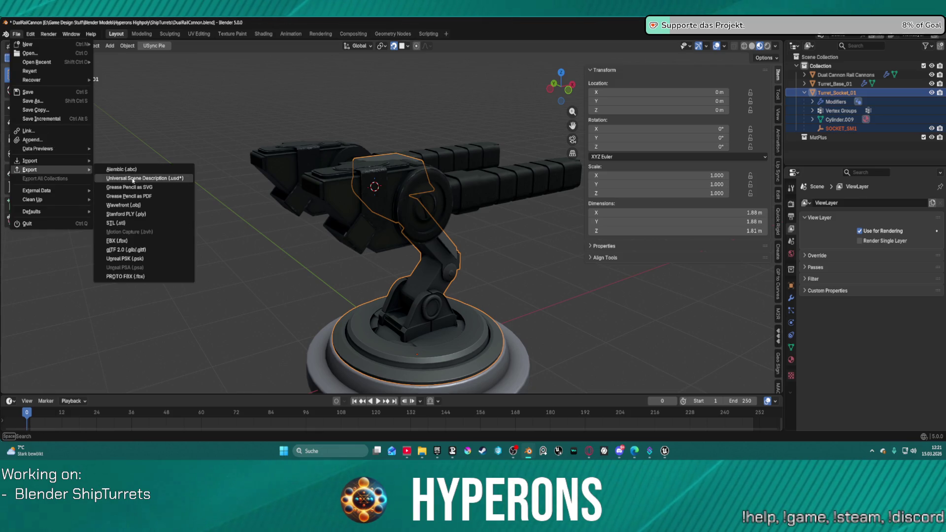
pyautogui.click(118, 240)
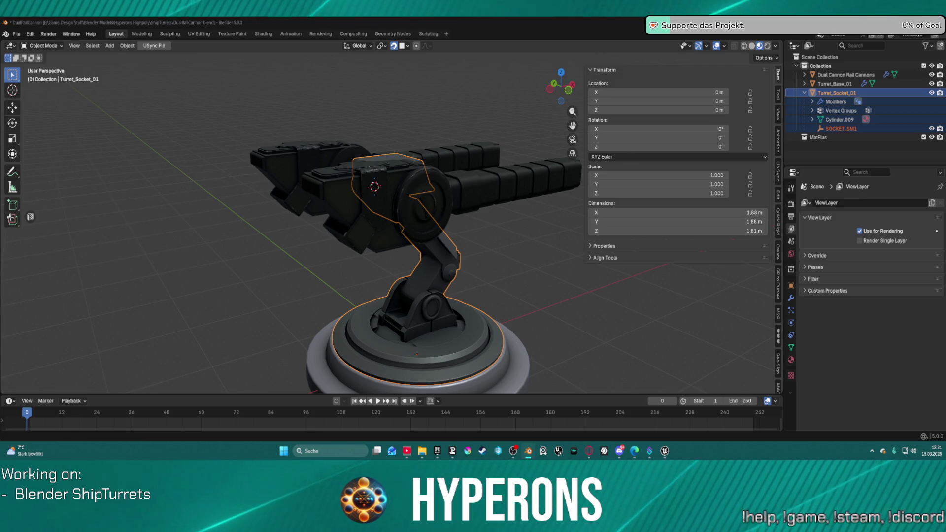
# In Unreal, zoom out and orbit around the reimported full-size turret arm and its SM1 socket.
pyautogui.moveTo(665, 451)
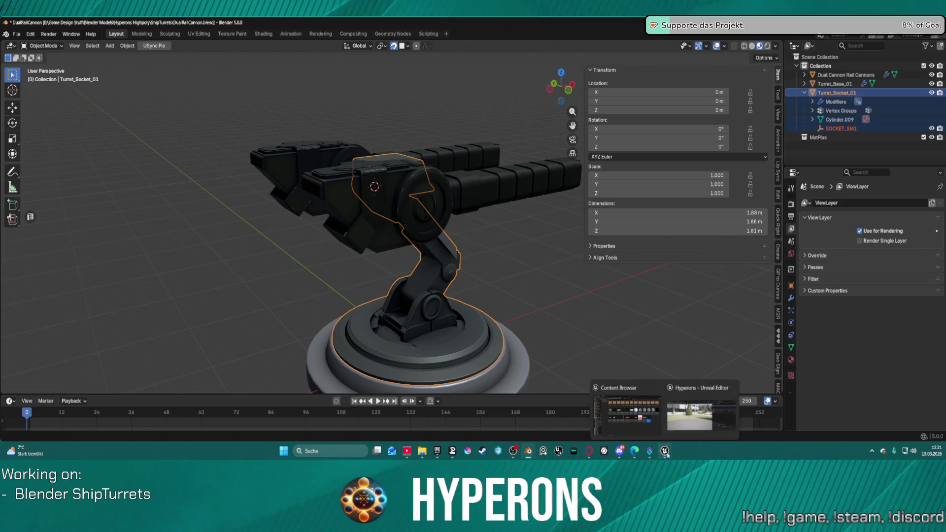
pyautogui.click(686, 424)
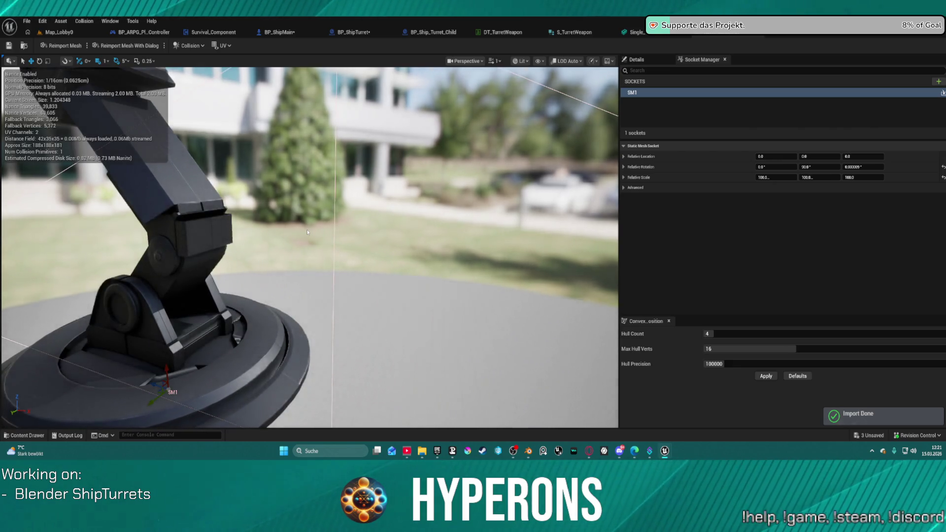
pyautogui.scroll(-5, 308, 231)
pyautogui.moveTo(308, 232)
pyautogui.mouseDown()
pyautogui.moveTo(276, 233)
pyautogui.moveTo(295, 235)
pyautogui.moveTo(309, 174)
pyautogui.mouseUp()
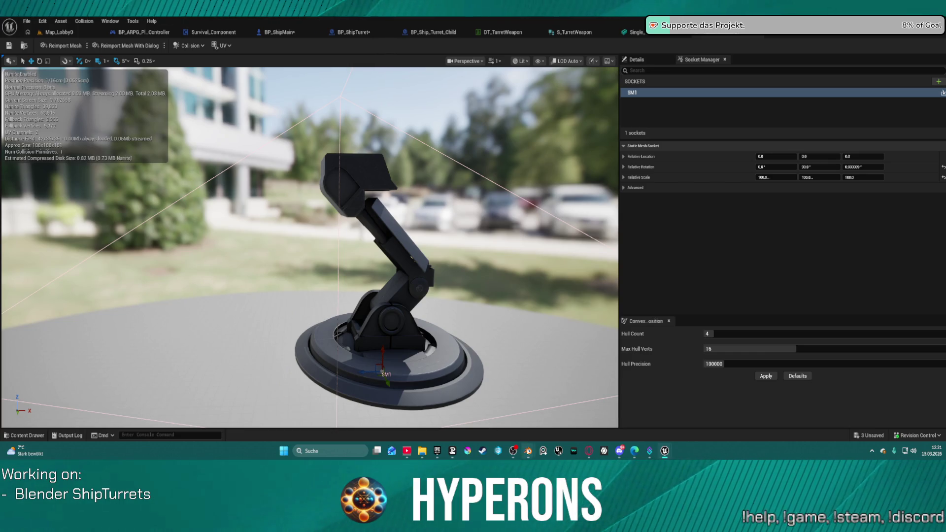
# Back in Blender, orbit to a front view of the turret and select the SOCKET_SM1 empty.
pyautogui.moveTo(528, 451)
pyautogui.click(548, 419)
pyautogui.moveTo(448, 255); pyautogui.dragTo(550, 244)
pyautogui.click(839, 129)
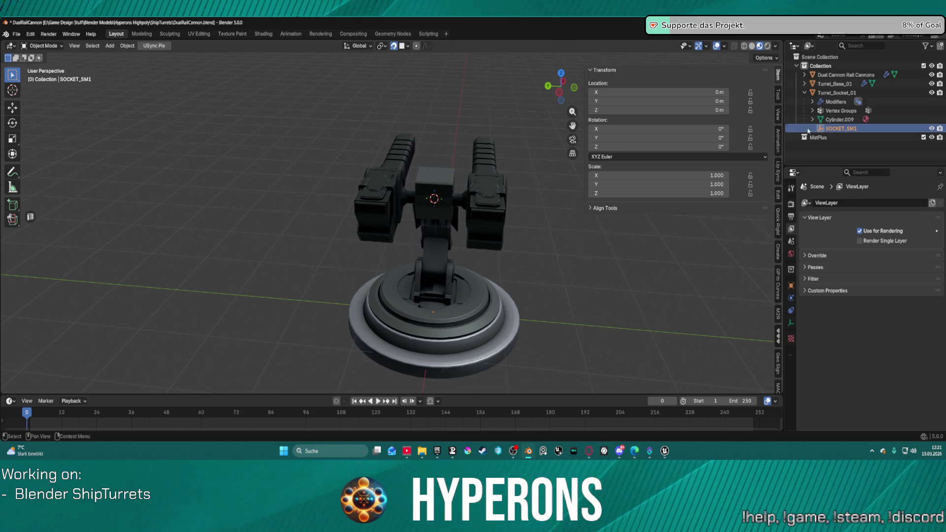
# Move SOCKET_SM1 to X -0.54044 m, Z 1.7924 m using Shift+S Selection to Cursor.
pyautogui.rightClick(587, 217)
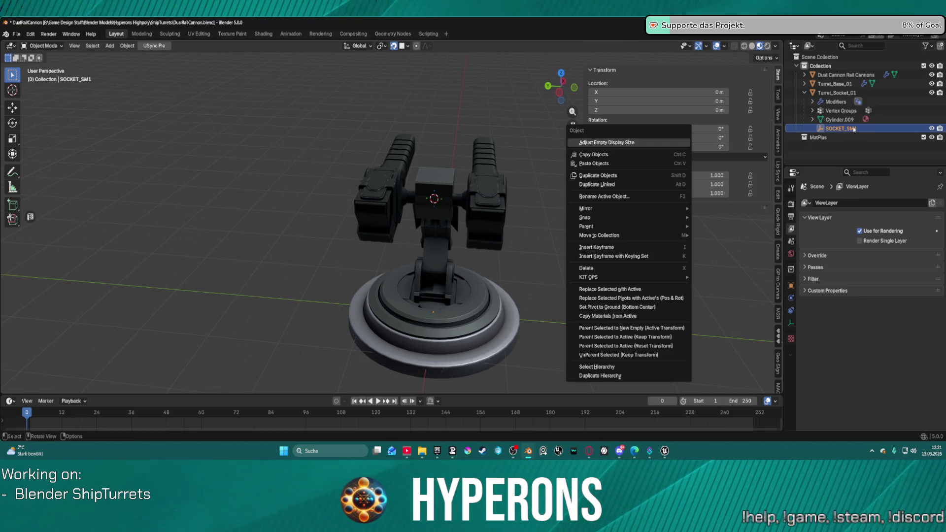
pyautogui.moveTo(649, 216)
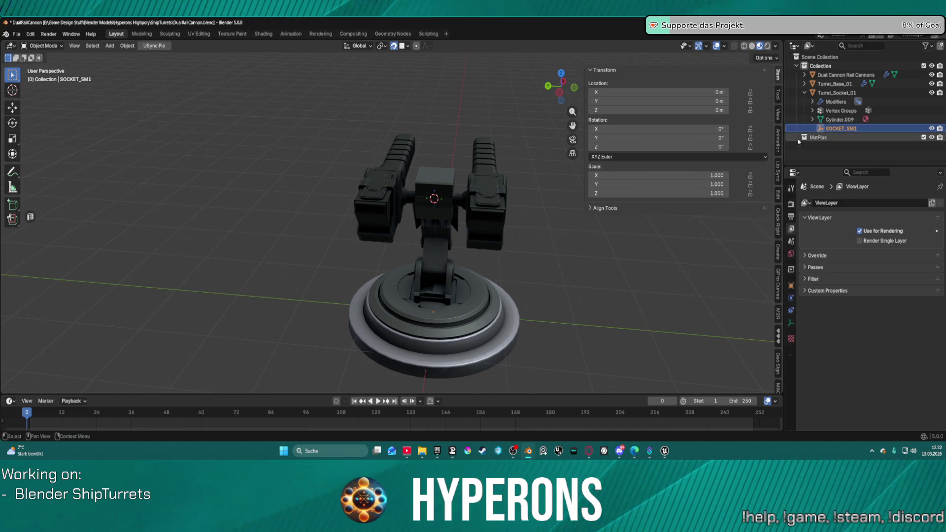
pyautogui.rightClick(587, 262)
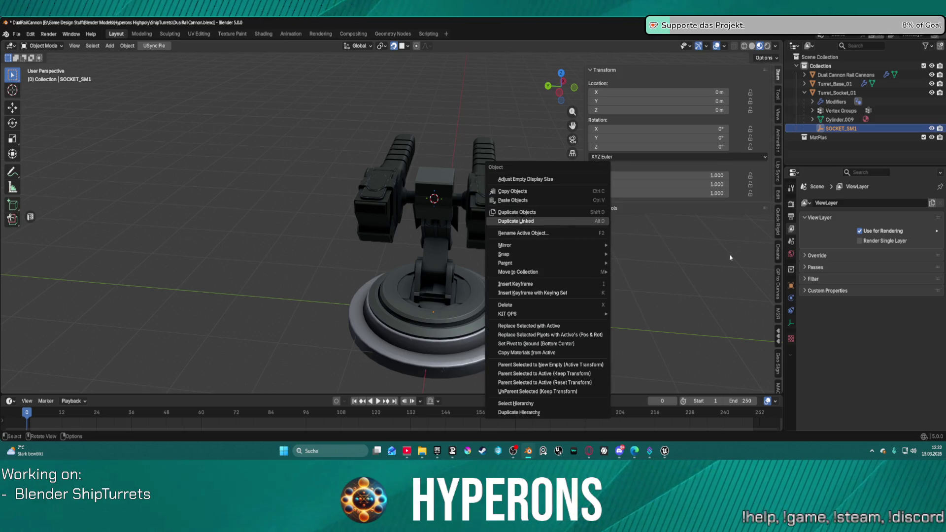
pyautogui.press('Escape')
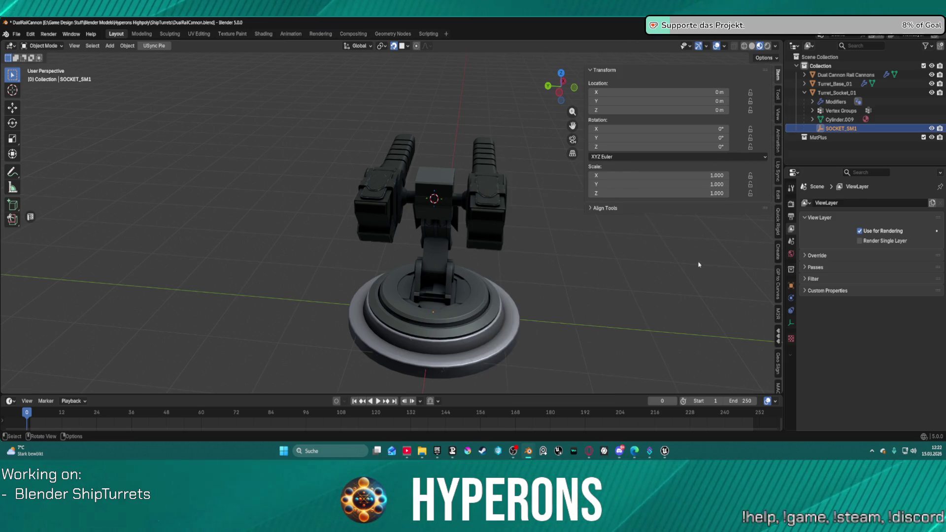
pyautogui.hotkey('shift', 's')
pyautogui.click(692, 217)
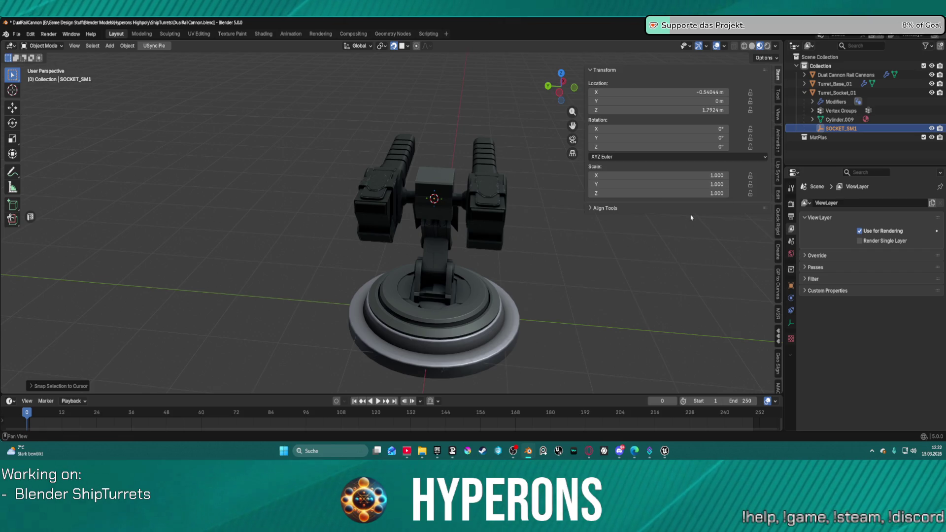
# Export the scene as FBX and bring the Unreal Editor back to the front.
pyautogui.click(16, 34)
pyautogui.moveTo(79, 170)
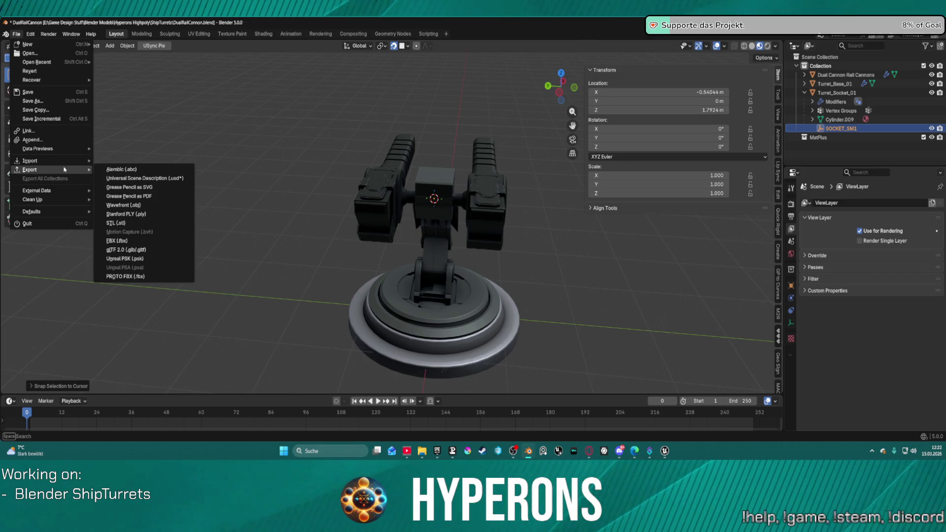
pyautogui.click(162, 242)
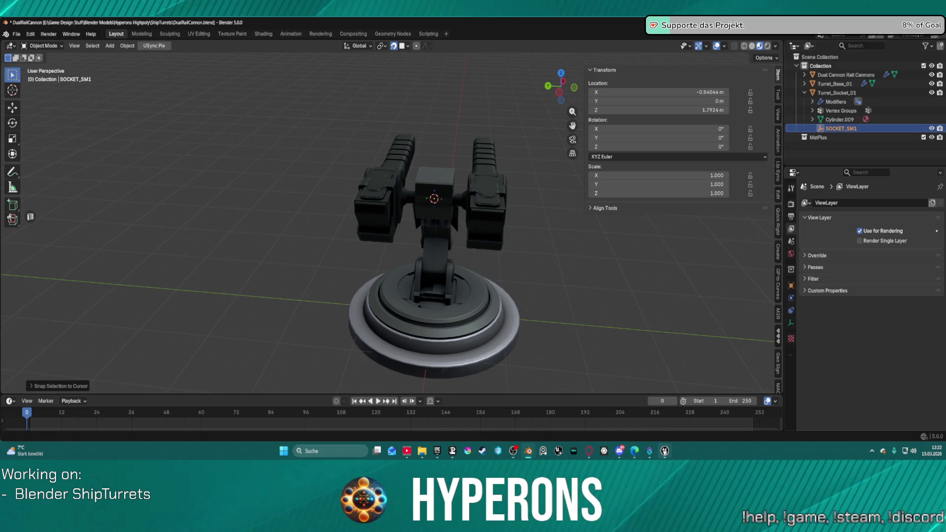
pyautogui.moveTo(665, 451)
pyautogui.click(697, 406)
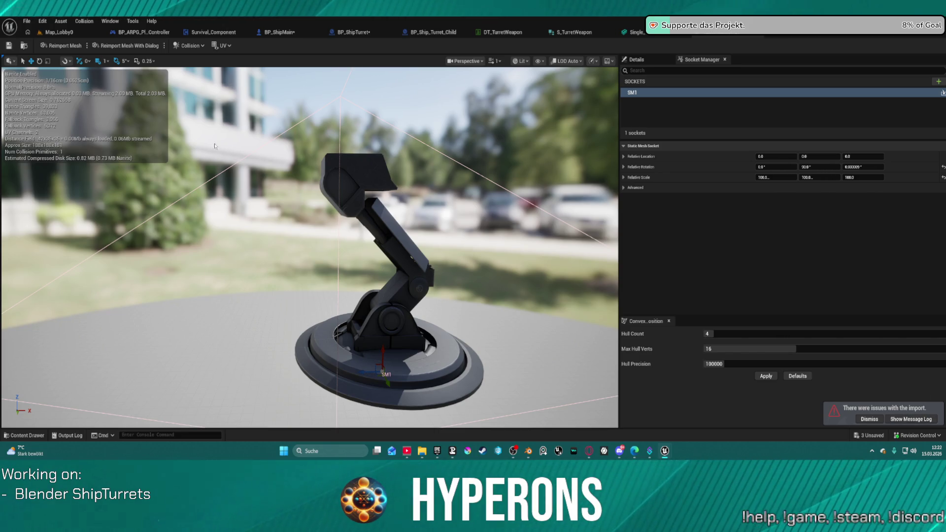
# Open the Content Drawer on Content > Meshes with Ctrl+Space, then return to the DualRailCannon file in Blender.
pyautogui.hotkey('ctrl', 'space')
pyautogui.hotkey('ctrl', 'space')
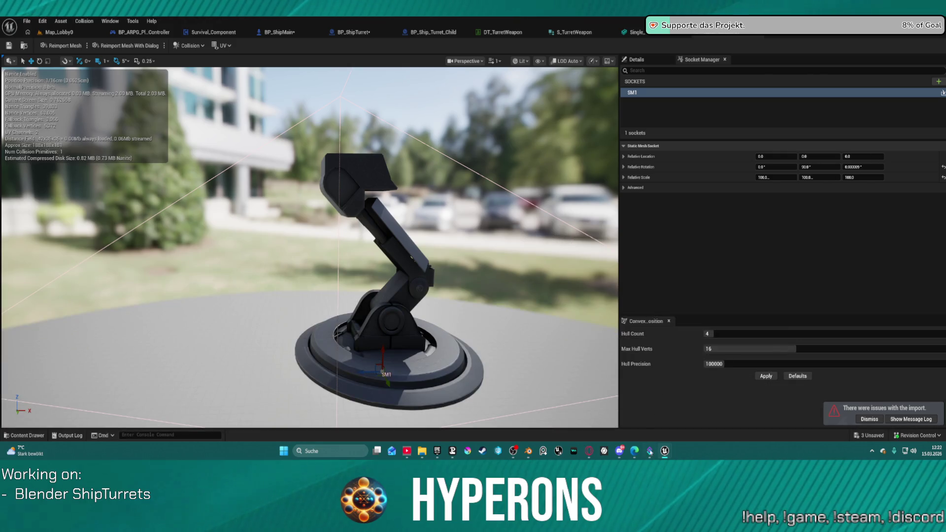
pyautogui.hotkey('ctrl', 'space')
pyautogui.moveTo(526, 453)
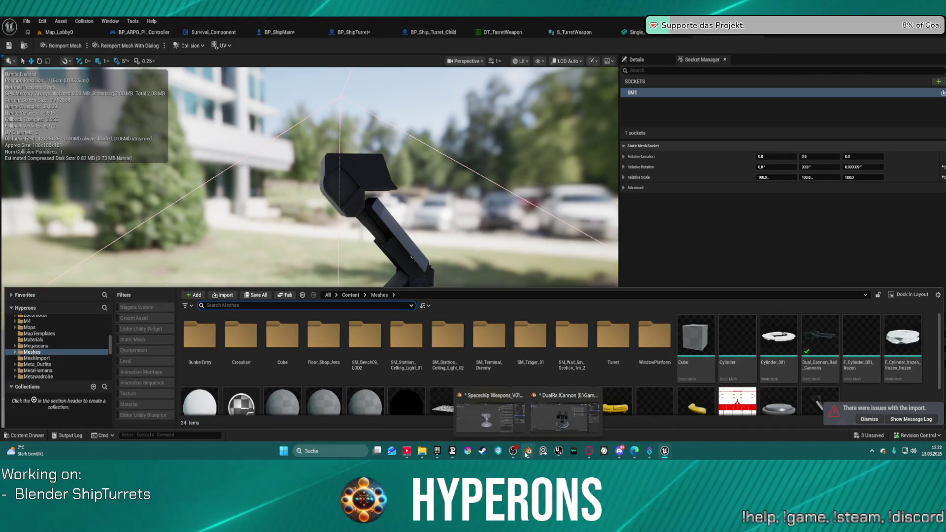
pyautogui.click(551, 431)
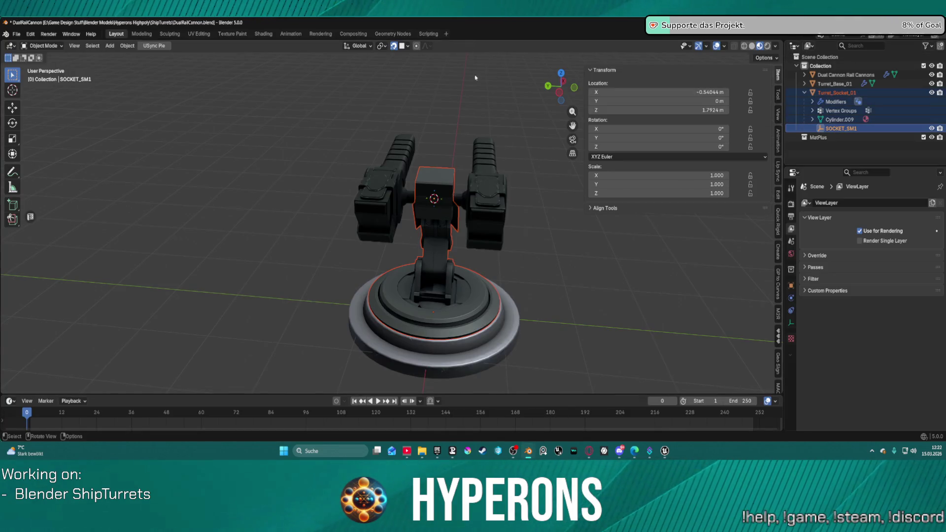
# Open File > Export to send Turret_Socket_01 and SOCKET_SM1 out as FBX.
pyautogui.click(15, 35)
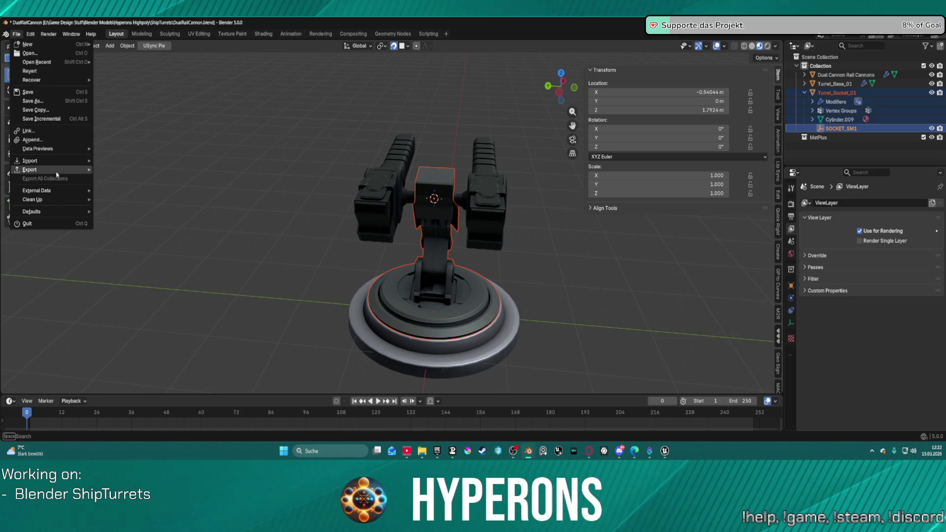
pyautogui.moveTo(49, 169)
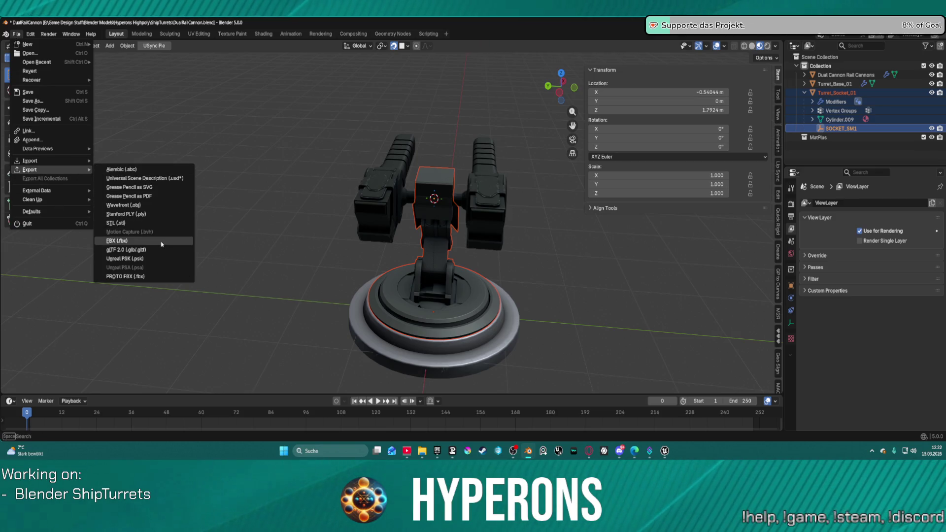
pyautogui.press('Escape')
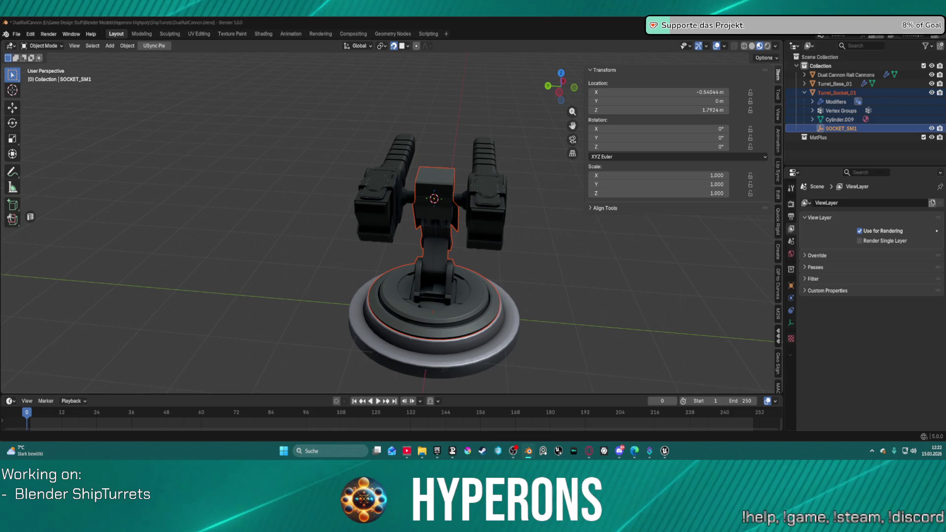
# In Unreal's static mesh editor, reimport the turret mesh from the updated Blender file.
pyautogui.moveTo(665, 451)
pyautogui.click(626, 397)
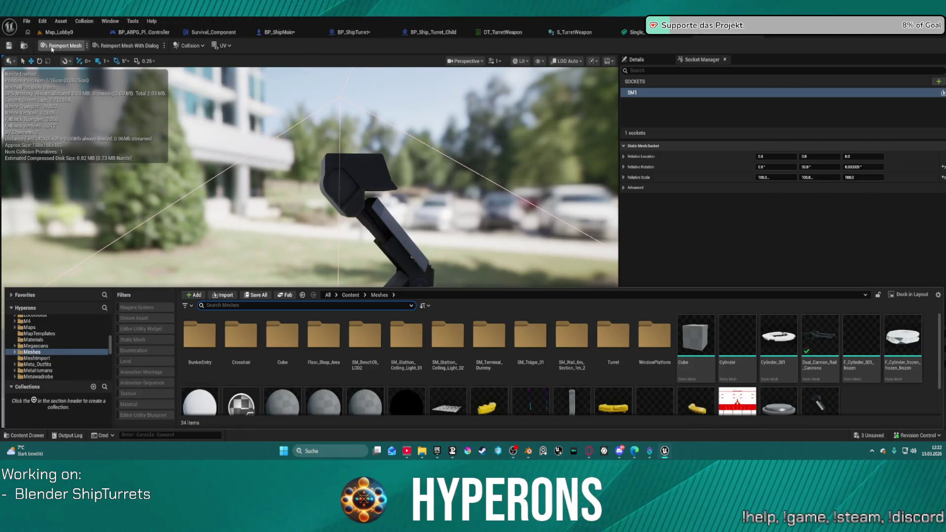
pyautogui.click(52, 46)
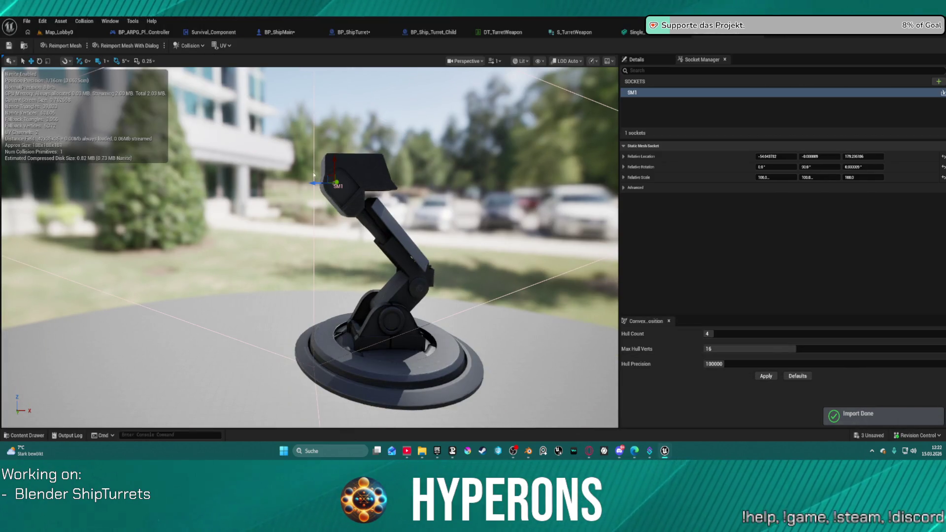
pyautogui.scroll(-5, 314, 175)
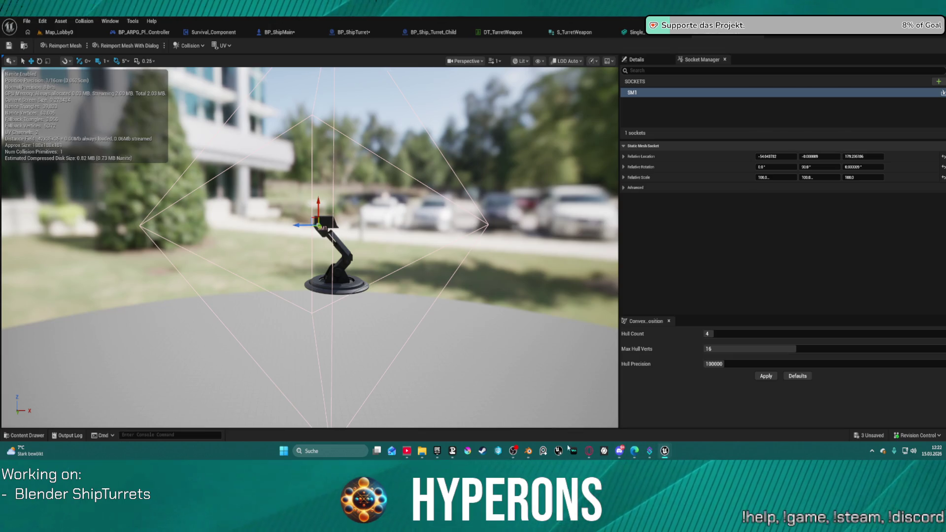
# In Blender, set SOCKET_SM1's X, Y and Z scale to 0.01.
pyautogui.moveTo(528, 451)
pyautogui.click(554, 419)
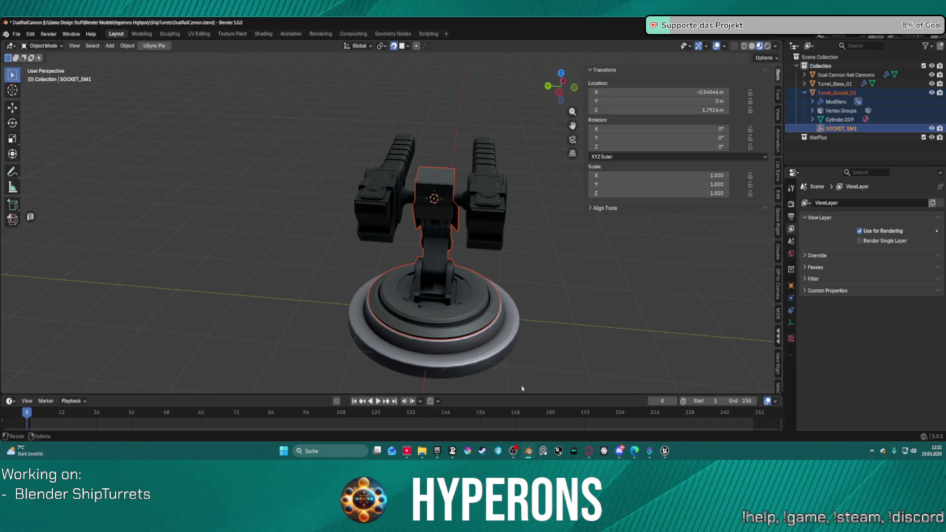
pyautogui.click(833, 129)
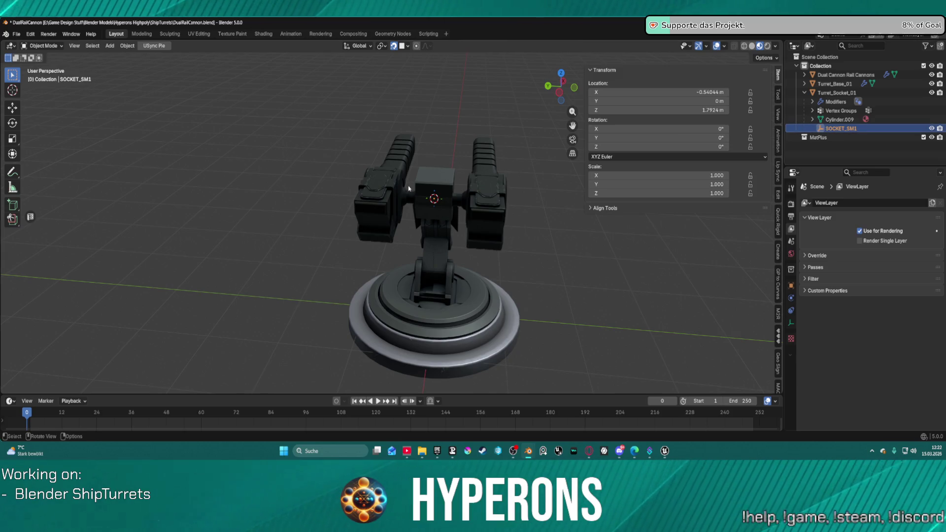
pyautogui.click(713, 174)
pyautogui.write('0.010')
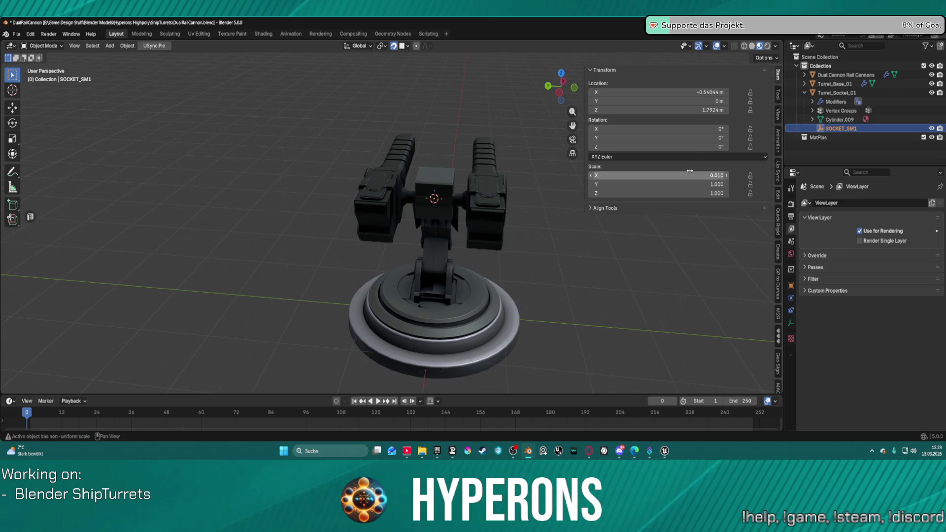
pyautogui.hotkey('ctrl', 'a')
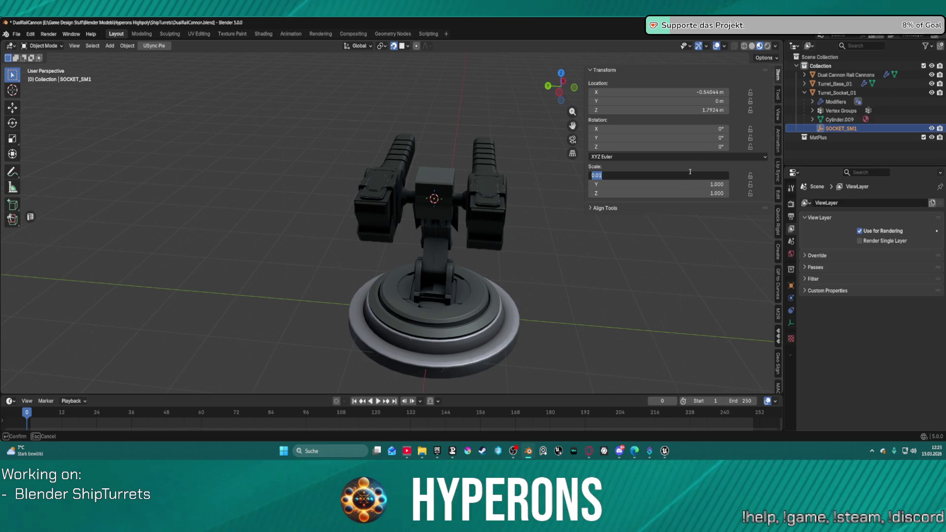
pyautogui.hotkey('ctrl', 'c')
pyautogui.press('Tab')
pyautogui.hotkey('ctrl', 'v')
pyautogui.press('Tab')
pyautogui.hotkey('ctrl', 'v')
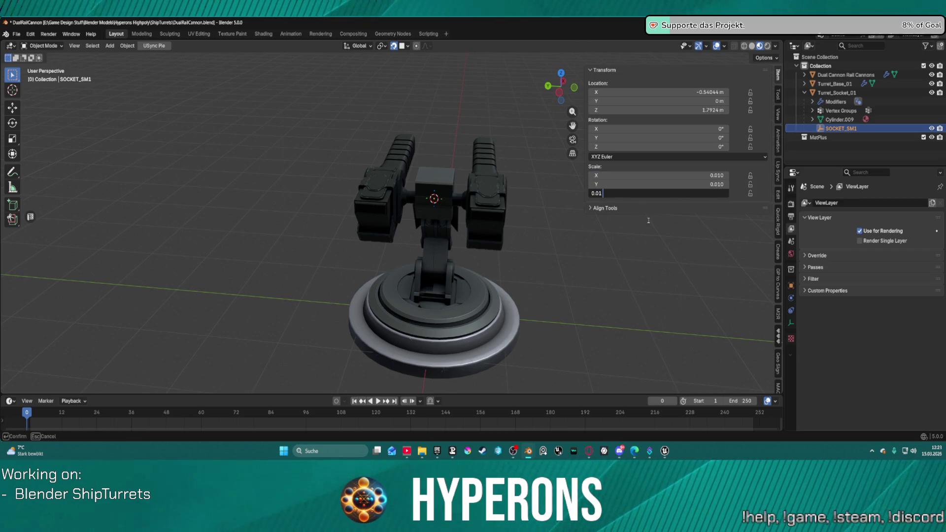
pyautogui.press('Return')
# Select the Turret_Socket_01 hierarchy and export it to FBX from the File menu.
pyautogui.click(517, 211)
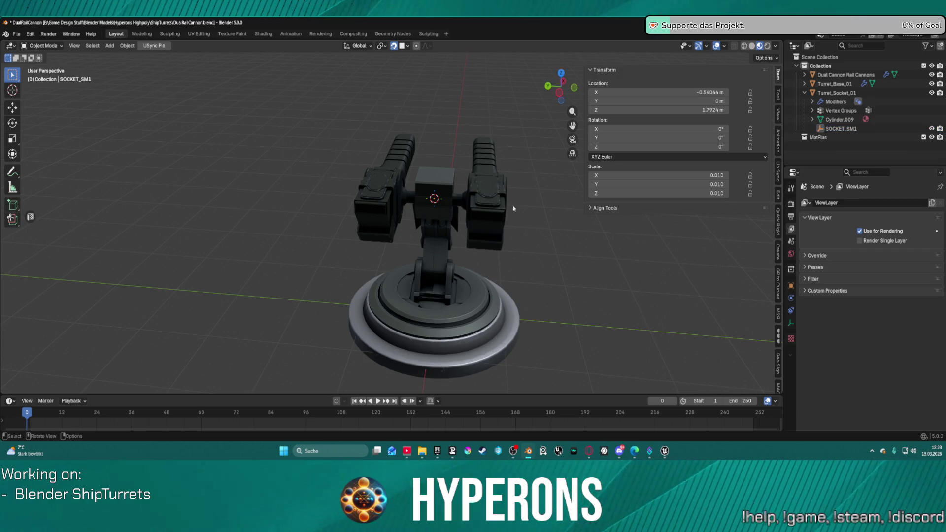
pyautogui.click(503, 202)
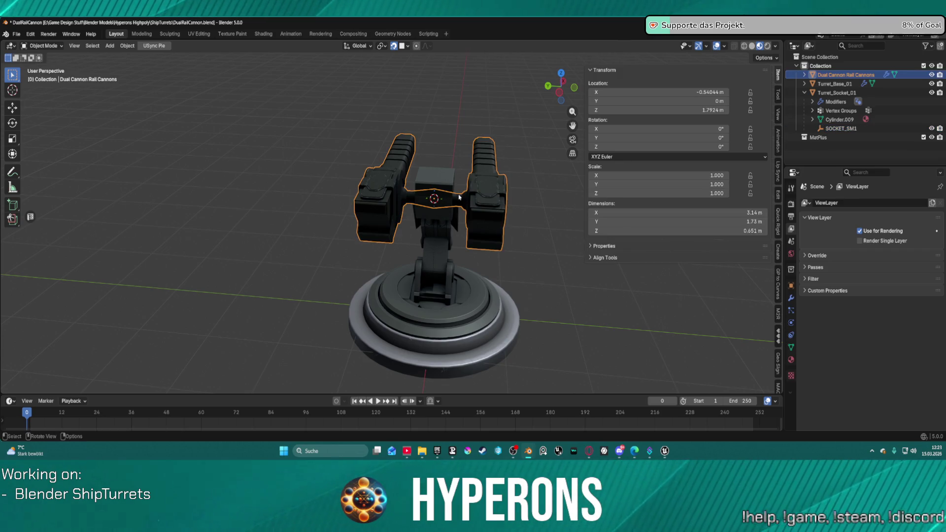
pyautogui.click(827, 84)
pyautogui.click(833, 93)
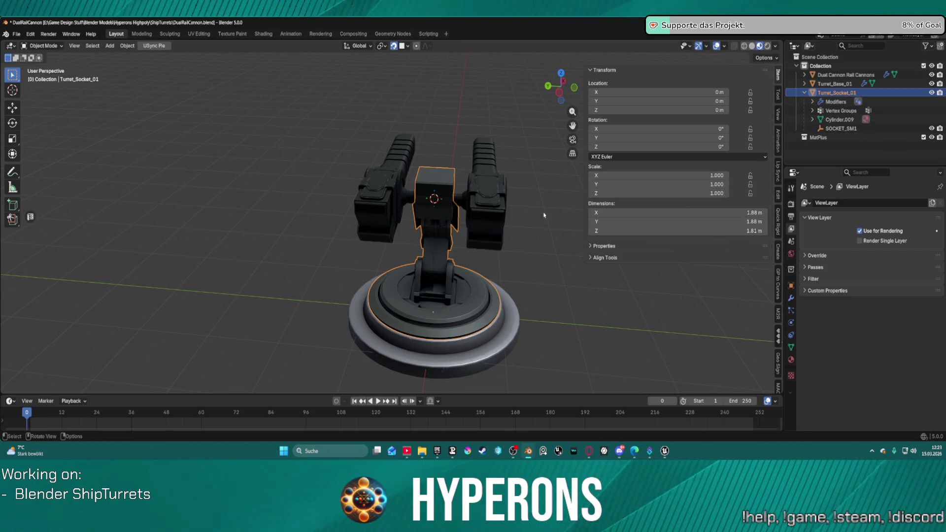
pyautogui.click(843, 128)
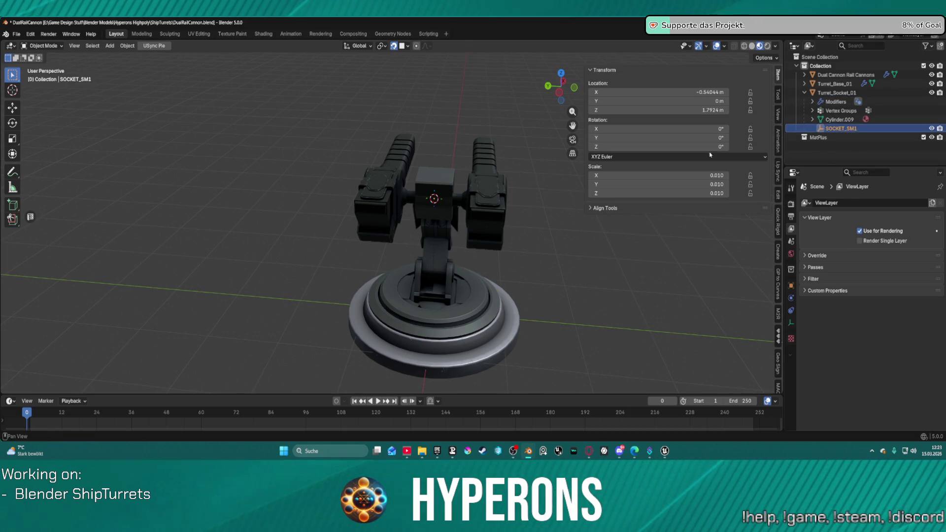
pyautogui.keyDown('shift'); pyautogui.click(844, 94); pyautogui.keyUp('shift')
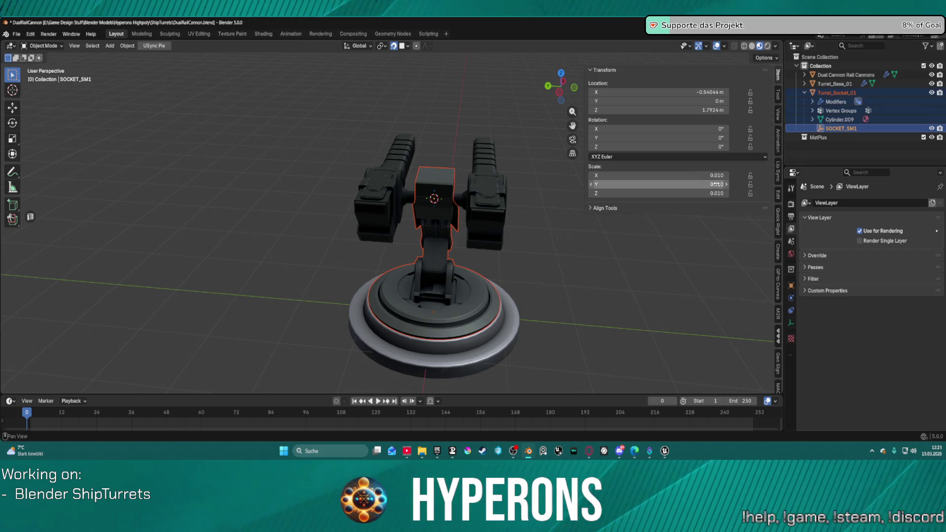
pyautogui.click(26, 37)
pyautogui.moveTo(13, 36)
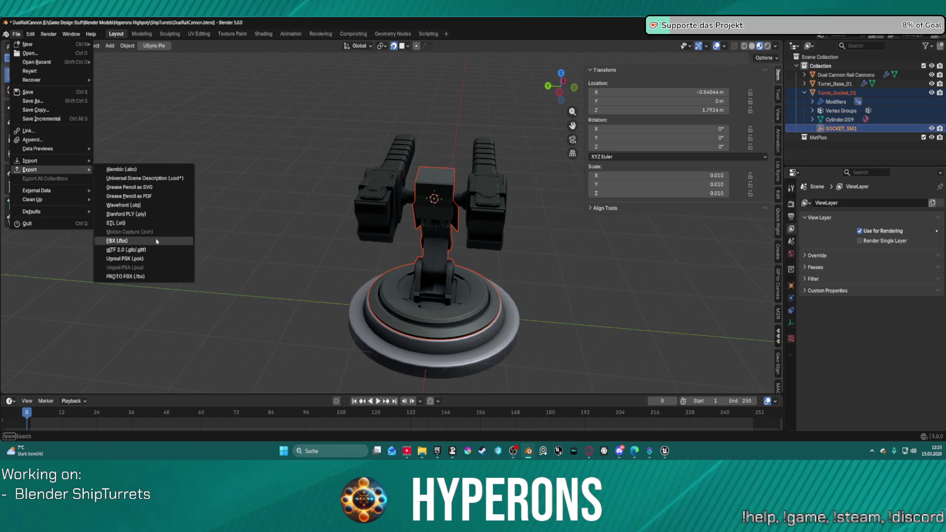
pyautogui.press('Escape')
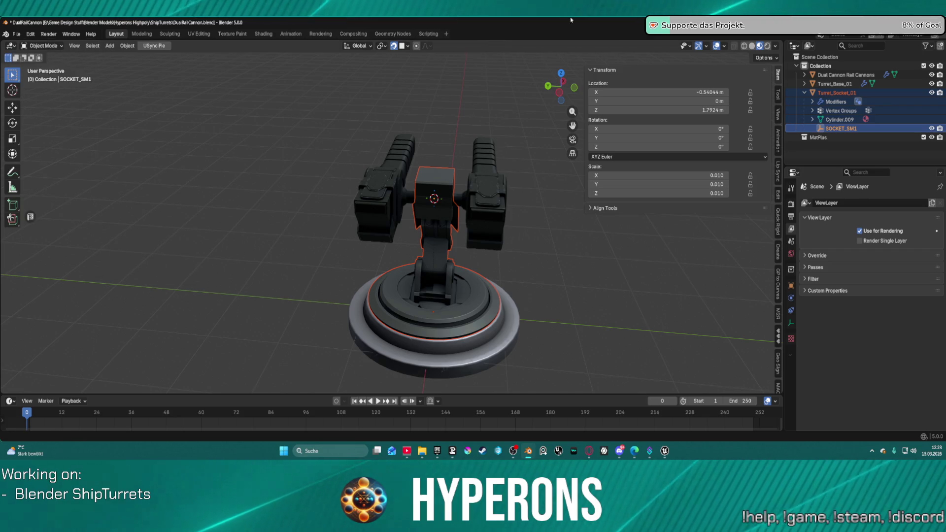
# Reimport the turret mesh with the new socket scale, check SM1 on the turret head, and save.
pyautogui.moveTo(665, 453)
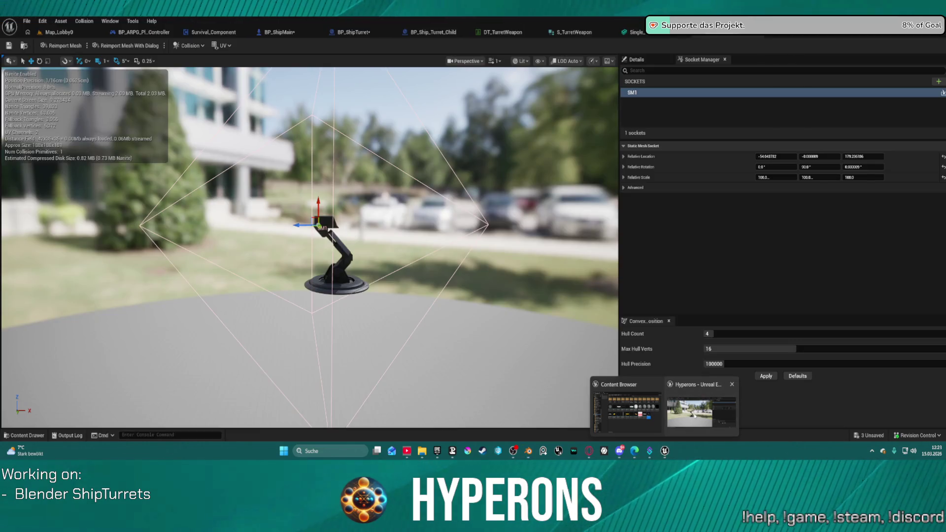
pyautogui.click(692, 414)
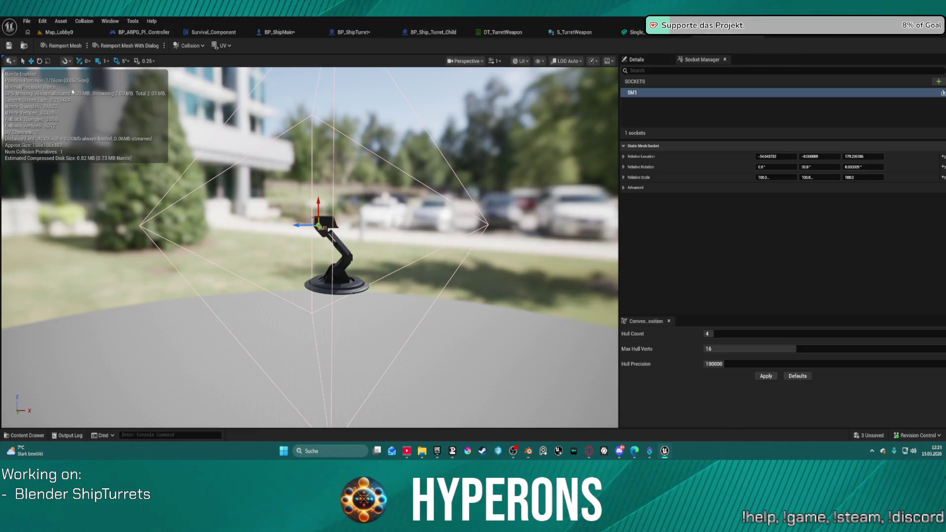
pyautogui.click(81, 44)
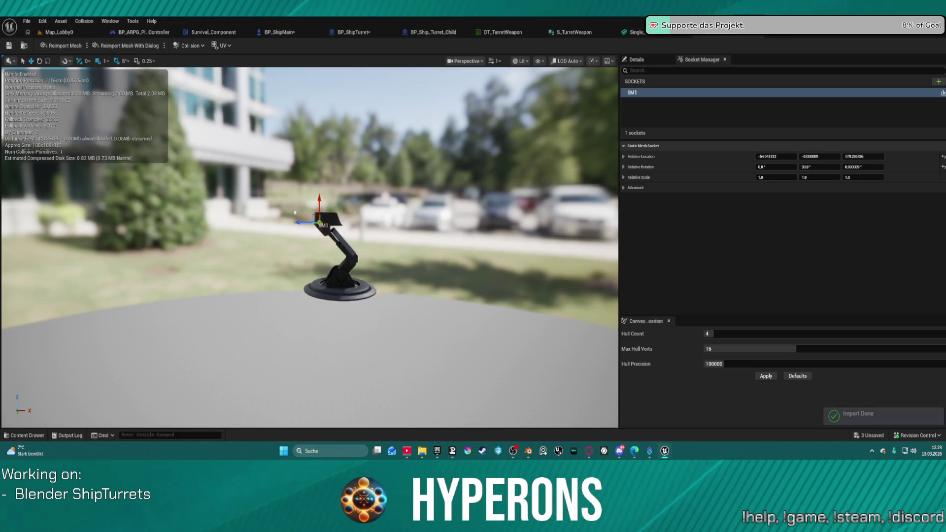
pyautogui.scroll(5, 363, 163)
pyautogui.scroll(-3, 363, 164)
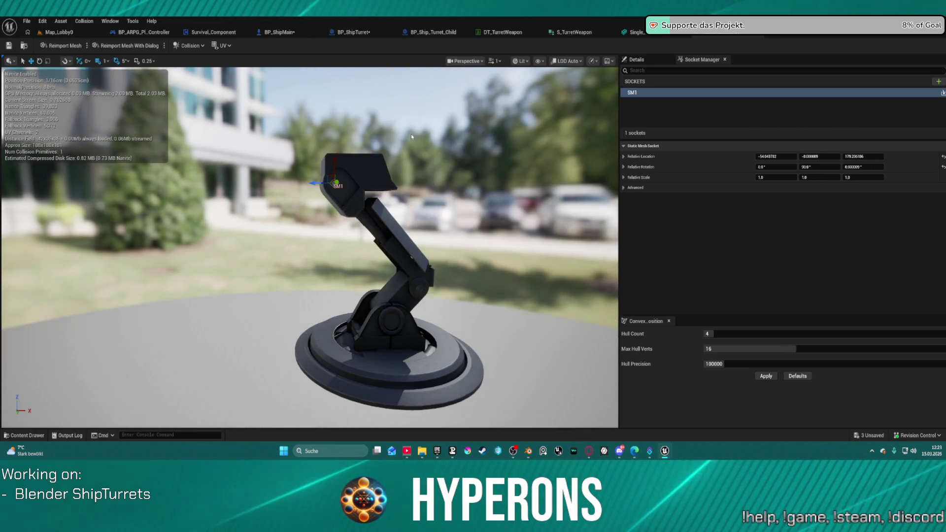
pyautogui.moveTo(411, 134)
pyautogui.mouseDown()
pyautogui.moveTo(411, 158)
pyautogui.moveTo(394, 158)
pyautogui.moveTo(395, 123)
pyautogui.moveTo(394, 207)
pyautogui.mouseUp()
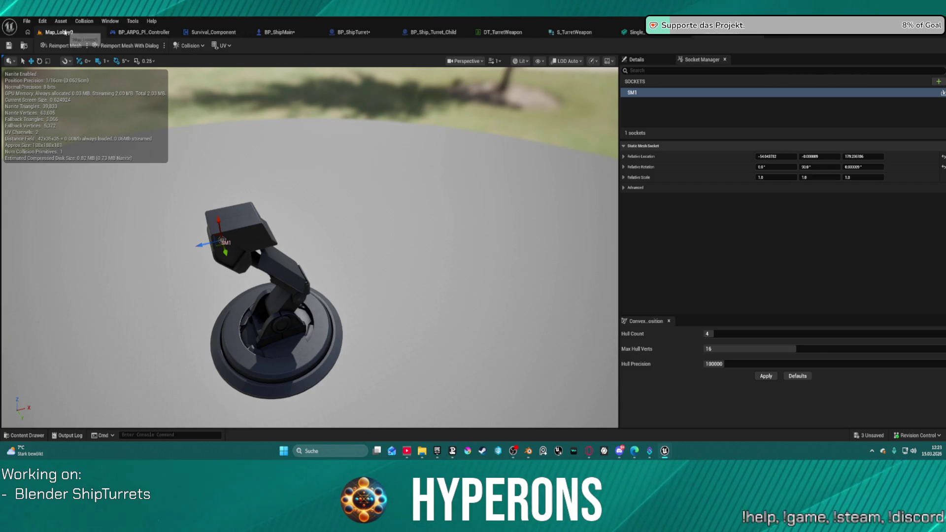
pyautogui.hotkey('ctrl', 's')
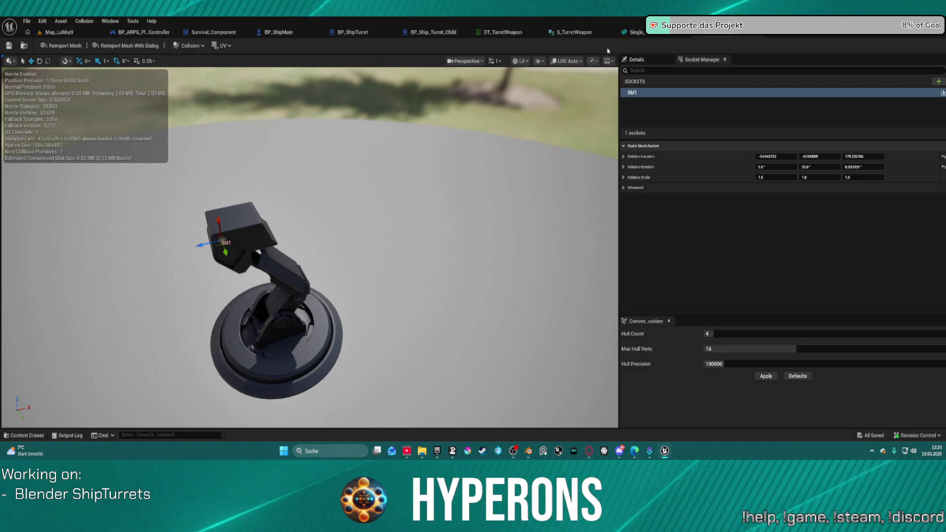
pyautogui.click(640, 32)
# Open the BP_ShipTurret blueprint's viewport and compile it.
pyautogui.click(572, 32)
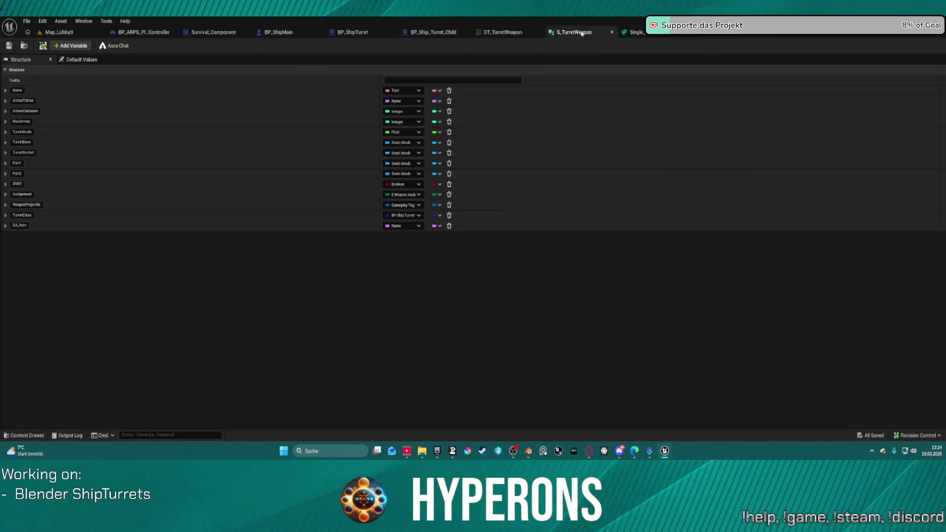
pyautogui.click(498, 32)
pyautogui.click(431, 32)
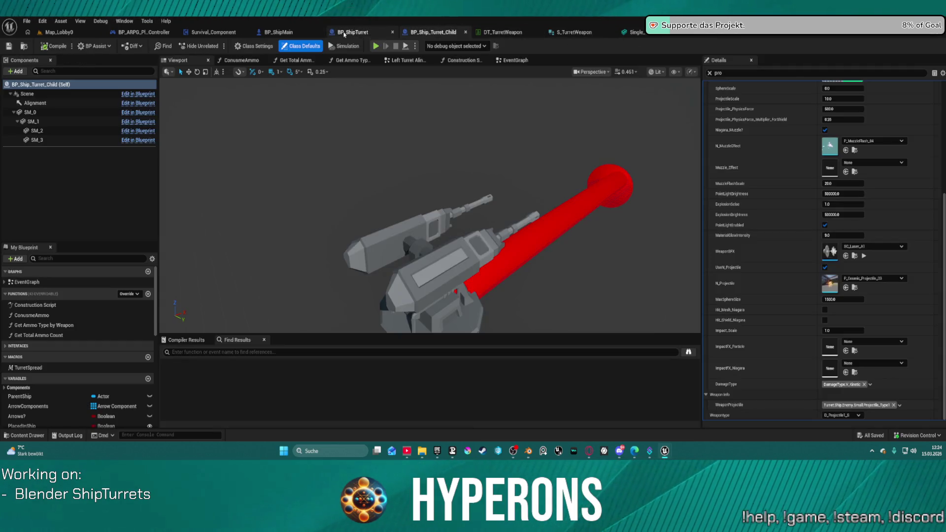
pyautogui.click(365, 32)
pyautogui.click(177, 60)
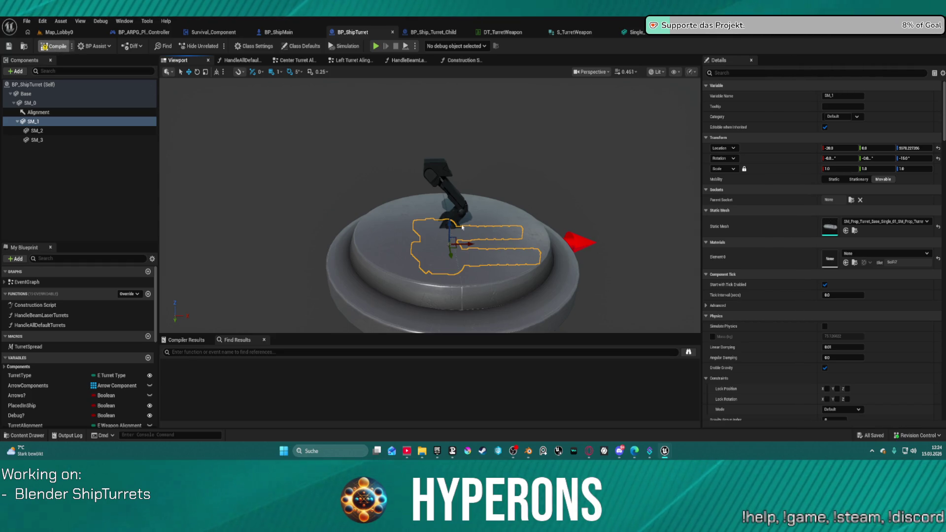
pyautogui.press('F7')
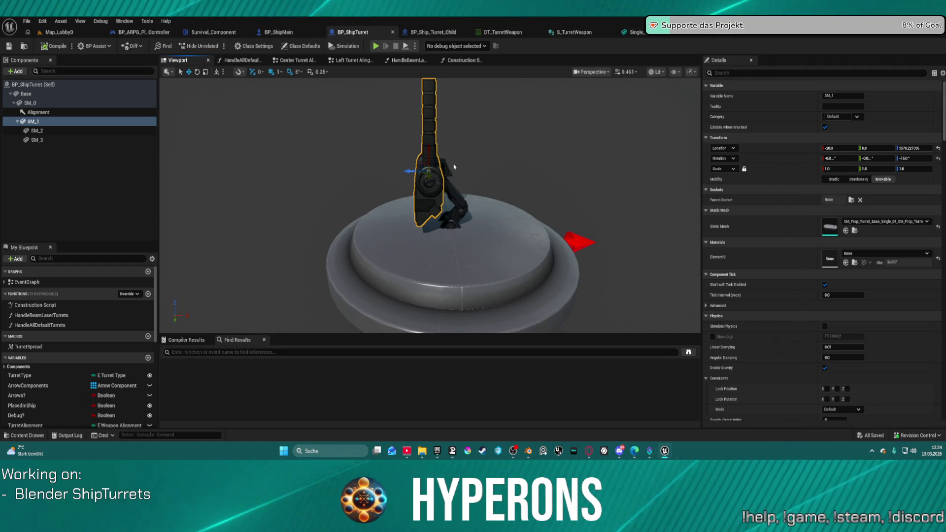
pyautogui.moveTo(473, 143); pyautogui.dragTo(473, 143)
# Rename component SM_0 to SM_TurretSocket and SM_1 to SM_TurretBarrels.
pyautogui.click(49, 103)
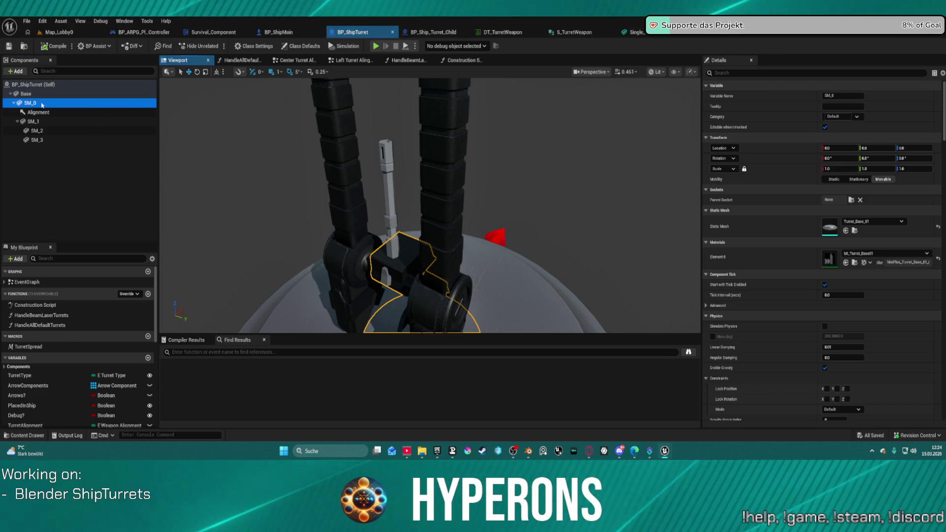
pyautogui.click(41, 104)
pyautogui.write('SM_Socket')
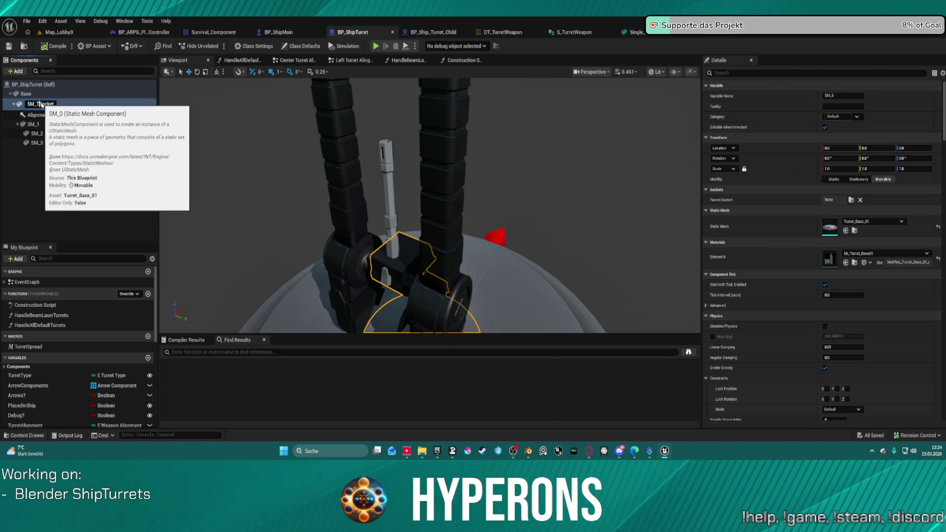
pyautogui.press('Return')
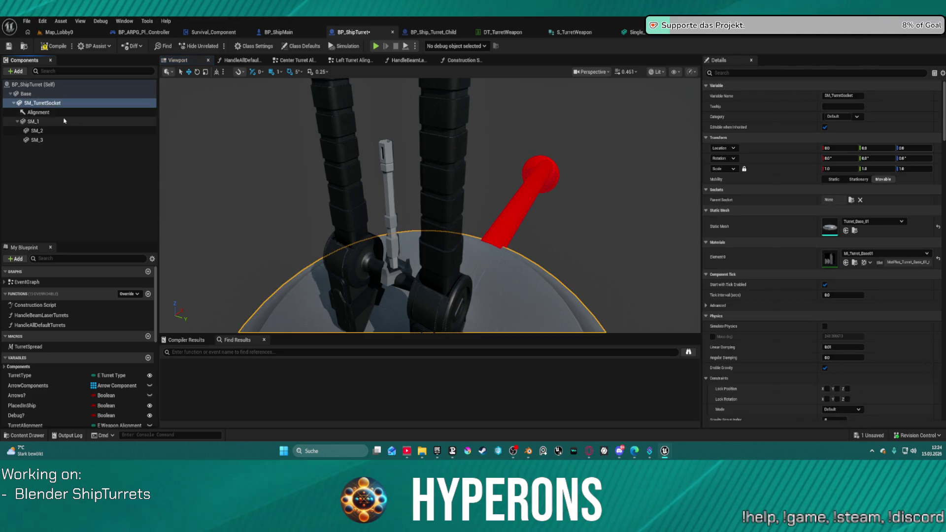
pyautogui.click(64, 123)
pyautogui.press('F2')
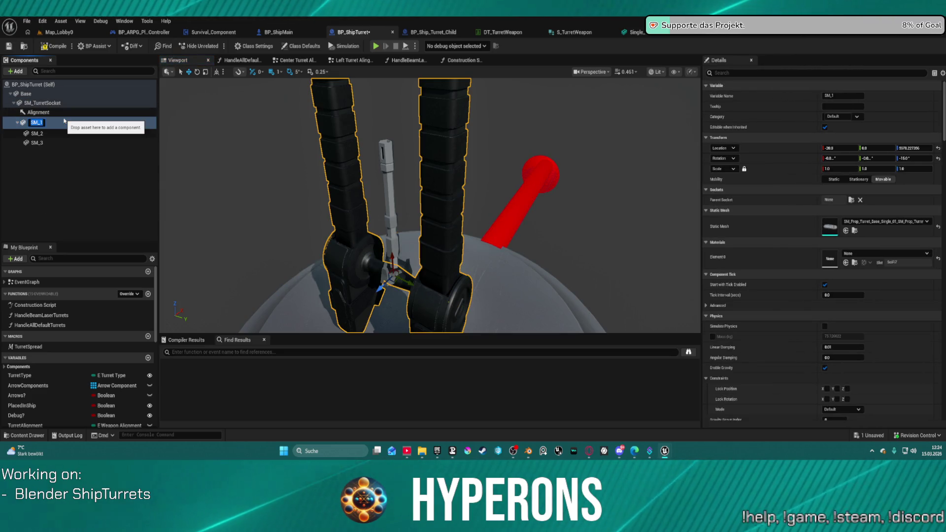
pyautogui.press('BackSpace')
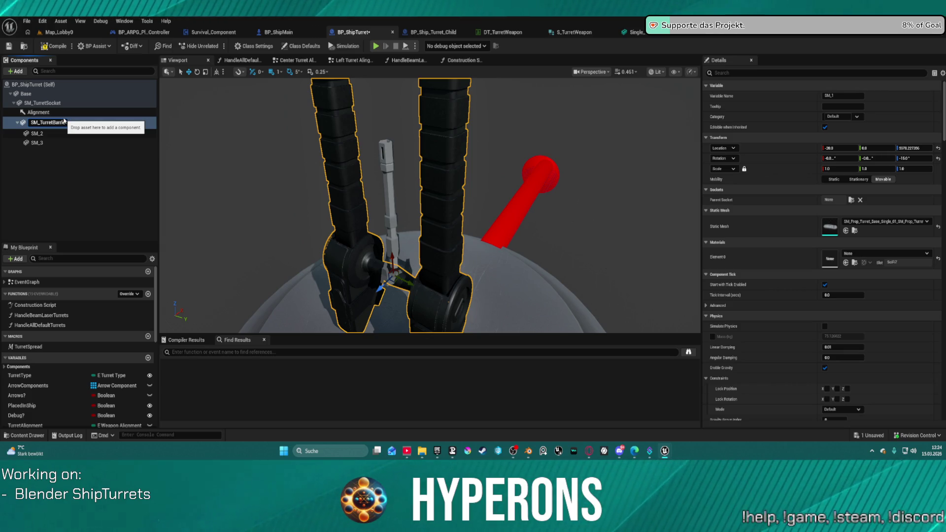
pyautogui.press('Return')
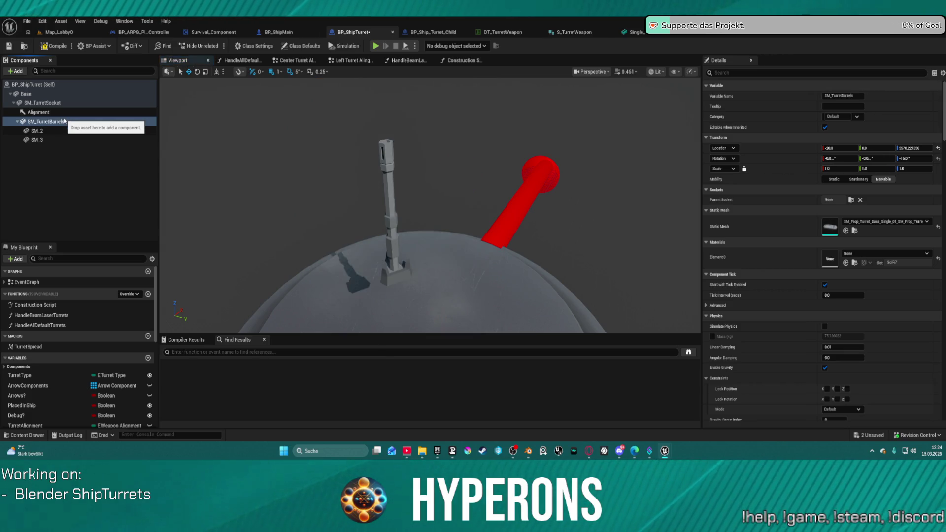
# Frame the SM_2 barrel in the viewport and inspect the SM_TurretBarrels and SM_2 components.
pyautogui.click(40, 130)
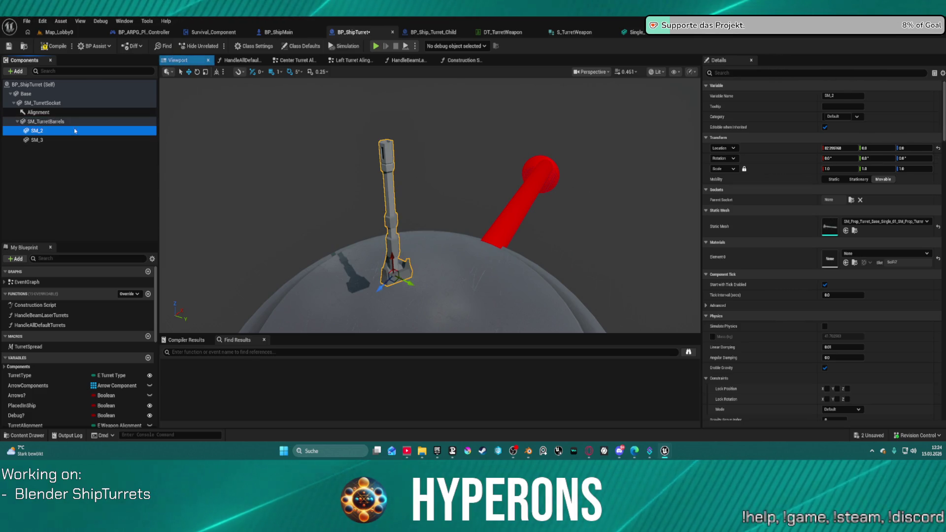
pyautogui.press('f')
pyautogui.scroll(-3, 514, 218)
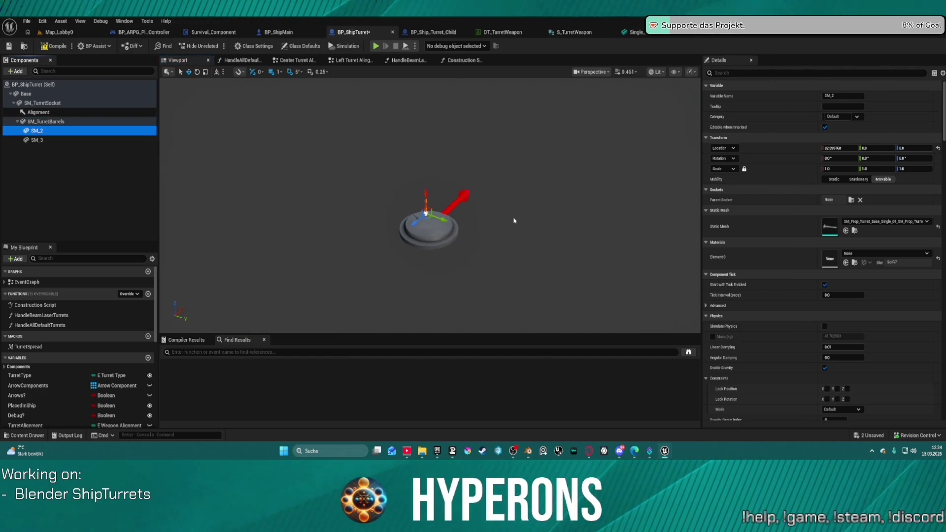
pyautogui.moveTo(513, 218); pyautogui.dragTo(513, 187)
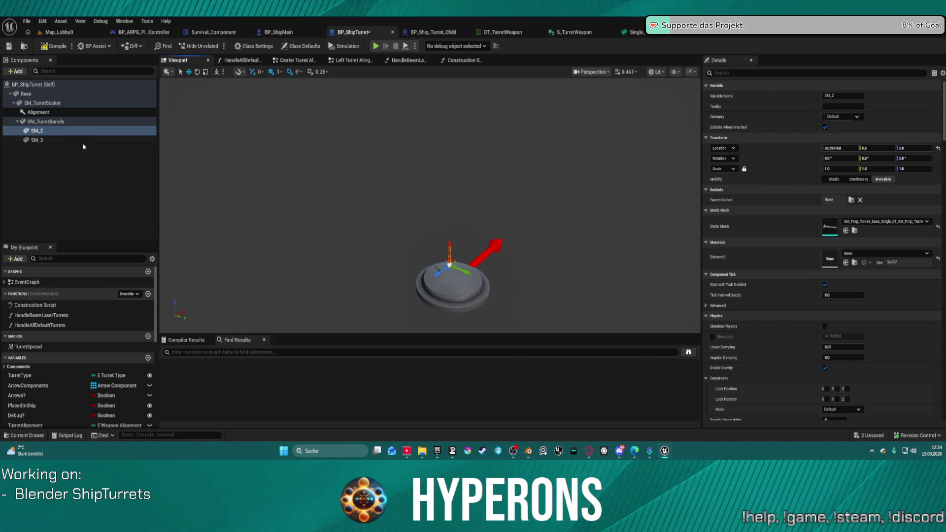
pyautogui.click(75, 122)
pyautogui.scroll(-1, 510, 192)
pyautogui.scroll(-2, 507, 205)
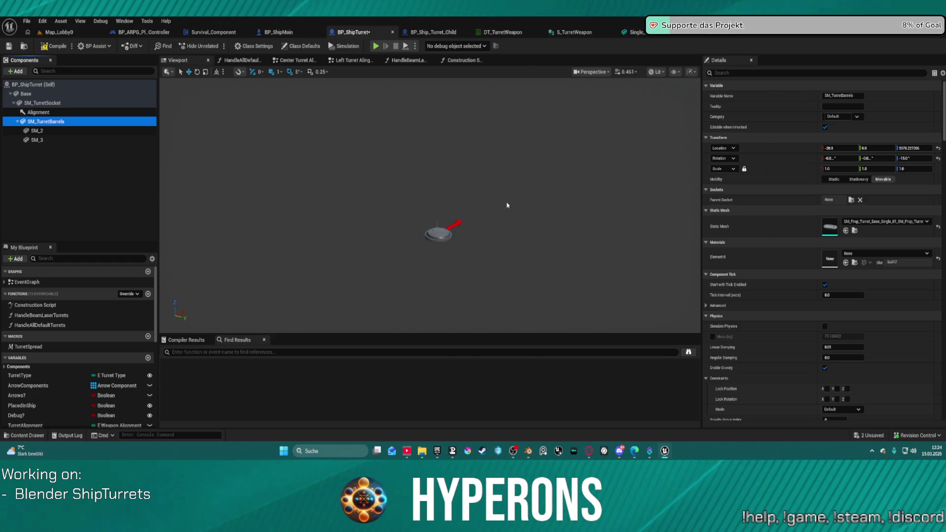
pyautogui.scroll(3, 507, 202)
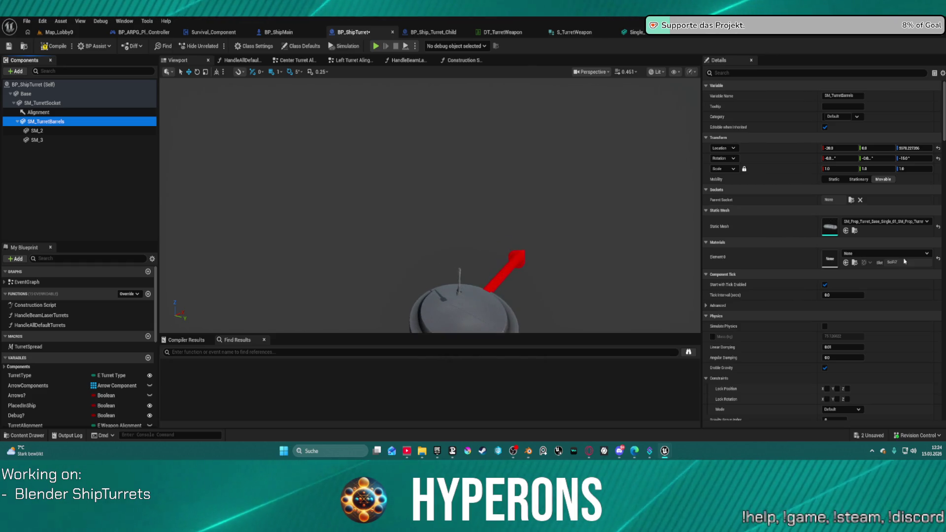
pyautogui.scroll(-10, 819, 247)
pyautogui.scroll(-2, 248, 153)
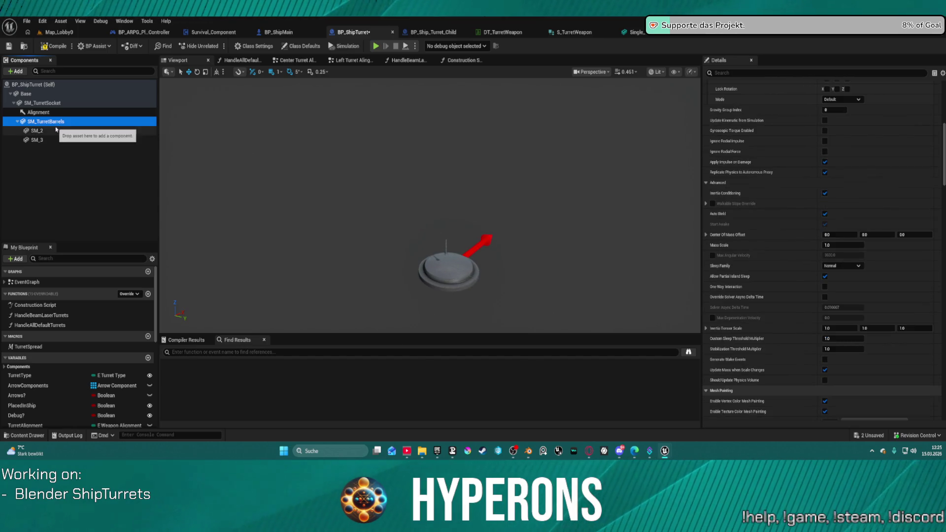
pyautogui.click(116, 131)
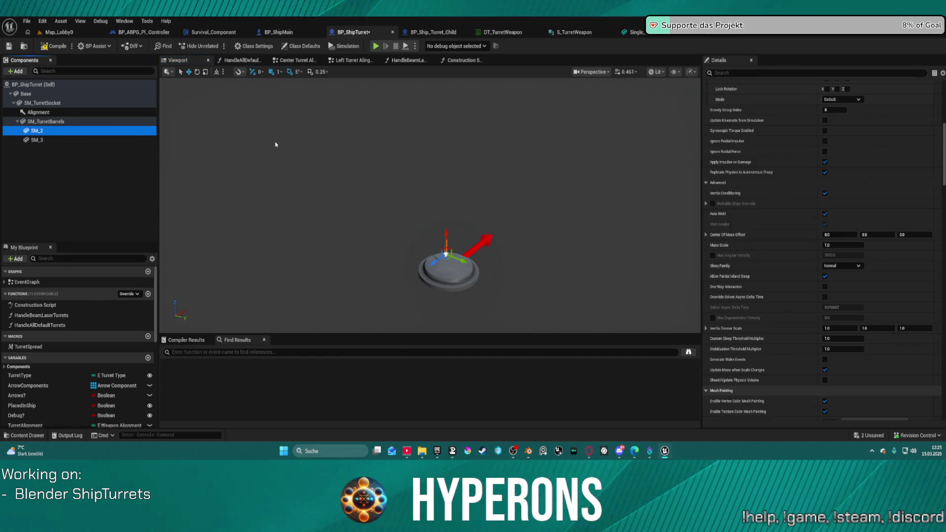
# Compile BP_ShipTurret and frame the SM_2 barrel to view the rebuilt turret.
pyautogui.click(50, 47)
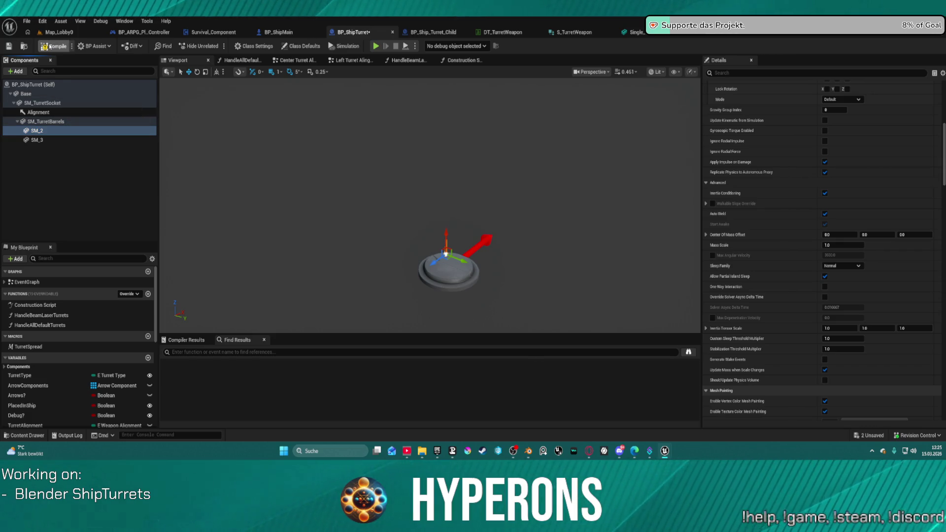
pyautogui.scroll(5, 495, 251)
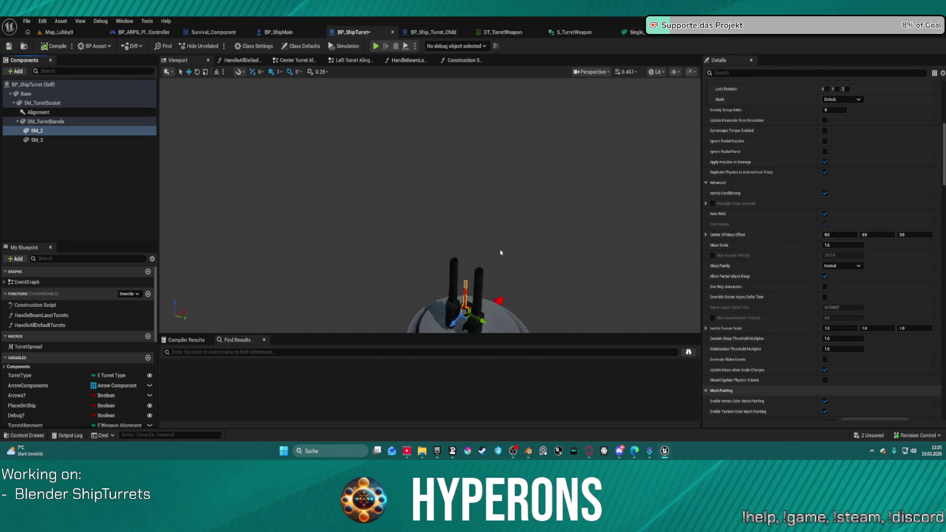
pyautogui.press('f')
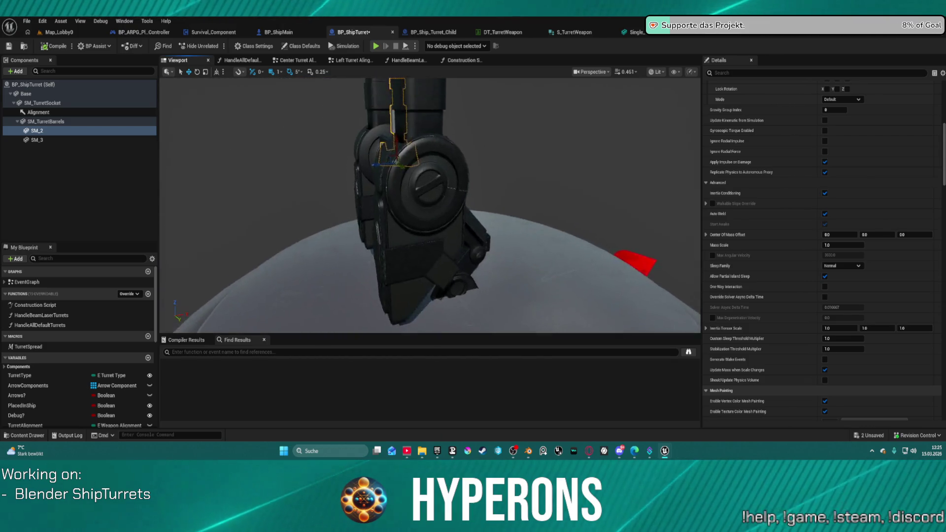
pyautogui.moveTo(429, 207)
pyautogui.mouseDown()
pyautogui.moveTo(362, 207)
pyautogui.moveTo(311, 190)
pyautogui.mouseUp()
pyautogui.moveTo(493, 222); pyautogui.dragTo(508, 270)
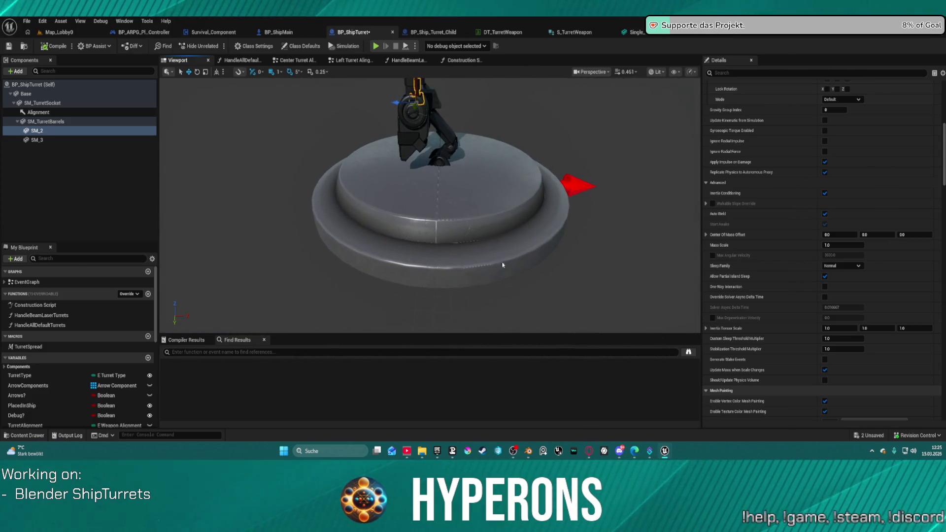
# Inspect the Base and SM_TurretSocket components, then open the Construction Script graph.
pyautogui.click(489, 248)
pyautogui.scroll(10, 904, 167)
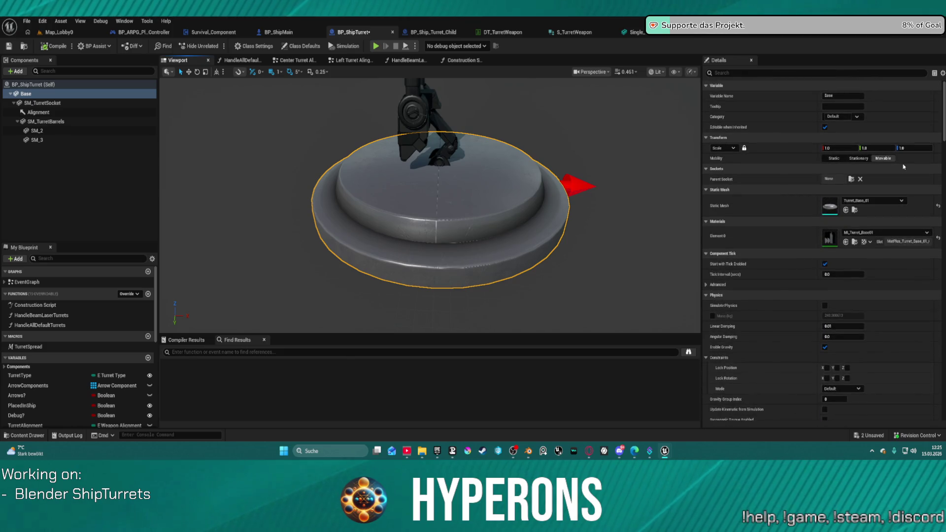
pyautogui.click(49, 103)
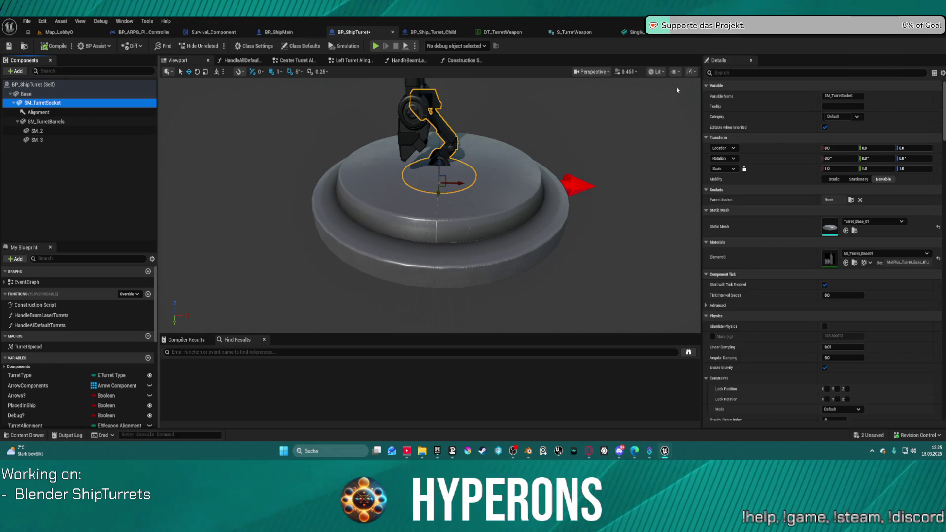
pyautogui.click(461, 60)
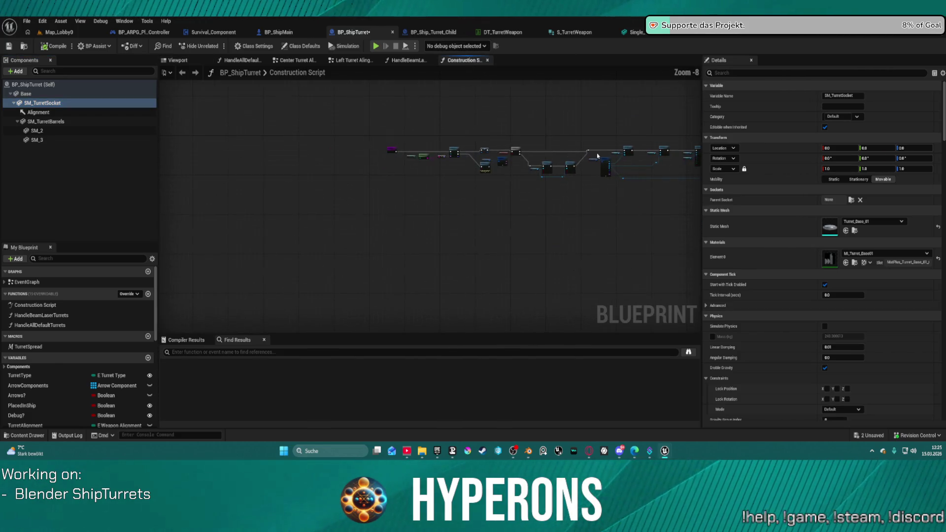
# Reset SM_TurretBarrels' rotation to zero in the Details panel.
pyautogui.scroll(9, 450, 205)
pyautogui.moveTo(195, 189); pyautogui.dragTo(402, 154)
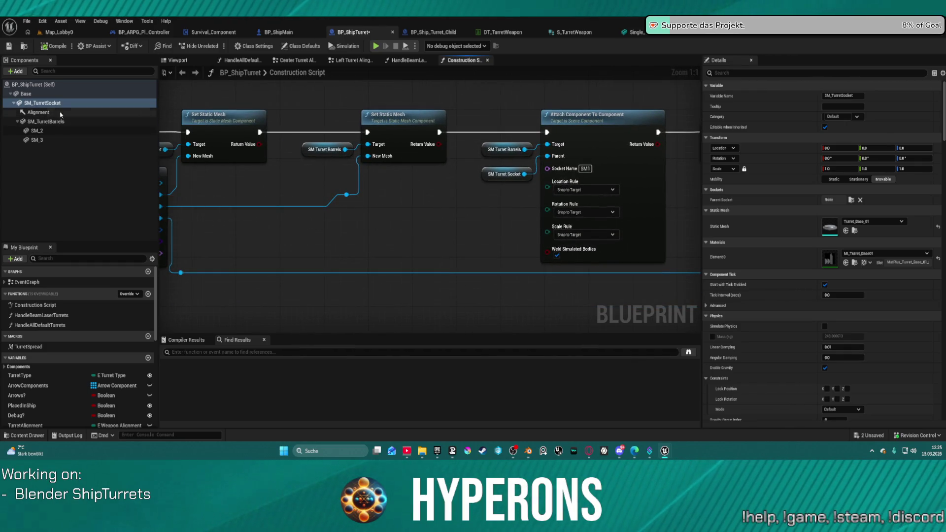
pyautogui.click(58, 121)
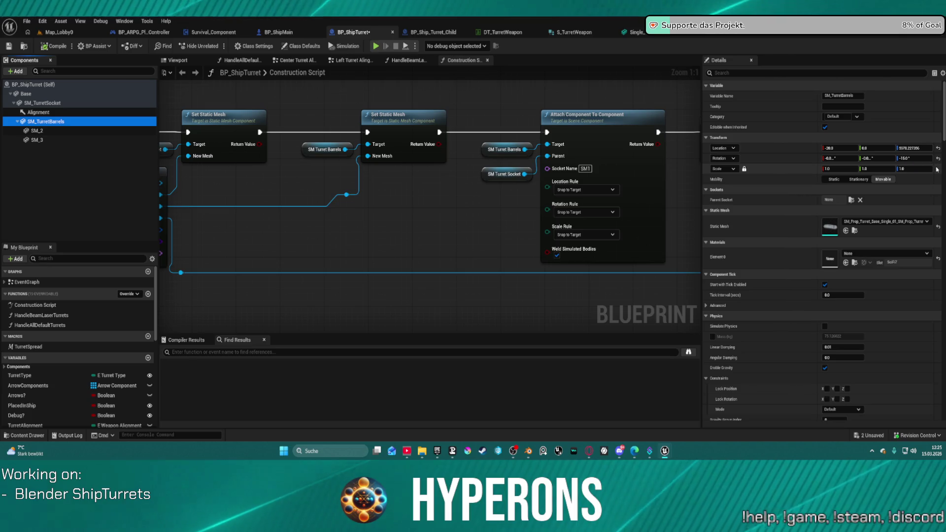
pyautogui.click(939, 158)
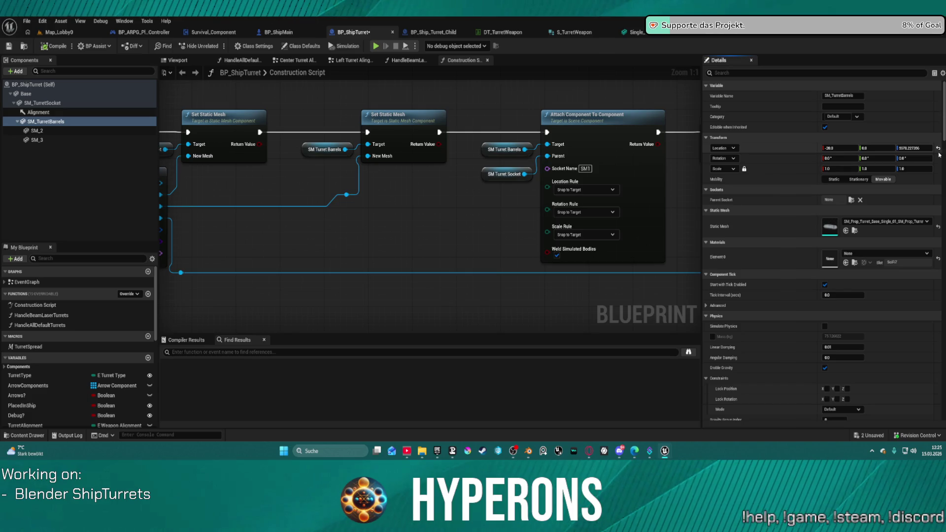
# Inspect the SM_2, SM_3, SM_TurretSocket, Alignment and Base component settings.
pyautogui.click(37, 131)
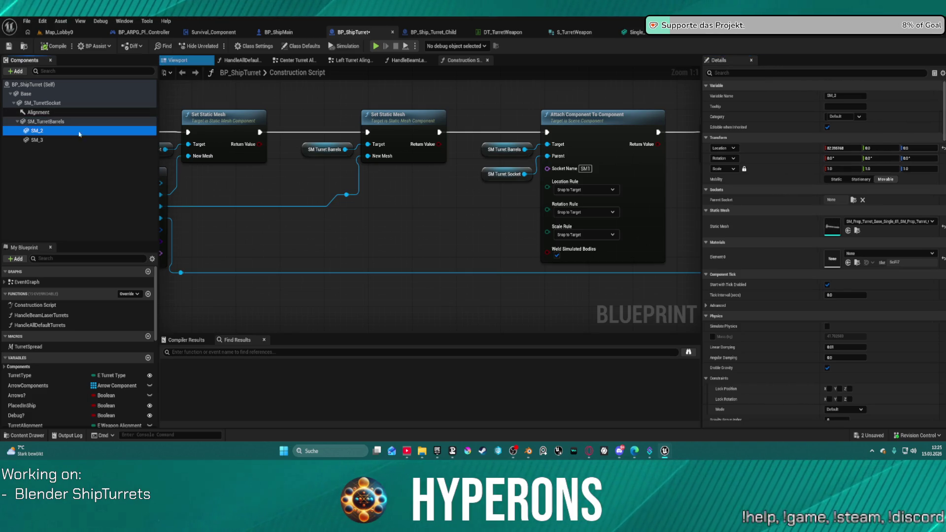
pyautogui.click(50, 146)
pyautogui.click(49, 140)
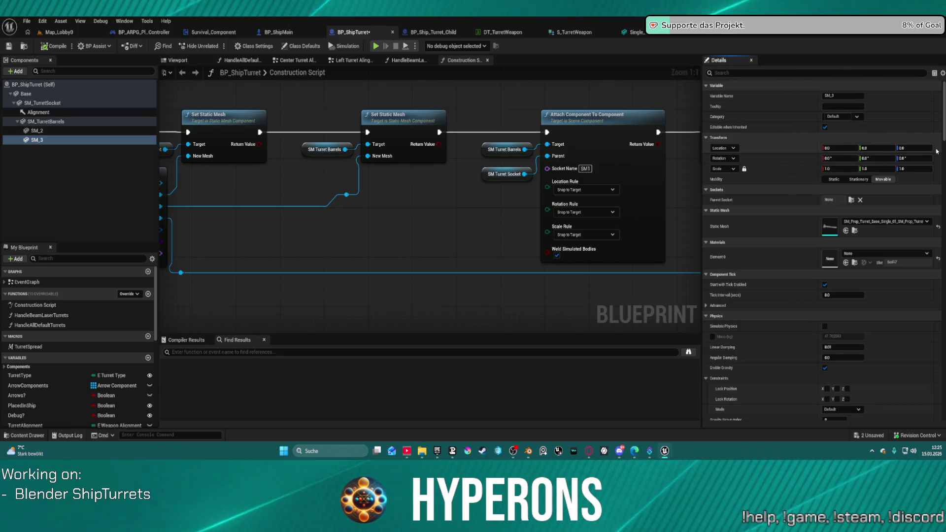
pyautogui.click(47, 112)
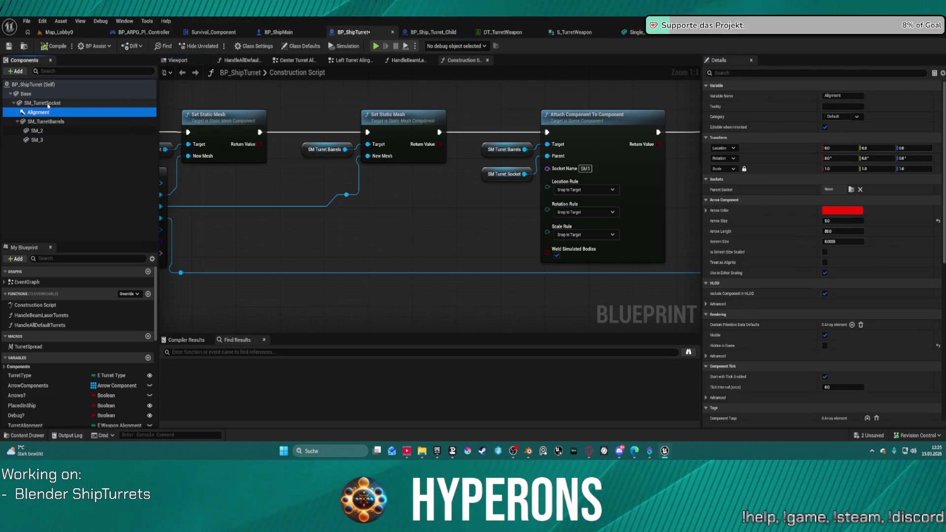
pyautogui.click(49, 104)
pyautogui.click(25, 94)
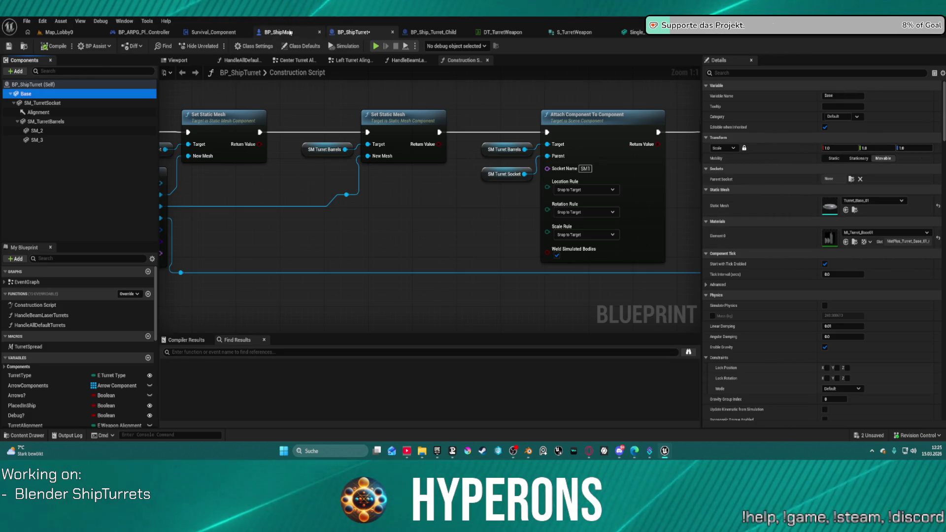
pyautogui.click(291, 33)
pyautogui.scroll(-4, 422, 78)
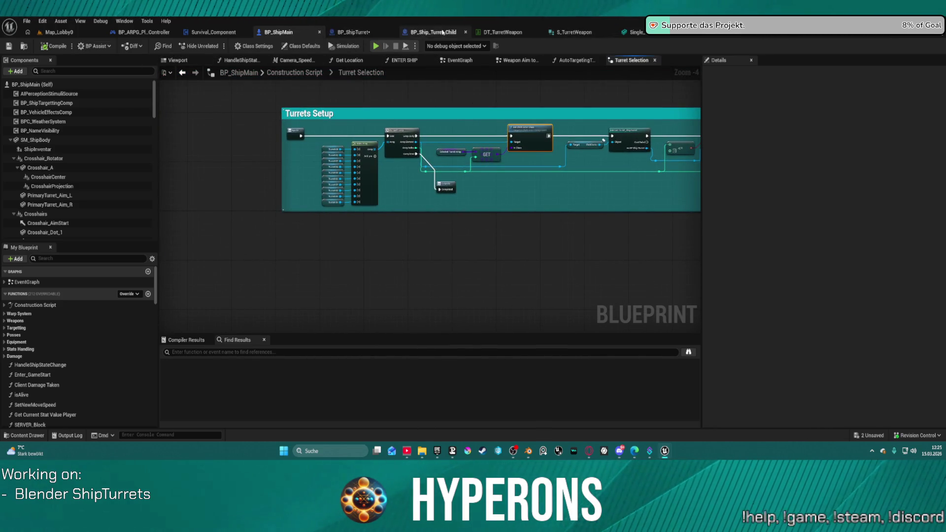
pyautogui.click(354, 32)
pyautogui.click(179, 63)
pyautogui.scroll(-5, 429, 204)
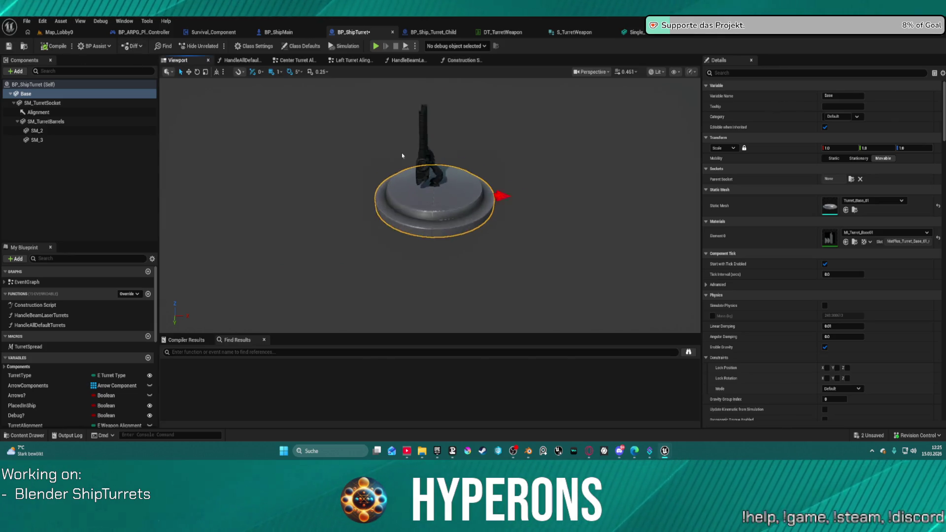
pyautogui.scroll(4, 411, 204)
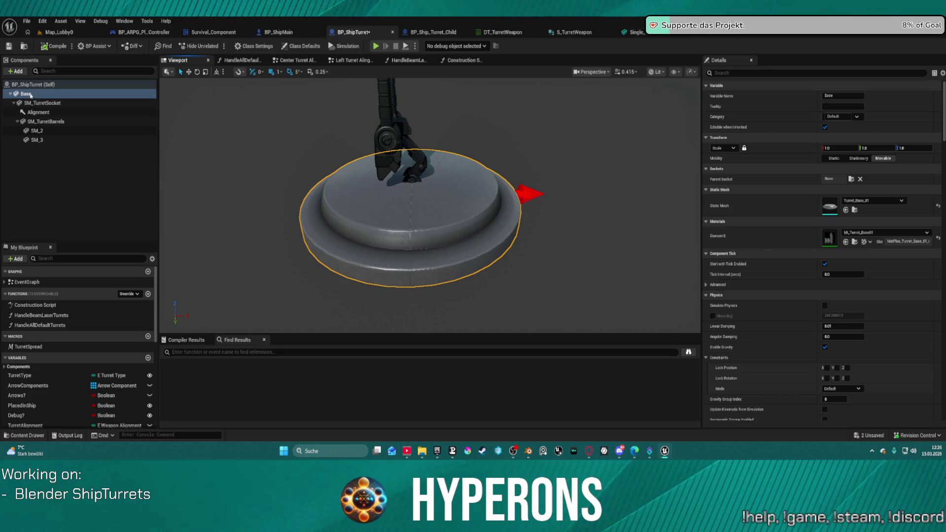
pyautogui.click(459, 60)
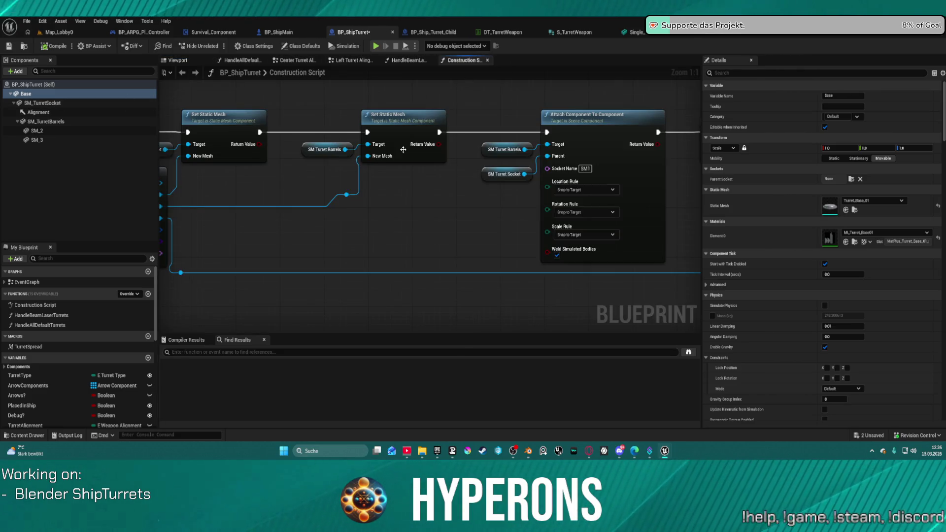
# Connect a Base component reference to the Set World Scale 3D target pin and compile BP_ShipTurret.
pyautogui.scroll(-3, 403, 149)
pyautogui.moveTo(436, 186)
pyautogui.mouseDown()
pyautogui.moveTo(656, 188)
pyautogui.moveTo(455, 198)
pyautogui.moveTo(241, 184)
pyautogui.mouseUp()
pyautogui.moveTo(493, 207); pyautogui.dragTo(220, 176)
pyautogui.moveTo(430, 288); pyautogui.dragTo(231, 122)
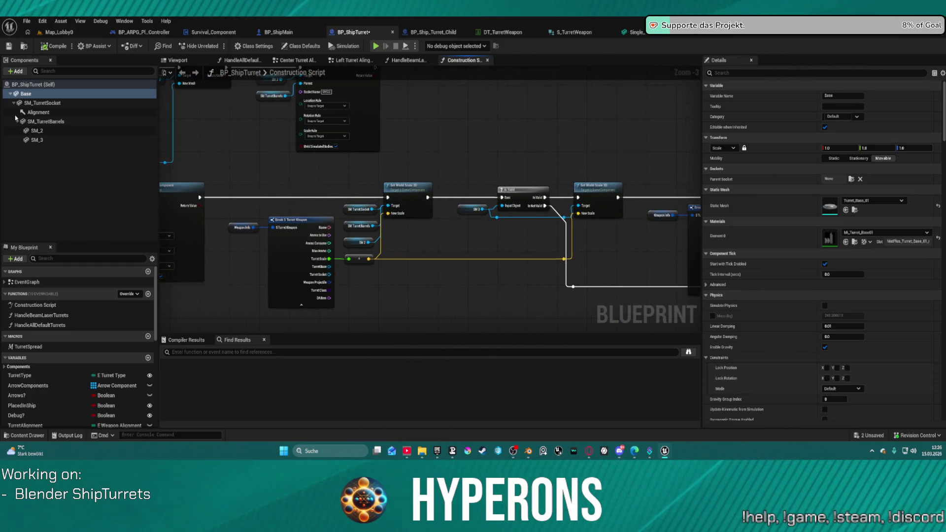
pyautogui.moveTo(26, 94)
pyautogui.mouseDown()
pyautogui.moveTo(374, 197)
pyautogui.moveTo(387, 210)
pyautogui.moveTo(344, 181)
pyautogui.mouseUp()
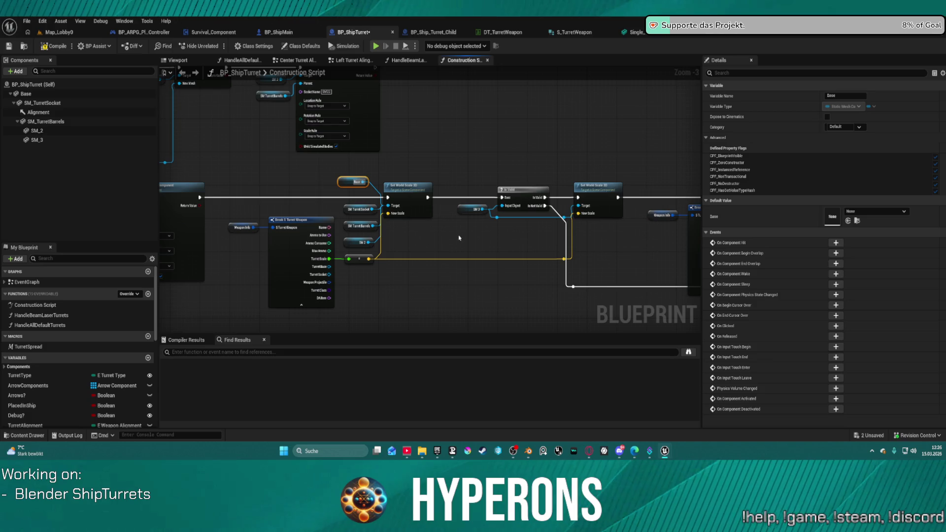
pyautogui.hotkey('ctrl', 'z')
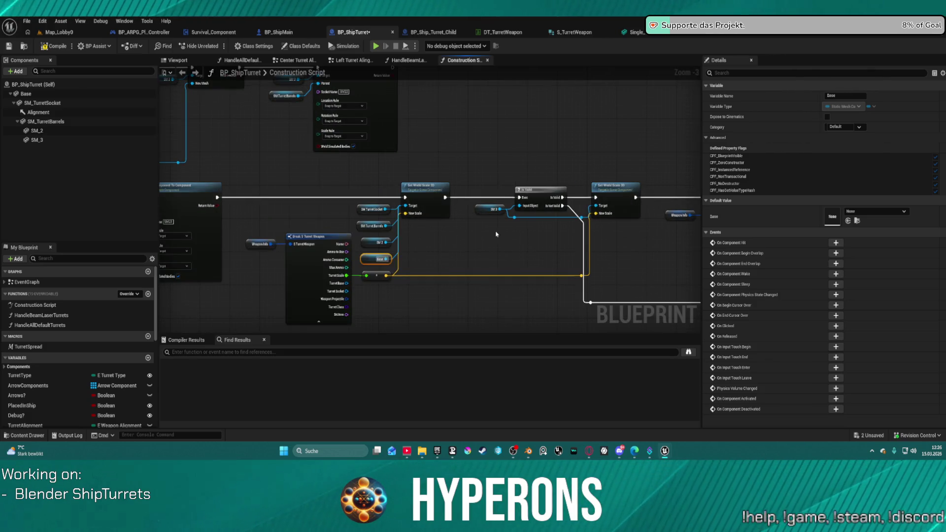
pyautogui.scroll(-4, 492, 235)
pyautogui.rightClick(491, 233)
pyautogui.click(45, 47)
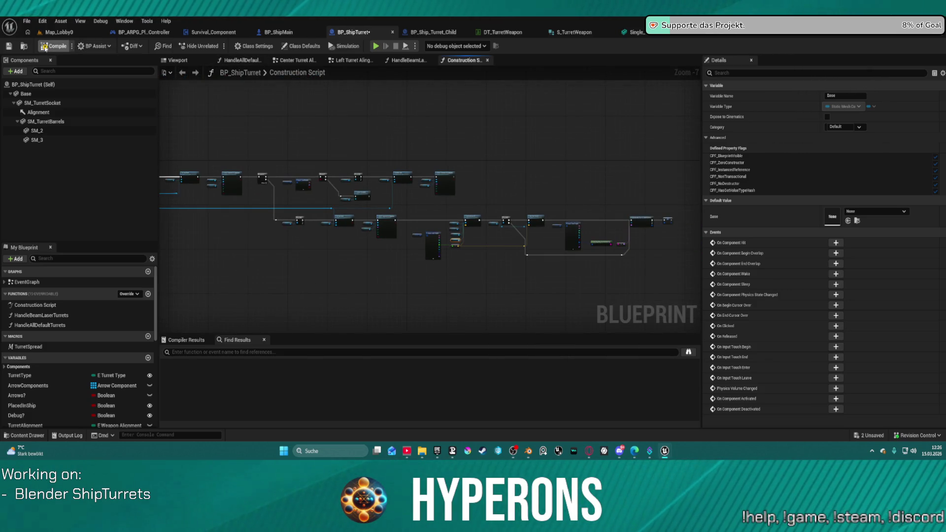
# Preview the compiled BP_ShipTurret with its smaller base, then return to Blender's DualRailCannon scene.
pyautogui.click(175, 61)
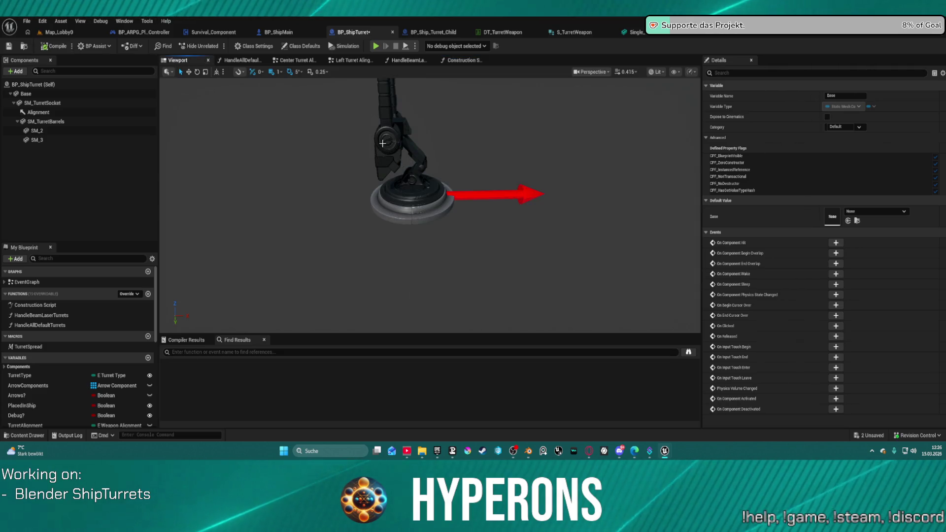
pyautogui.scroll(5, 379, 174)
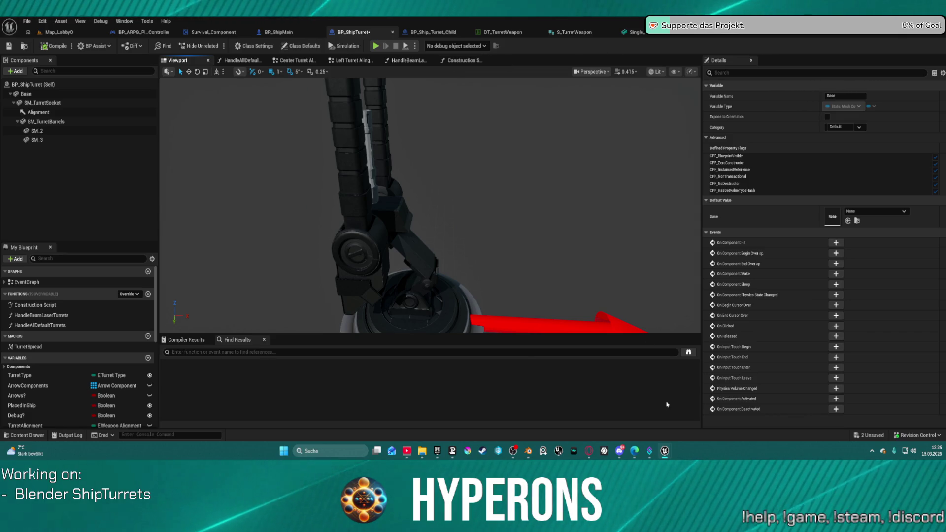
pyautogui.moveTo(528, 451)
pyautogui.click(572, 417)
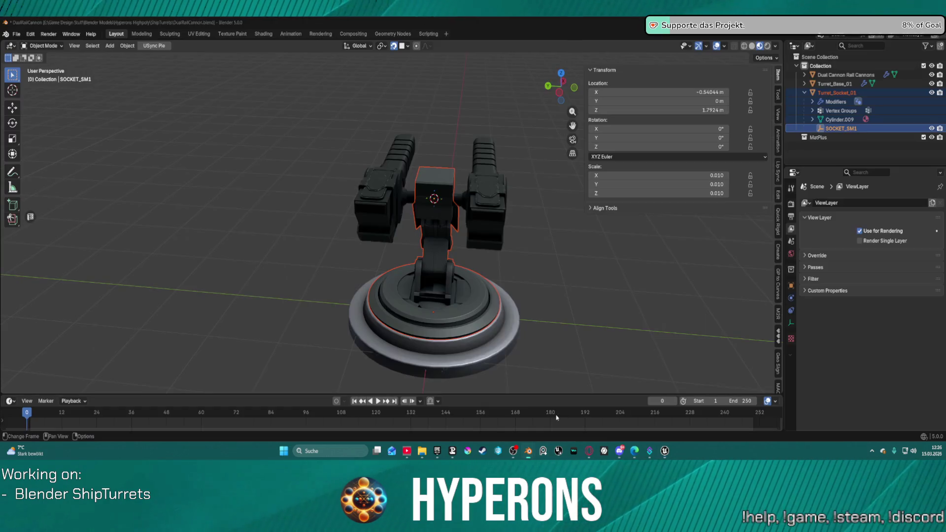
pyautogui.scroll(4, 576, 216)
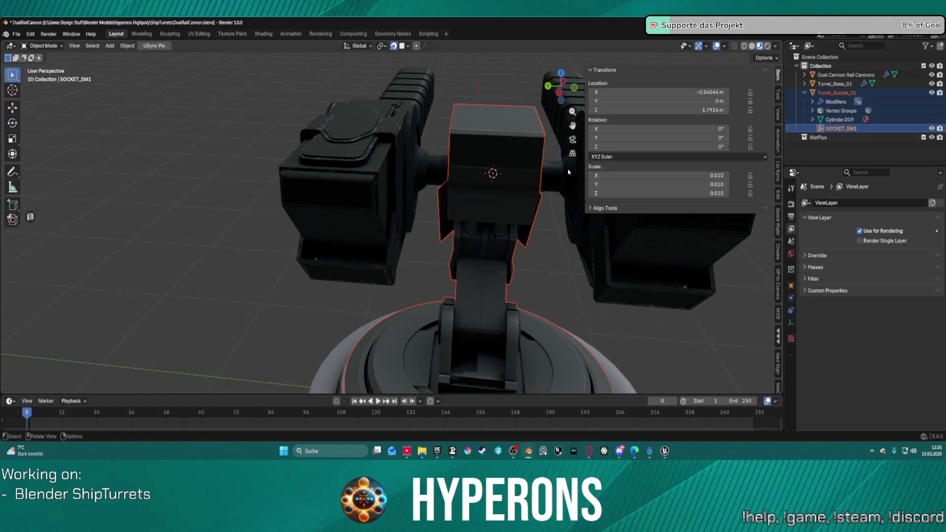
pyautogui.click(843, 130)
pyautogui.moveTo(493, 207)
pyautogui.mouseDown()
pyautogui.moveTo(403, 199)
pyautogui.moveTo(400, 248)
pyautogui.moveTo(464, 53)
pyautogui.mouseUp()
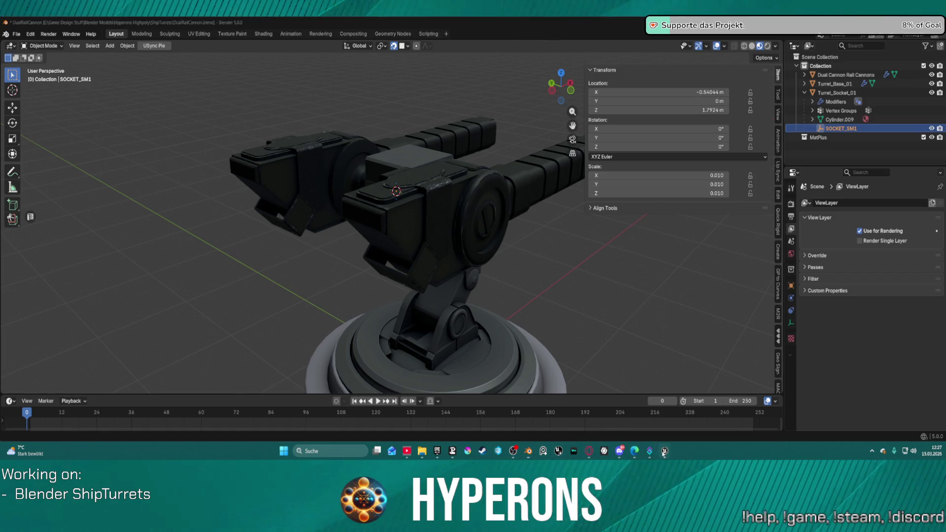
pyautogui.moveTo(664, 451)
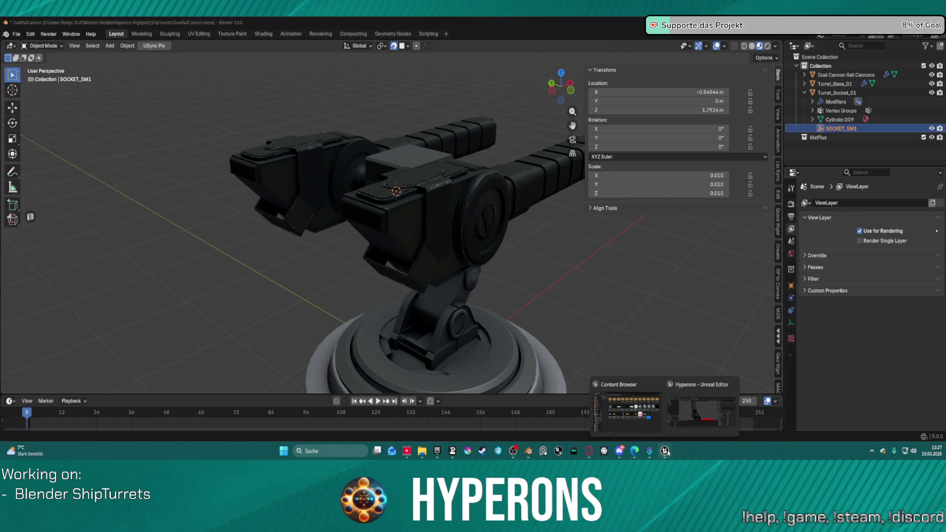
pyautogui.click(701, 412)
# Reopen BP_ShipTurret's Construction Script, review the Is Valid and Destroy nodes, and inspect SM_2.
pyautogui.scroll(-5, 477, 131)
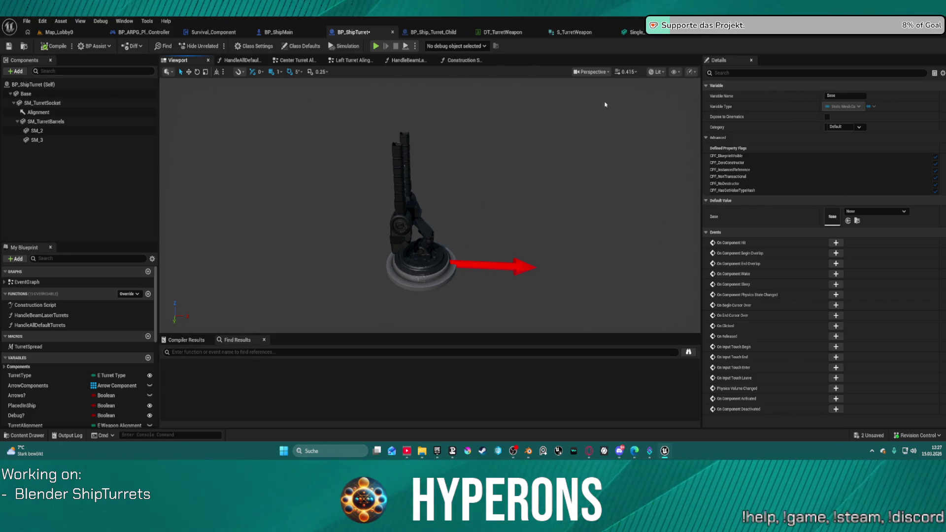
pyautogui.scroll(3, 476, 146)
pyautogui.scroll(-4, 456, 89)
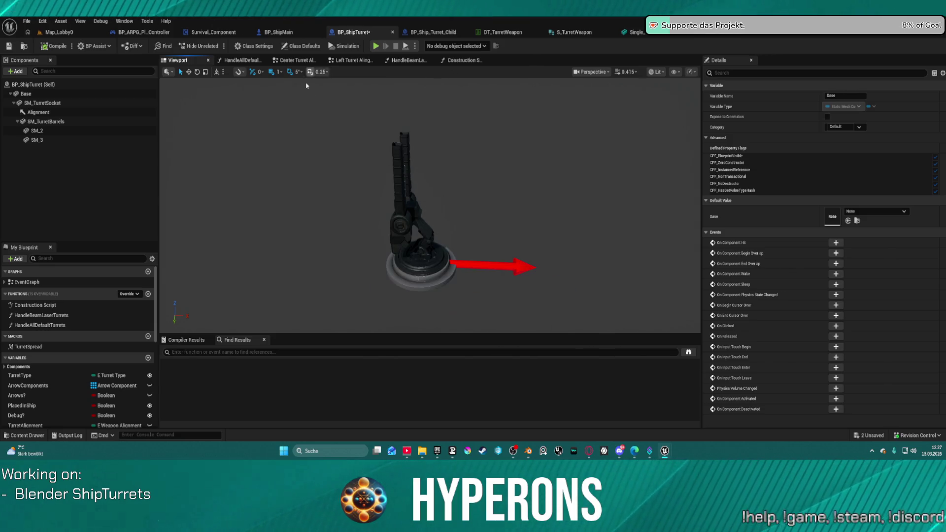
pyautogui.click(458, 63)
pyautogui.scroll(5, 252, 258)
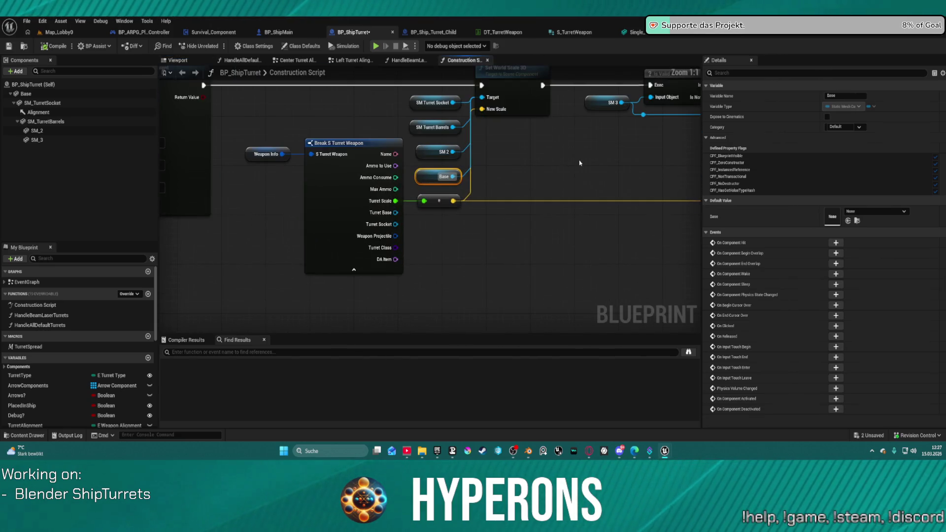
pyautogui.scroll(-3, 570, 198)
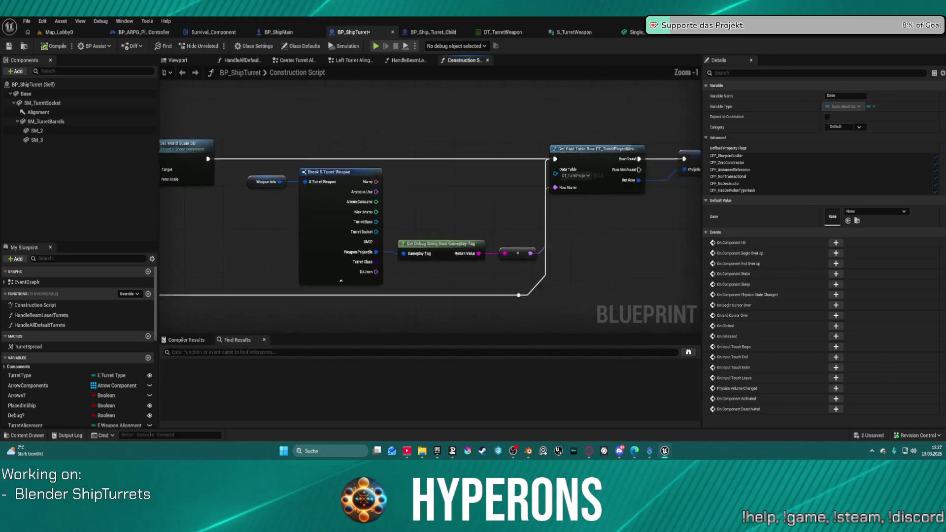
pyautogui.scroll(3, 516, 163)
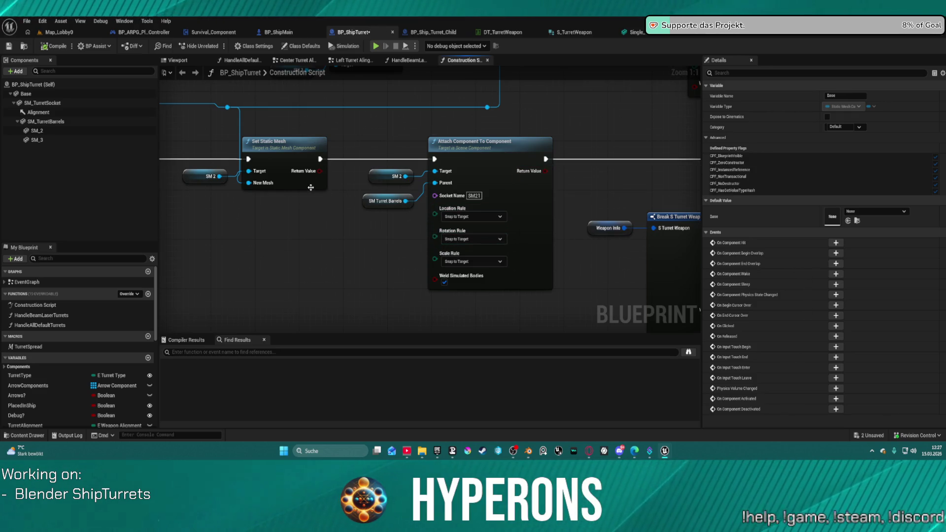
pyautogui.moveTo(356, 201)
pyautogui.mouseDown()
pyautogui.moveTo(382, 213)
pyautogui.moveTo(596, 217)
pyautogui.moveTo(594, 247)
pyautogui.moveTo(562, 277)
pyautogui.moveTo(315, 177)
pyautogui.moveTo(301, 187)
pyautogui.moveTo(310, 199)
pyautogui.mouseUp()
pyautogui.click(37, 131)
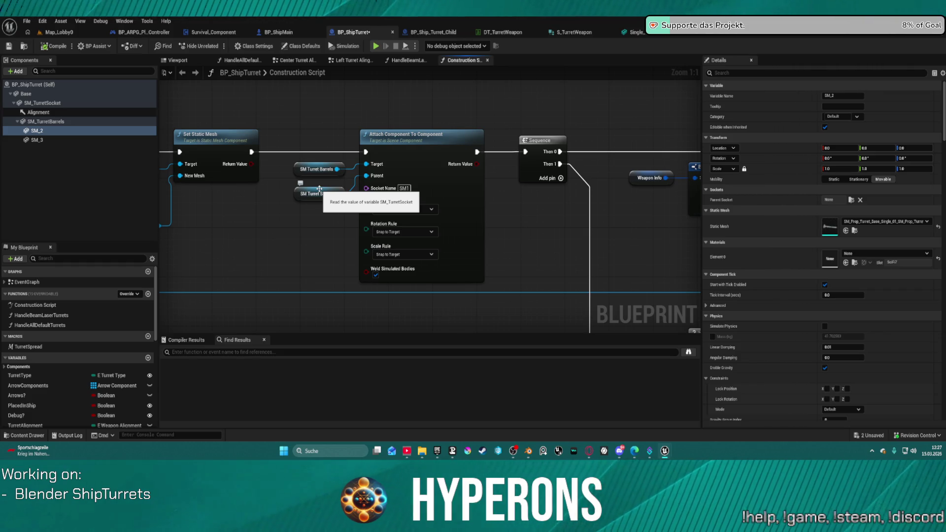
# Review the Set Static Mesh, Set Visibility, Branch and Set Hidden in Game nodes.
pyautogui.moveTo(319, 189)
pyautogui.mouseDown()
pyautogui.moveTo(450, 217)
pyautogui.moveTo(436, 247)
pyautogui.mouseUp()
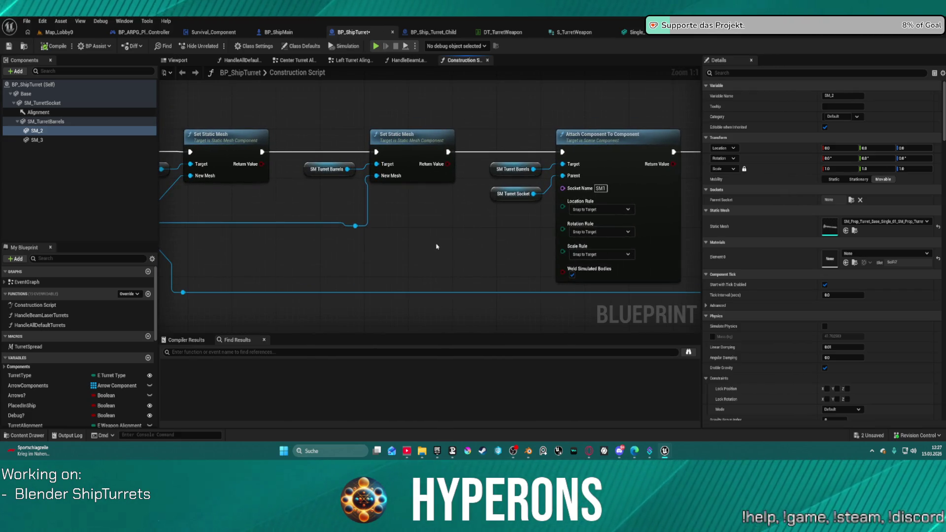
pyautogui.moveTo(405, 224)
pyautogui.mouseDown()
pyautogui.moveTo(655, 205)
pyautogui.moveTo(275, 204)
pyautogui.mouseUp()
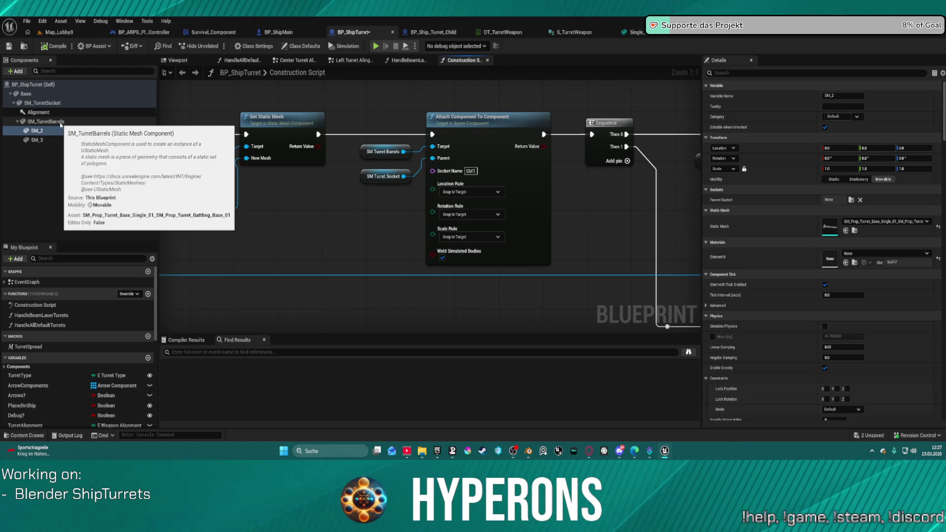
pyautogui.moveTo(221, 197); pyautogui.dragTo(652, 197)
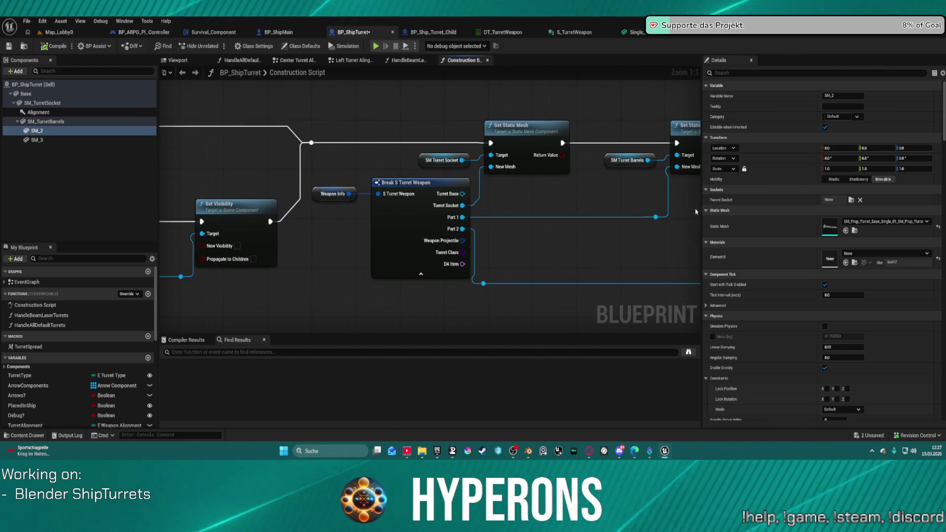
pyautogui.moveTo(340, 154); pyautogui.dragTo(639, 158)
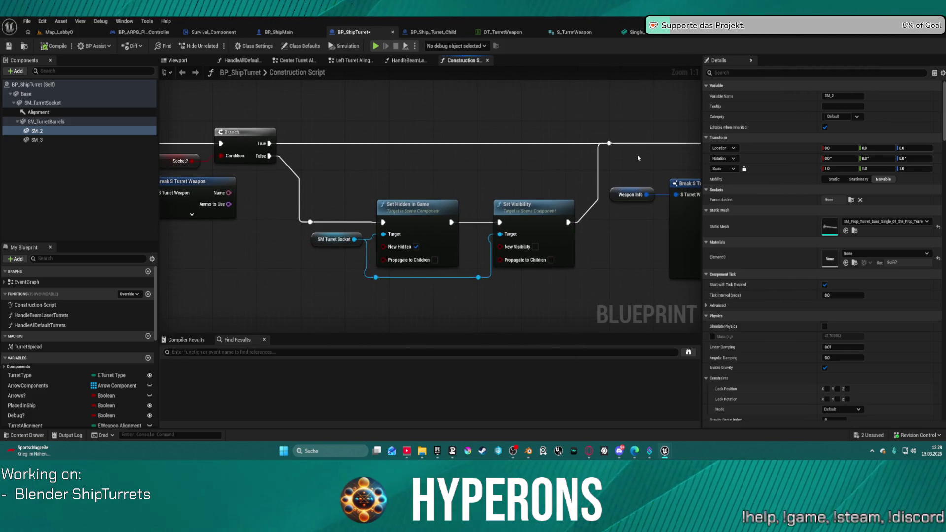
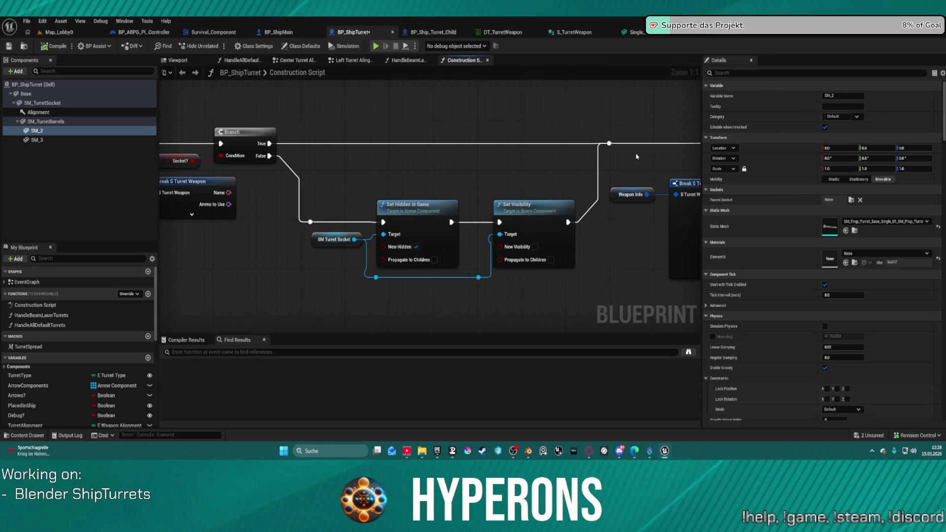
# Pan out of the Construction Script graph and switch to the turret's static mesh editor.
pyautogui.scroll(-3, 564, 222)
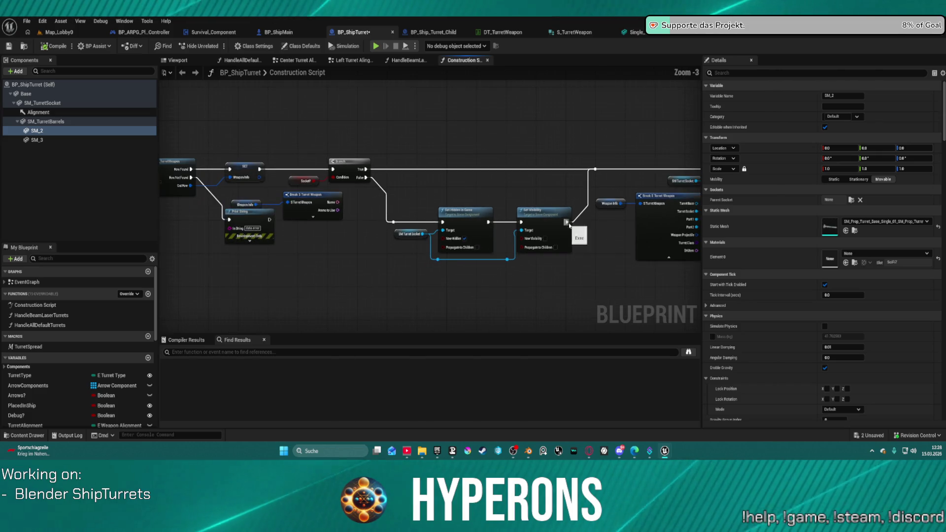
pyautogui.moveTo(544, 269)
pyautogui.mouseDown()
pyautogui.moveTo(498, 254)
pyautogui.moveTo(389, 263)
pyautogui.mouseUp()
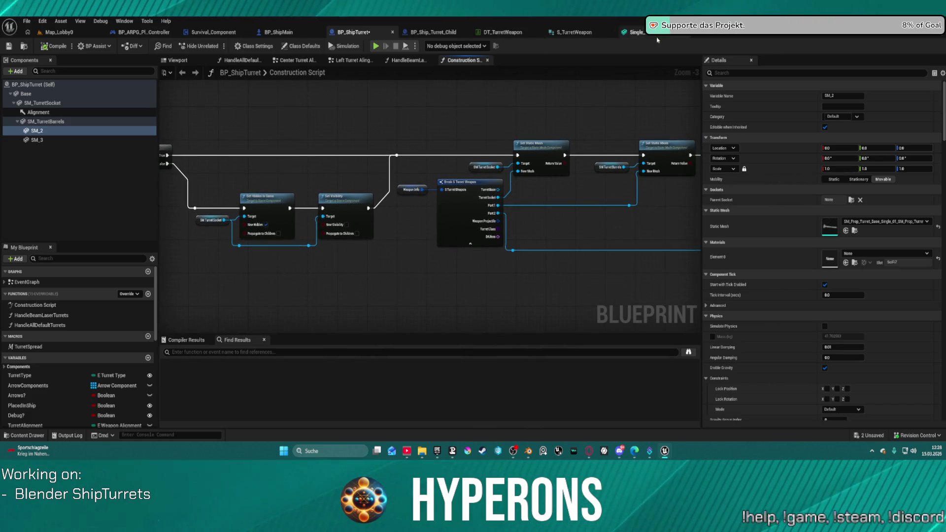
pyautogui.click(706, 40)
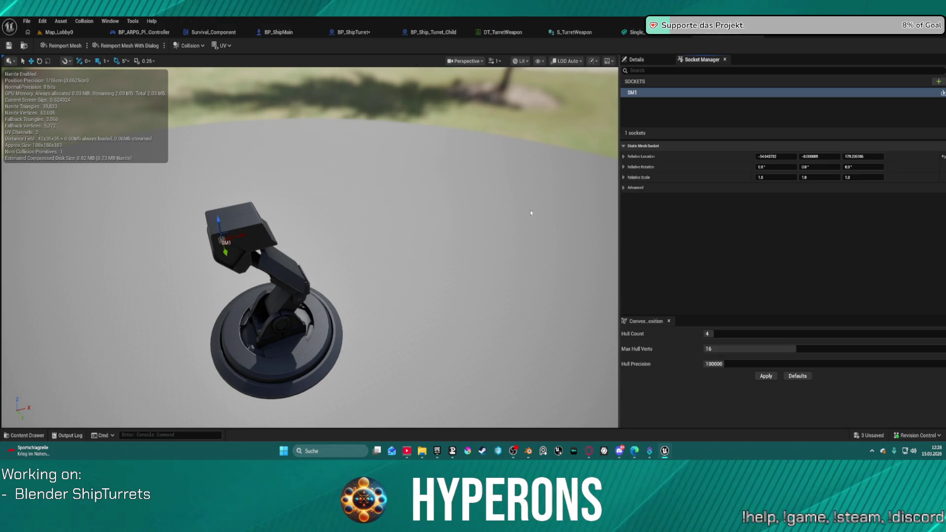
# Save the turret assets and bring the DualRailCannon file in Blender to the front.
pyautogui.click(8, 46)
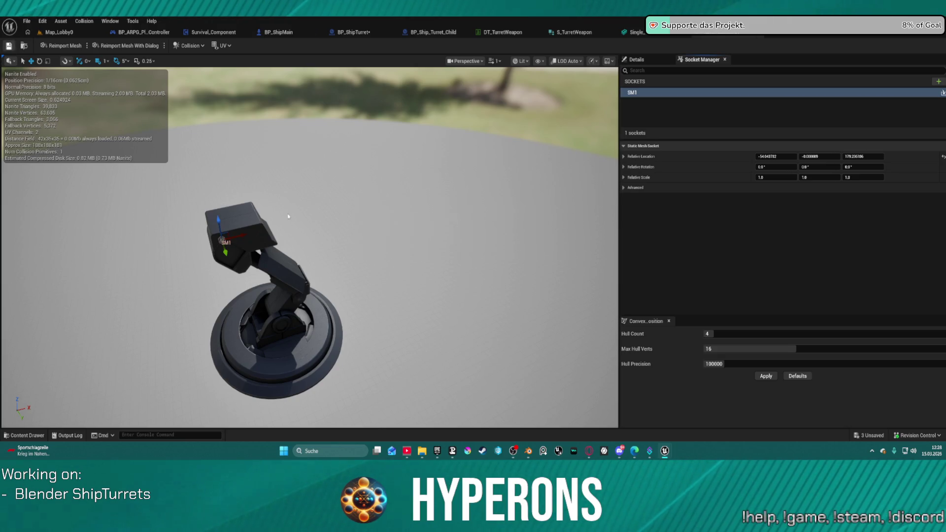
pyautogui.moveTo(528, 451)
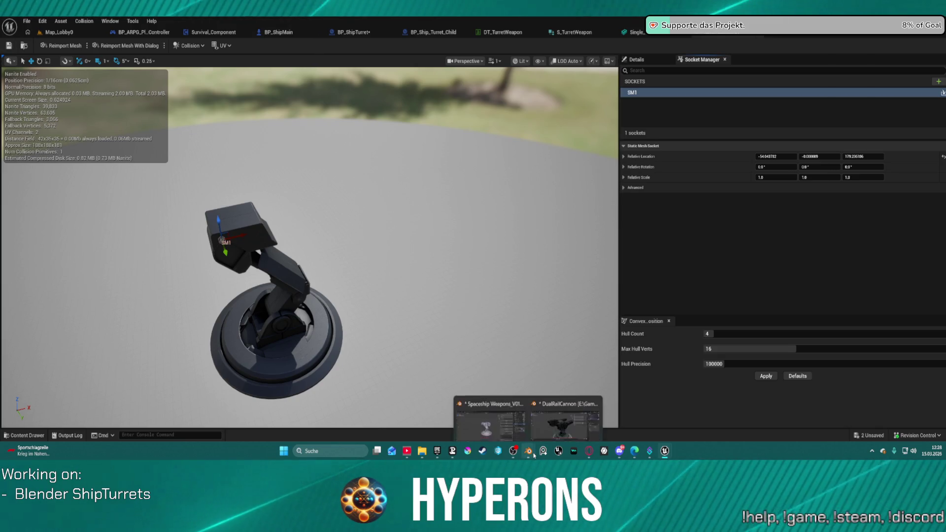
pyautogui.click(558, 428)
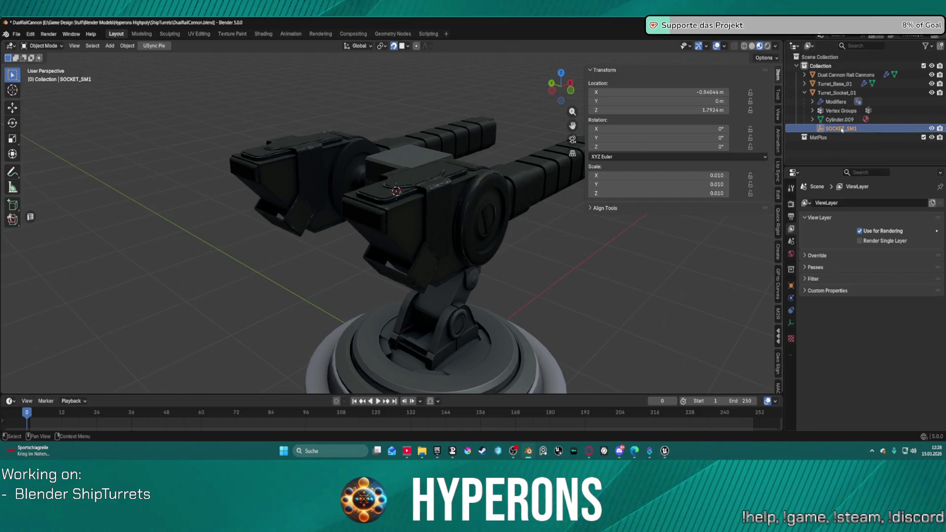
# Frame SOCKET_SM1 and set its empty display size to 1 m.
pyautogui.scroll(10, 433, 148)
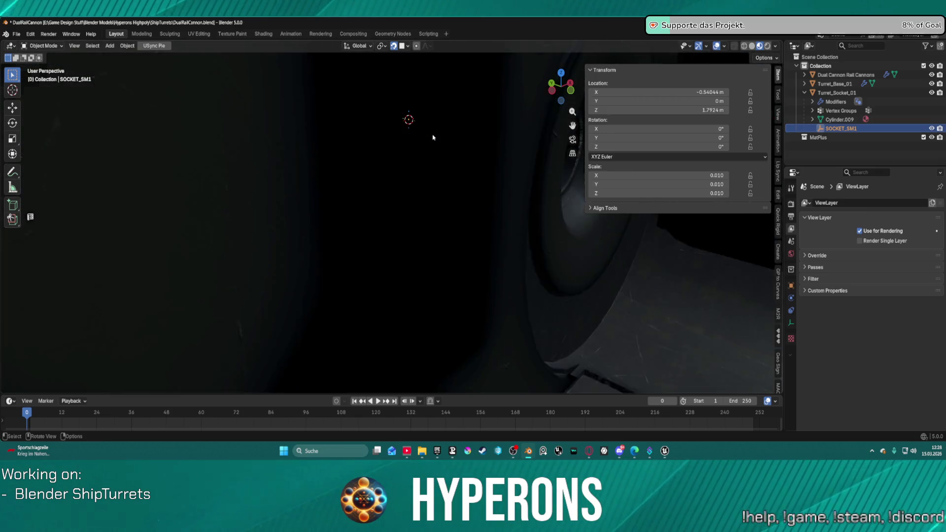
pyautogui.press('KP_Decimal')
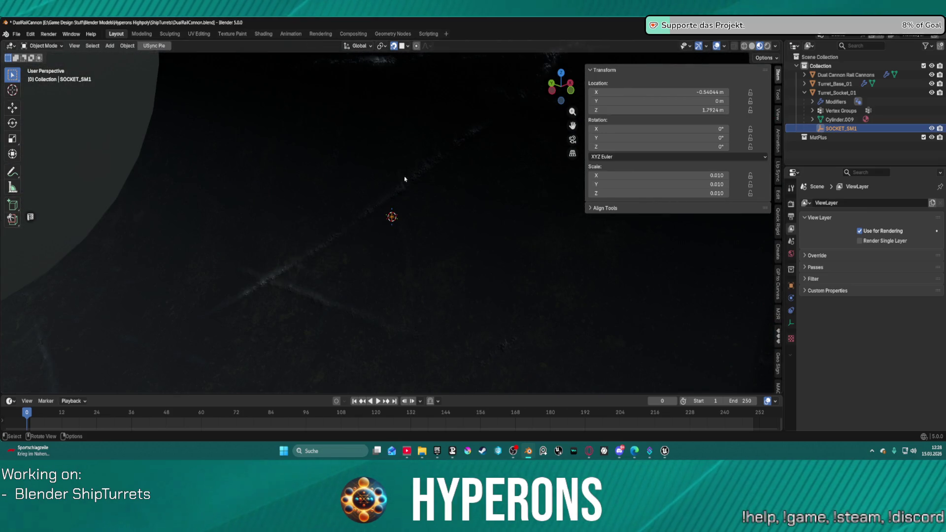
pyautogui.scroll(2, 422, 203)
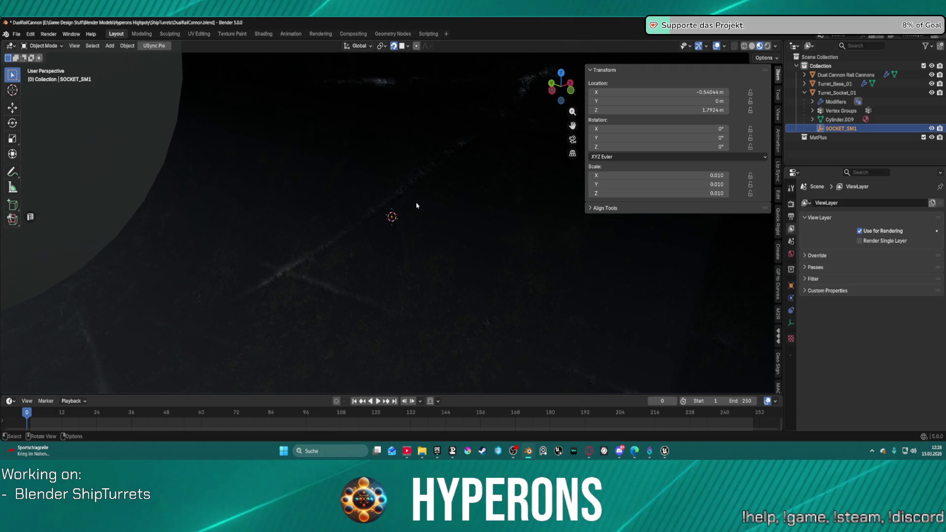
pyautogui.scroll(1, 419, 206)
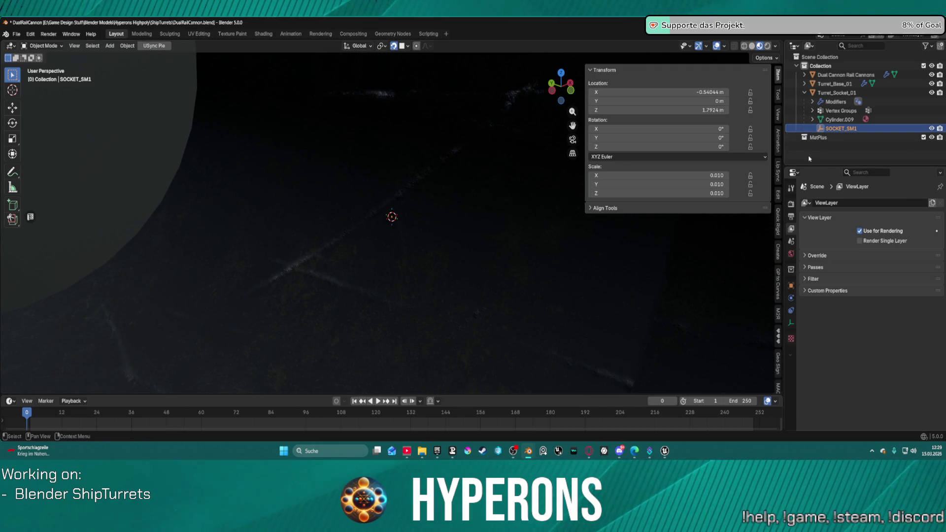
pyautogui.click(790, 326)
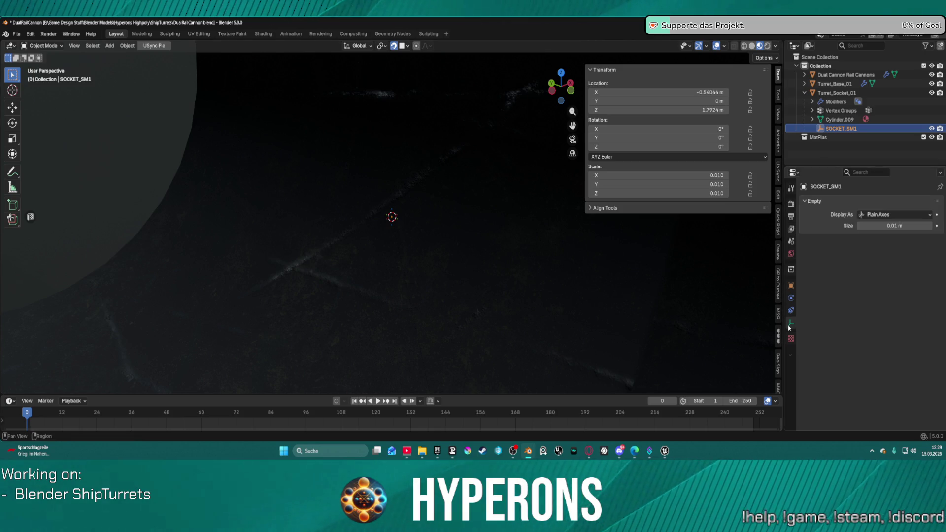
pyautogui.click(893, 226)
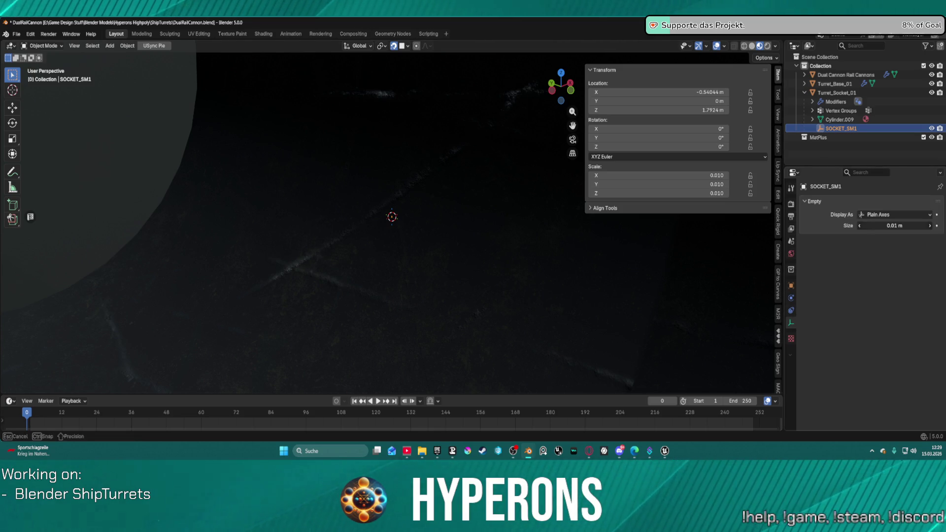
pyautogui.write('1')
pyautogui.press('Return')
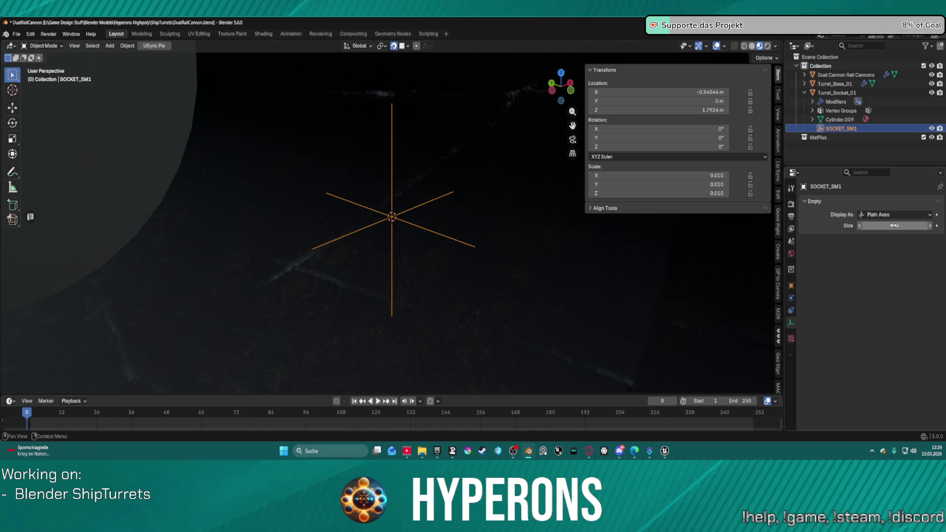
# Increase the SOCKET_SM1 empty display size to 100 m and begin rotating it.
pyautogui.scroll(2, 456, 162)
pyautogui.scroll(-3, 431, 174)
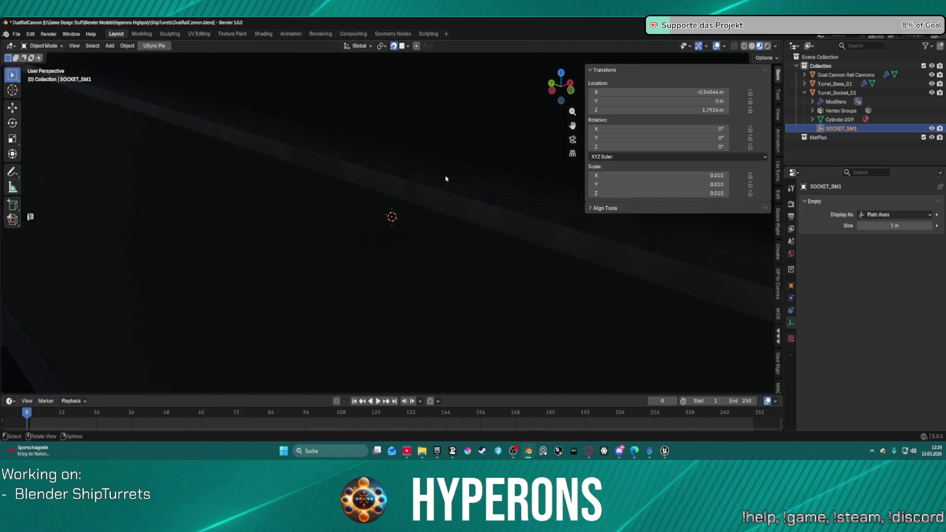
pyautogui.scroll(-4, 407, 146)
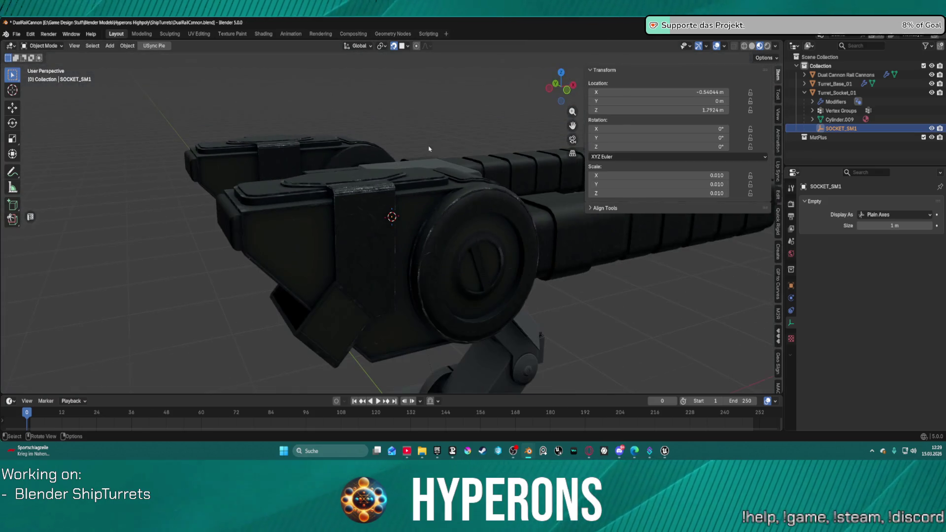
pyautogui.click(903, 229)
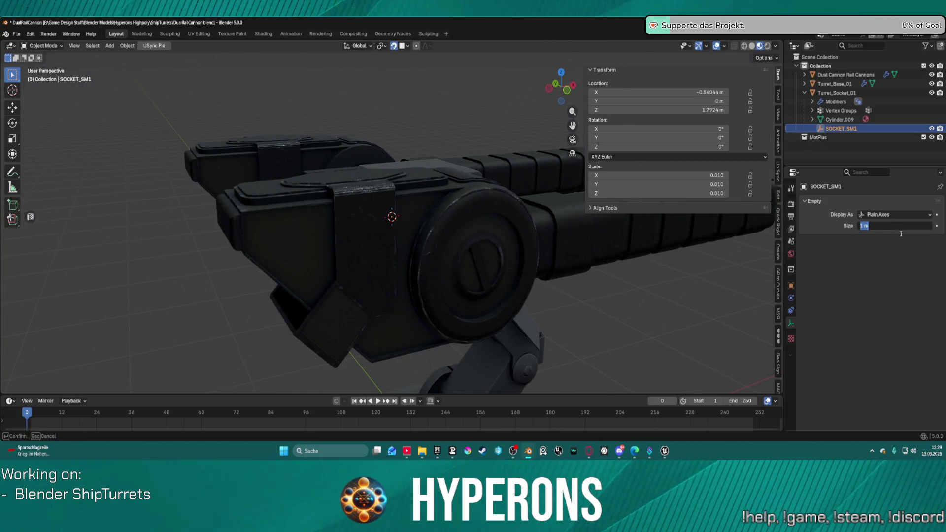
pyautogui.write('100')
pyautogui.press('Return')
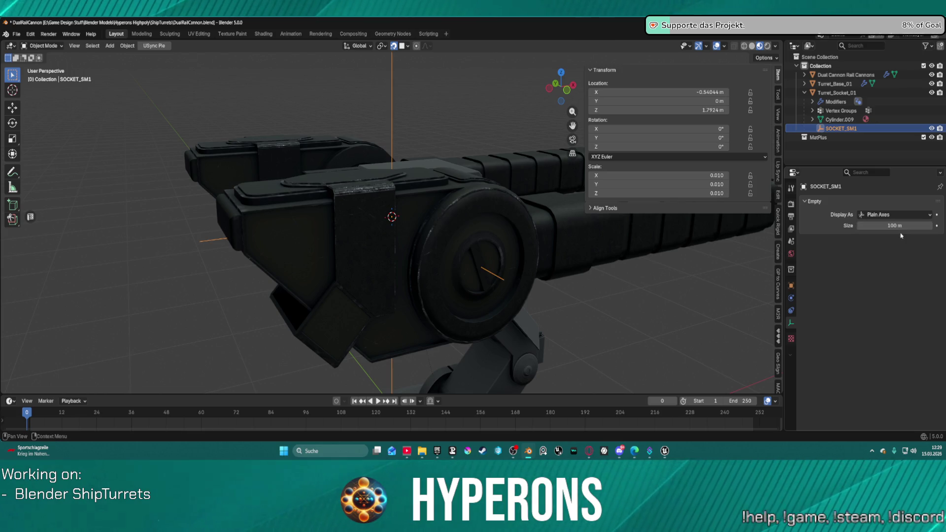
pyautogui.scroll(-4, 394, 136)
pyautogui.scroll(3, 395, 137)
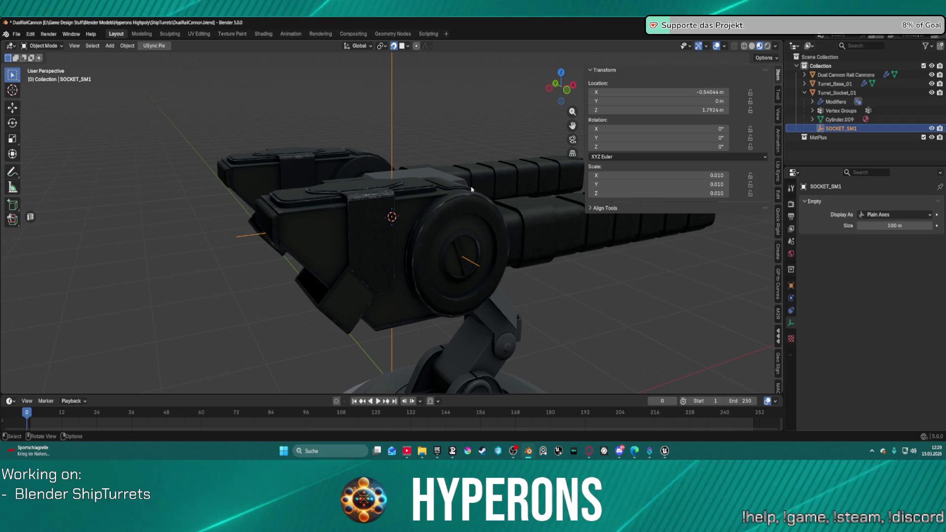
pyautogui.scroll(-2, 430, 174)
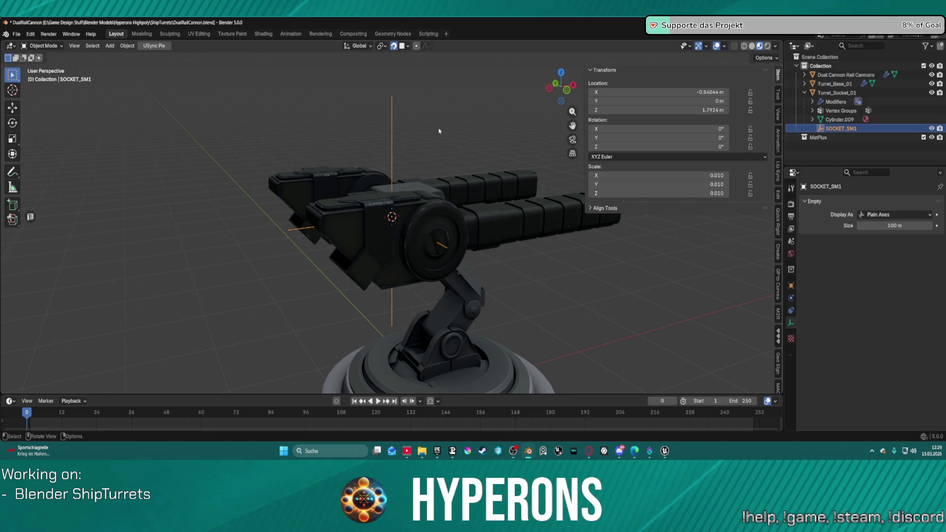
pyautogui.press('r')
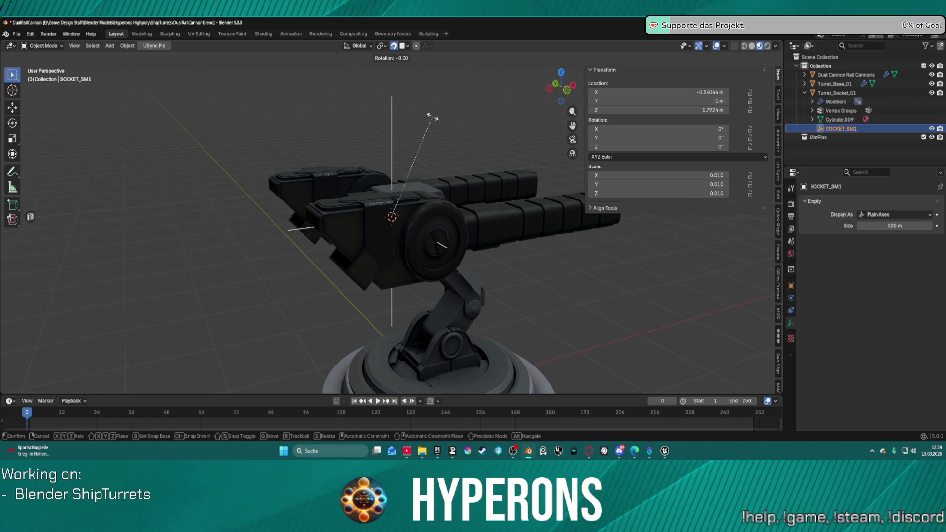
# Rotate SOCKET_SM1 90° around global Y, then browse the available export formats.
pyautogui.write('y')
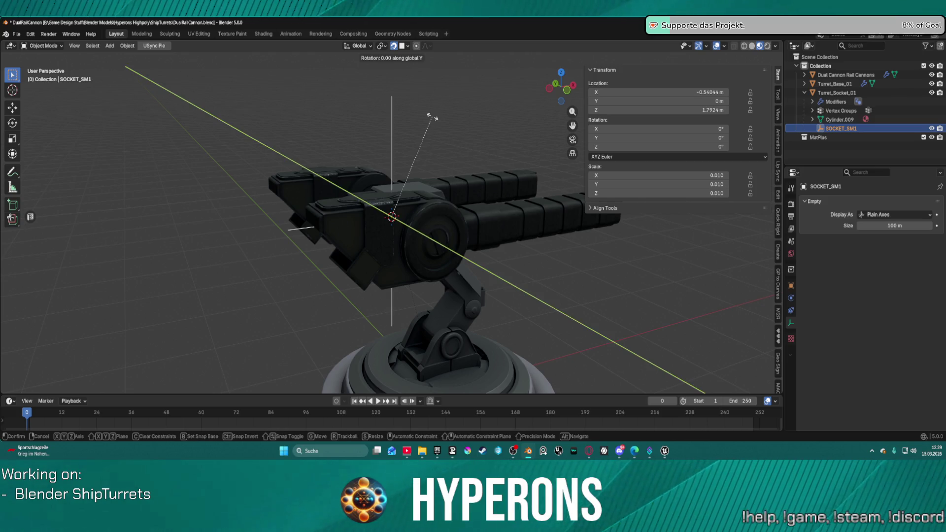
pyautogui.write('90')
pyautogui.press('Return')
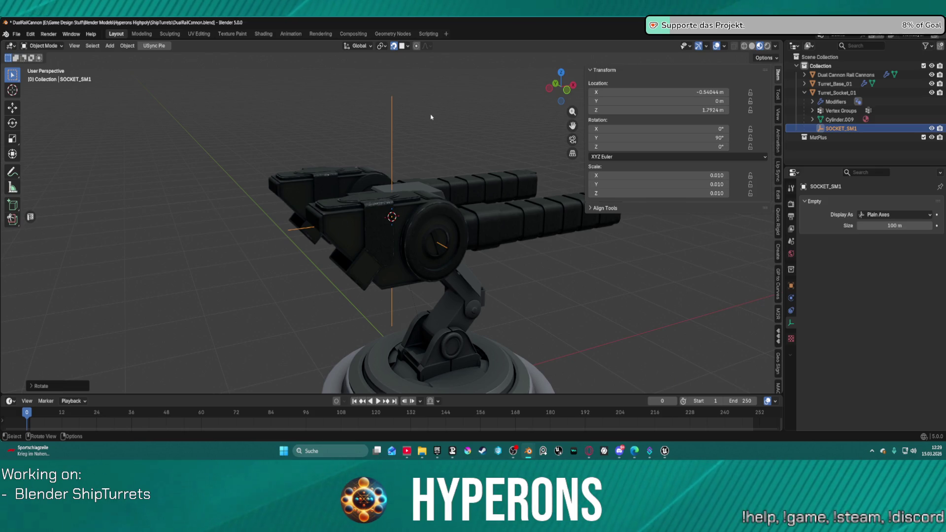
pyautogui.click(16, 35)
pyautogui.moveTo(50, 170)
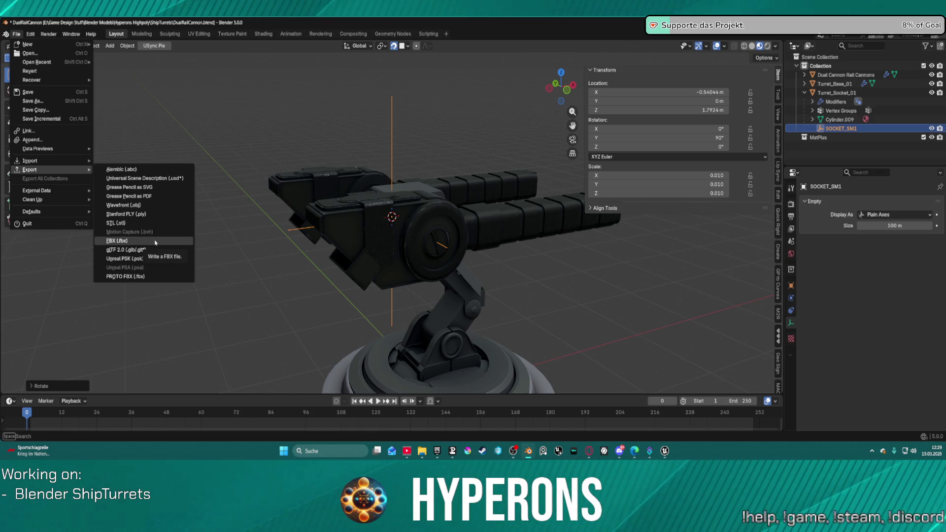
# Select only SOCKET_SM1 and bring up the Apply transforms menu.
pyautogui.keyDown('shift'); pyautogui.click(833, 94); pyautogui.keyUp('shift')
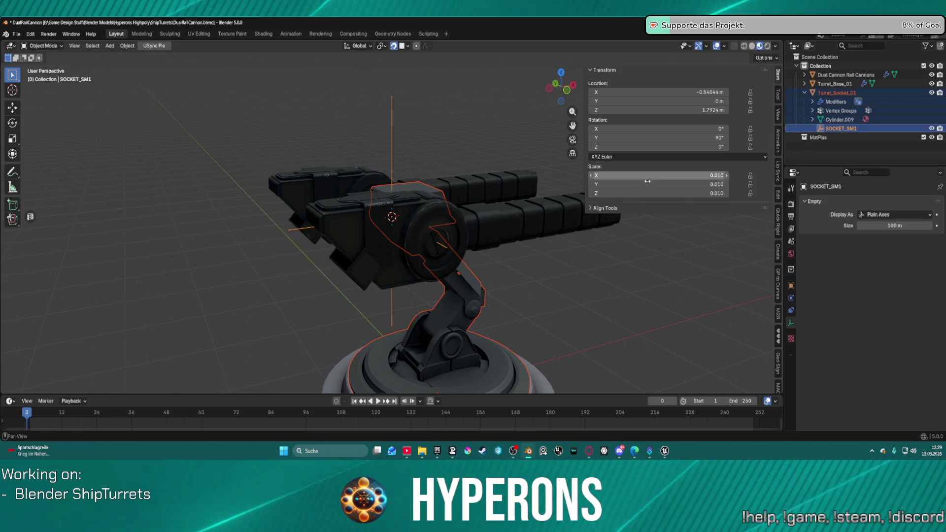
pyautogui.hotkey('alt', 'a')
pyautogui.click(842, 130)
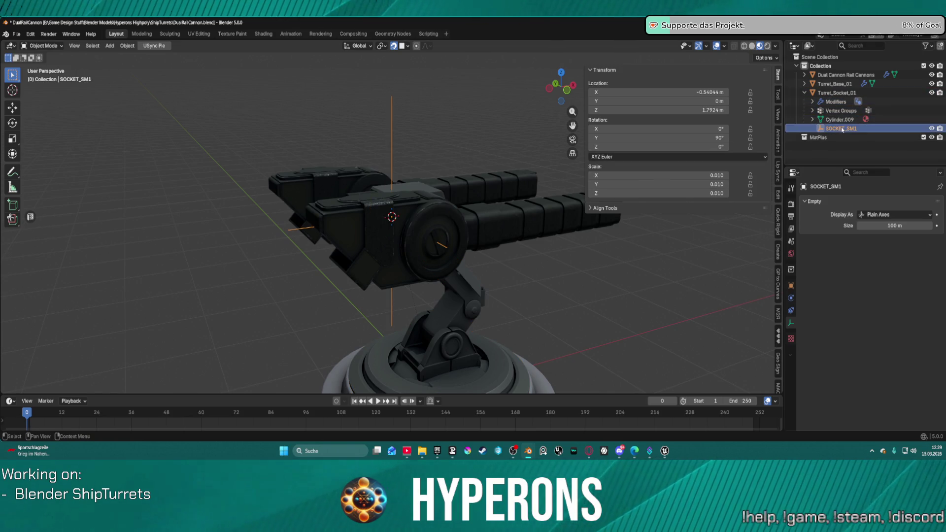
pyautogui.rightClick(842, 129)
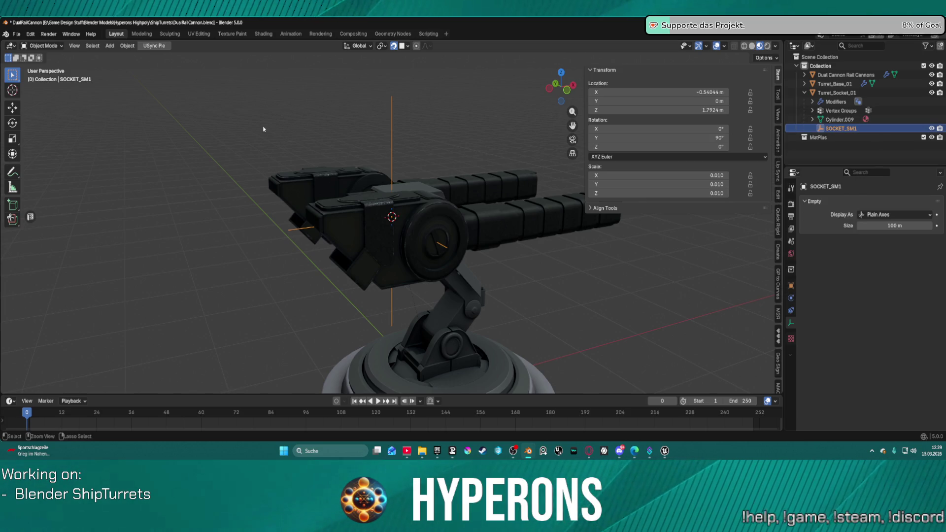
pyautogui.hotkey('ctrl', 'a')
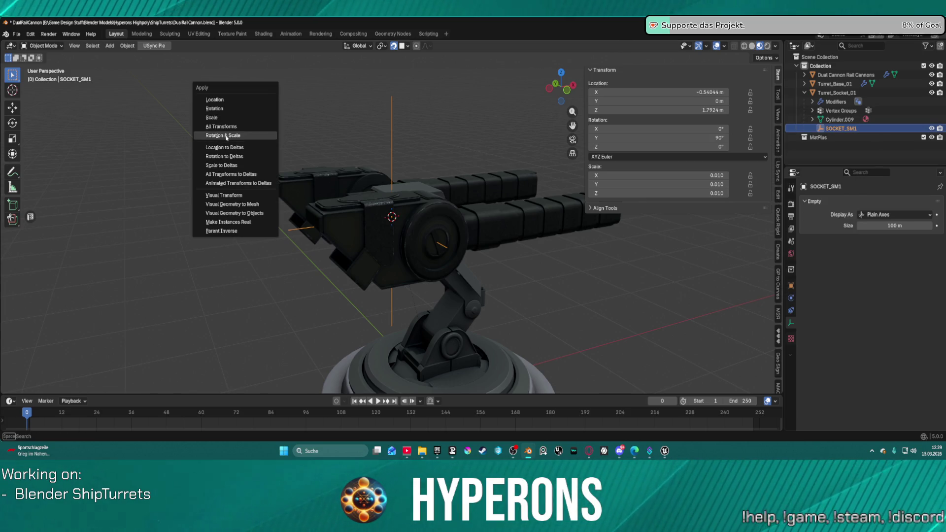
# Apply SOCKET_SM1's rotation and scale, cancel the turret export, and return to the Unreal Editor.
pyautogui.click(226, 136)
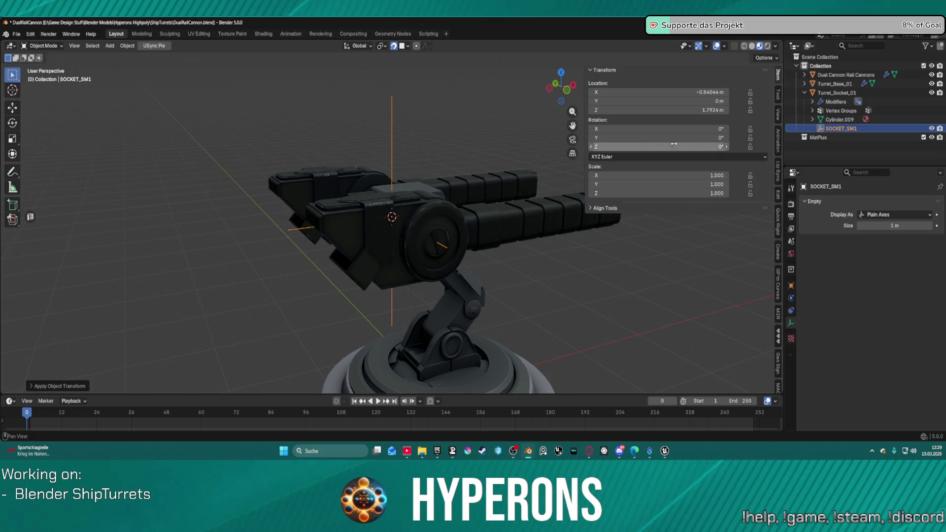
pyautogui.keyDown('ctrl'); pyautogui.click(837, 92); pyautogui.keyUp('ctrl')
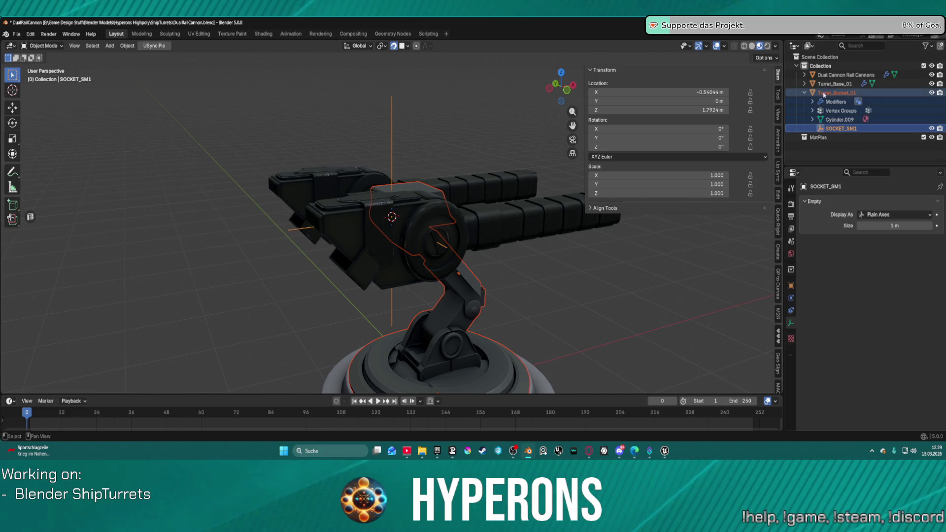
pyautogui.click(16, 34)
pyautogui.moveTo(74, 170)
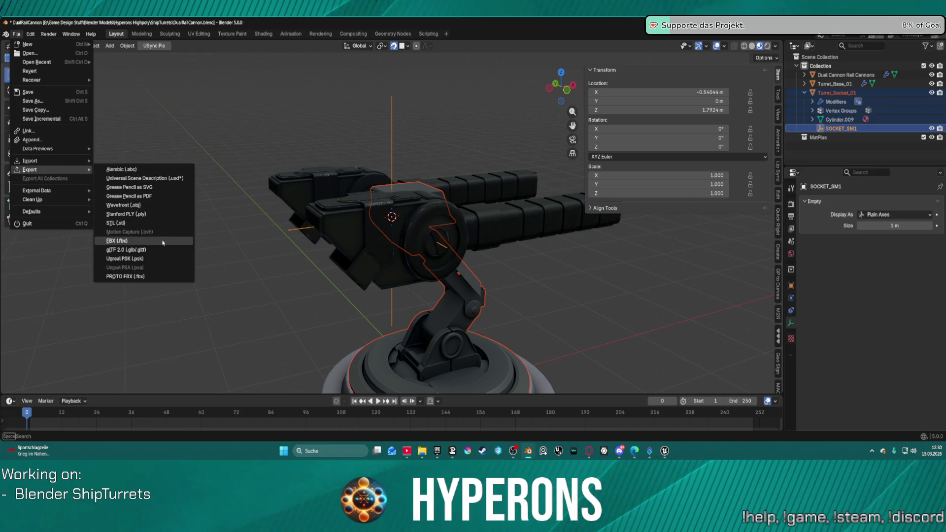
pyautogui.press('Escape')
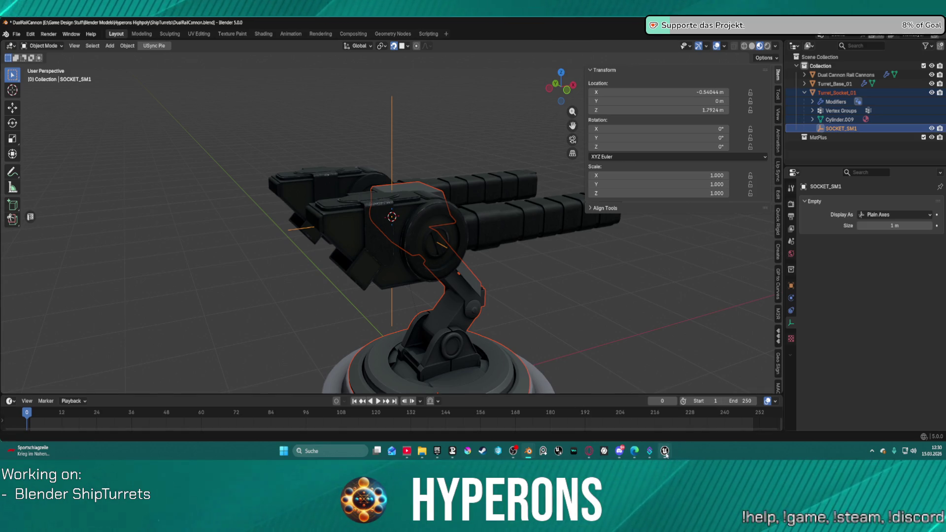
pyautogui.moveTo(666, 454)
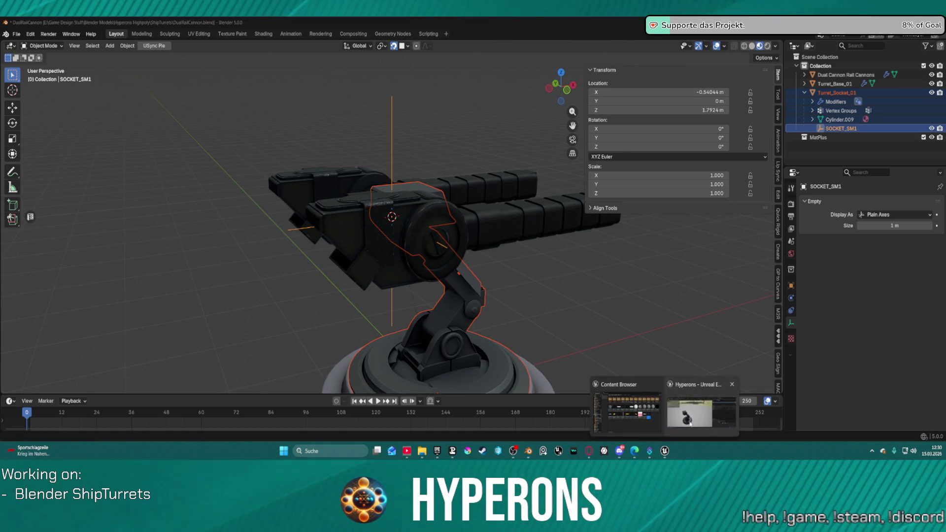
pyautogui.click(690, 424)
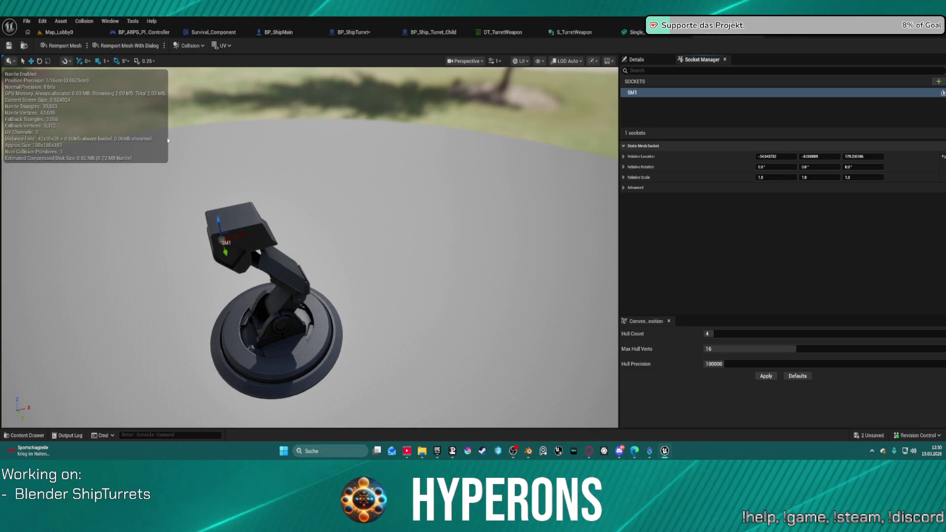
# Reimport the turret mesh and reset the SM1 socket's relative scale to 1.0.
pyautogui.click(58, 44)
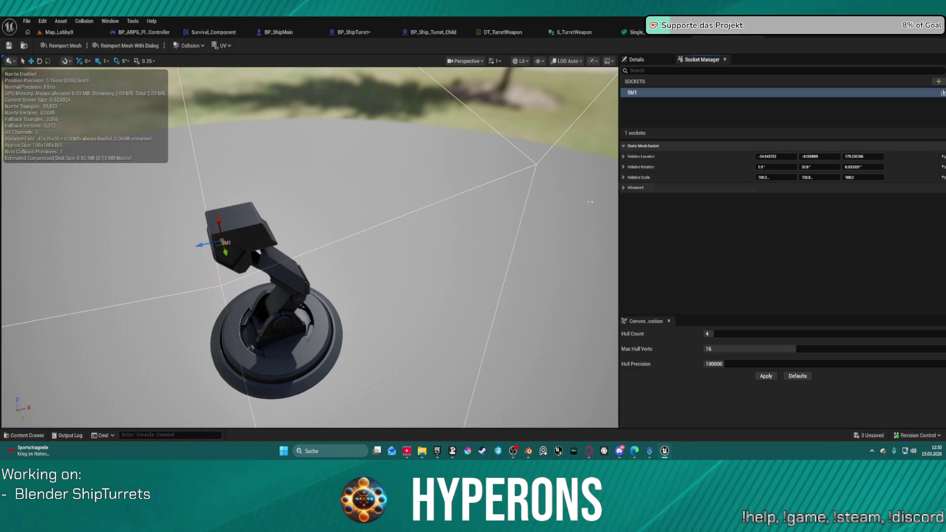
pyautogui.scroll(-4, 309, 276)
pyautogui.scroll(2, 309, 277)
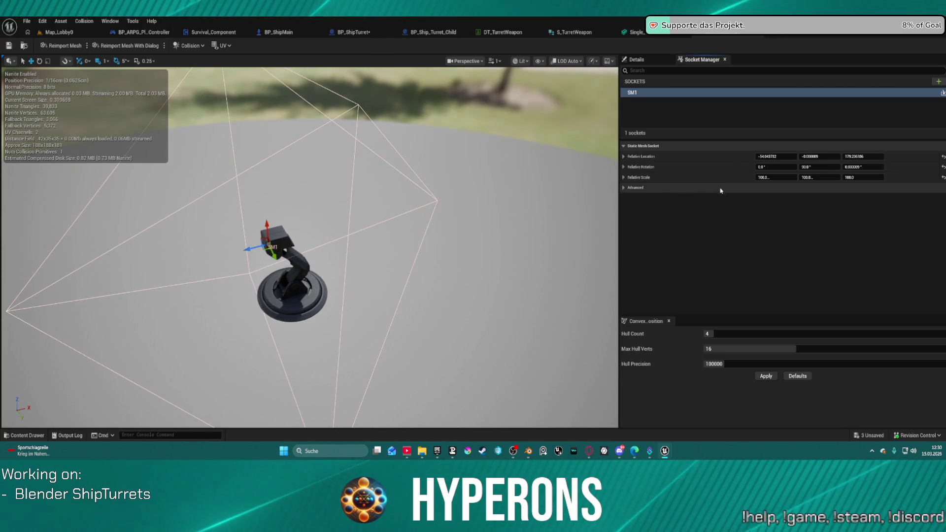
pyautogui.click(943, 177)
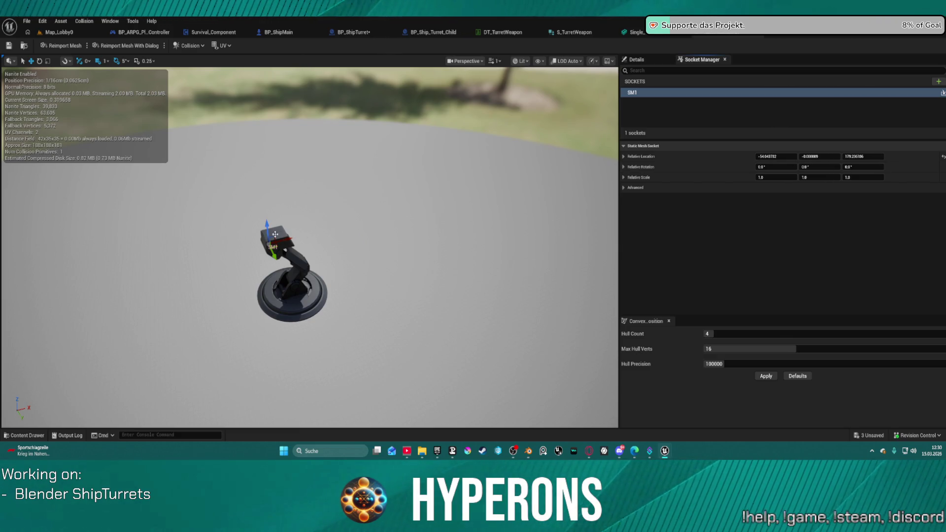
# Inspect the SM1 socket up close and save the turret mesh asset.
pyautogui.scroll(3, 280, 253)
pyautogui.scroll(-1, 240, 247)
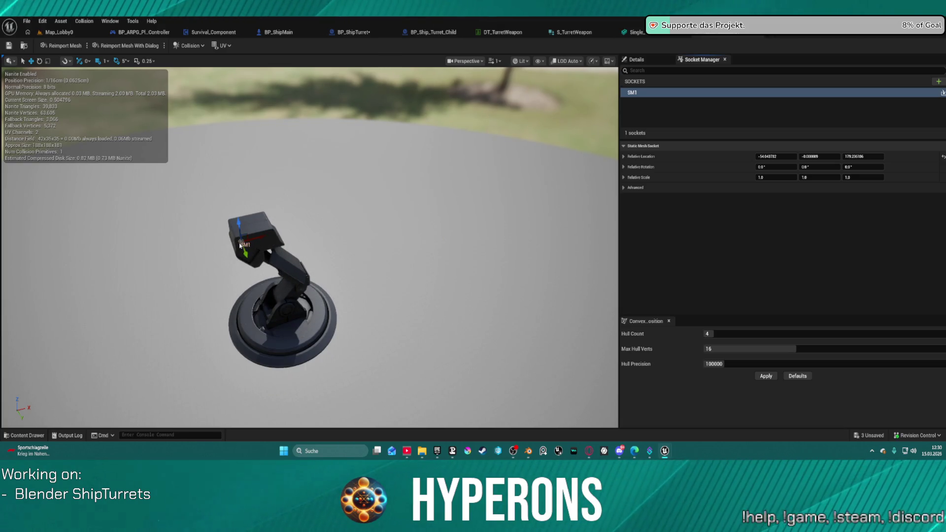
pyautogui.scroll(1, 240, 245)
pyautogui.scroll(-2, 240, 245)
pyautogui.scroll(-1, 280, 245)
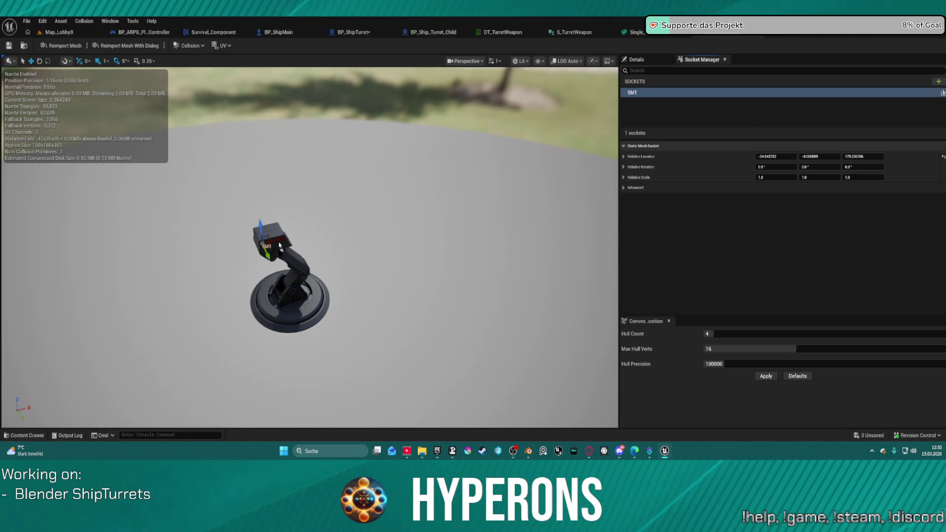
pyautogui.moveTo(365, 224)
pyautogui.mouseDown()
pyautogui.moveTo(345, 212)
pyautogui.moveTo(341, 231)
pyautogui.moveTo(350, 239)
pyautogui.moveTo(340, 276)
pyautogui.moveTo(365, 277)
pyautogui.mouseUp()
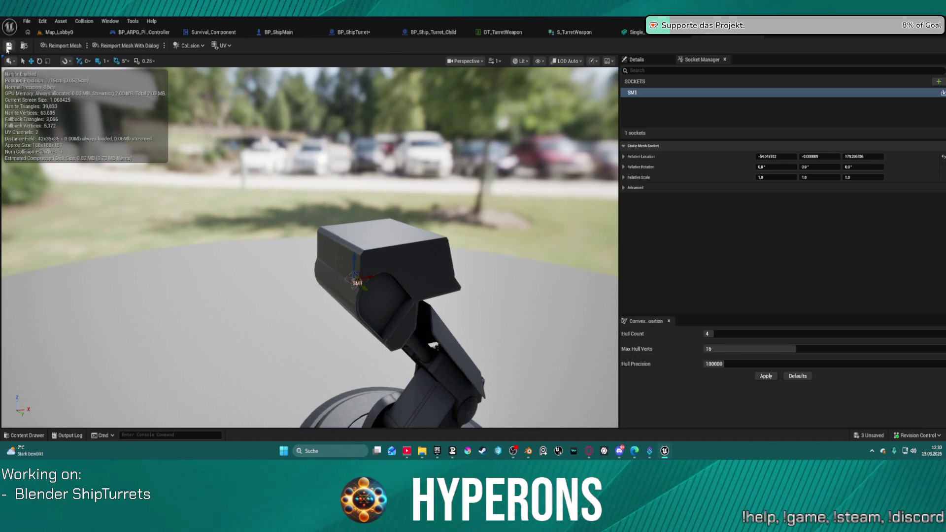
pyautogui.click(7, 46)
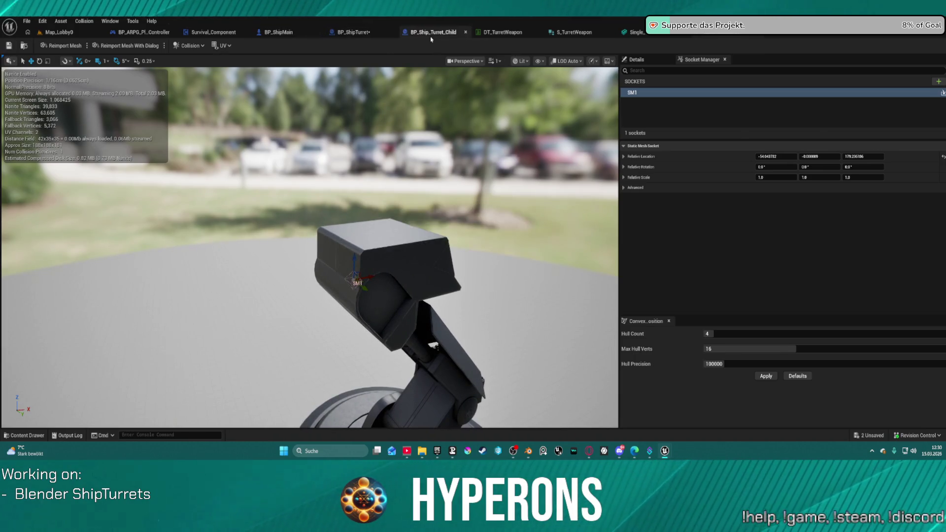
# Open BP_ShipTurret's 3D preview and orbit around the turret barrels.
pyautogui.click(434, 32)
pyautogui.scroll(3, 469, 139)
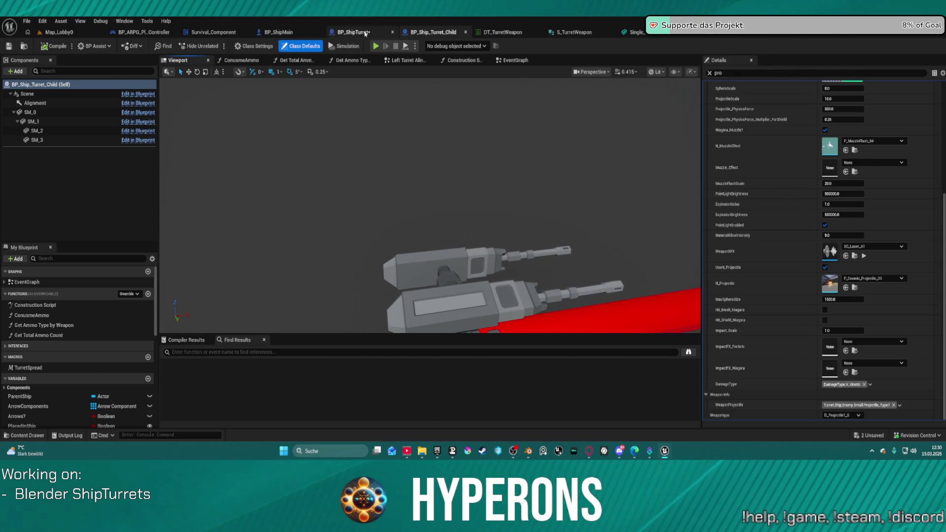
pyautogui.click(354, 32)
pyautogui.click(177, 60)
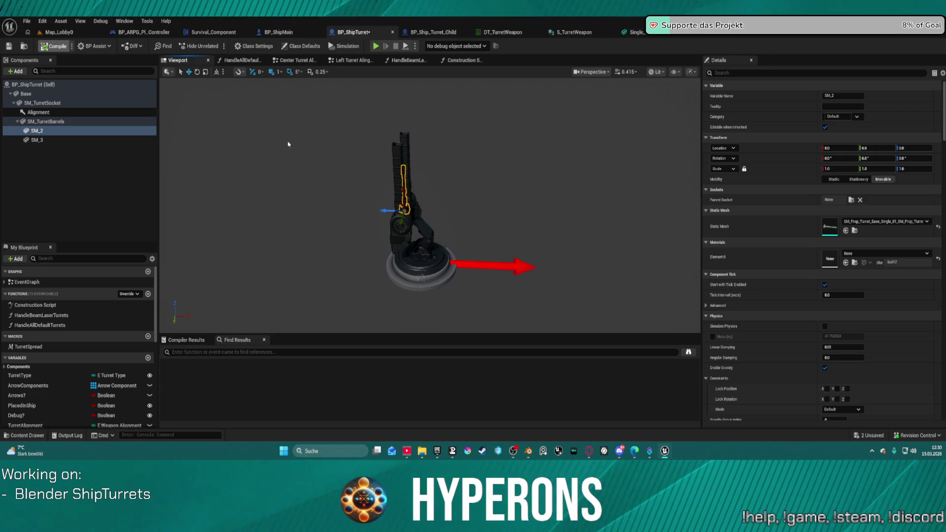
pyautogui.scroll(5, 429, 207)
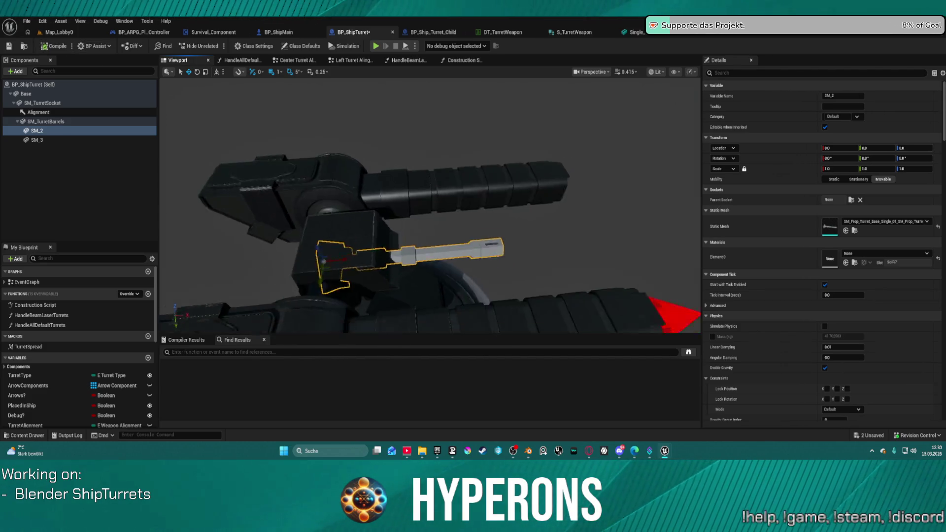
pyautogui.moveTo(429, 207)
pyautogui.mouseDown()
pyautogui.moveTo(454, 192)
pyautogui.moveTo(523, 227)
pyautogui.moveTo(172, 168)
pyautogui.mouseUp()
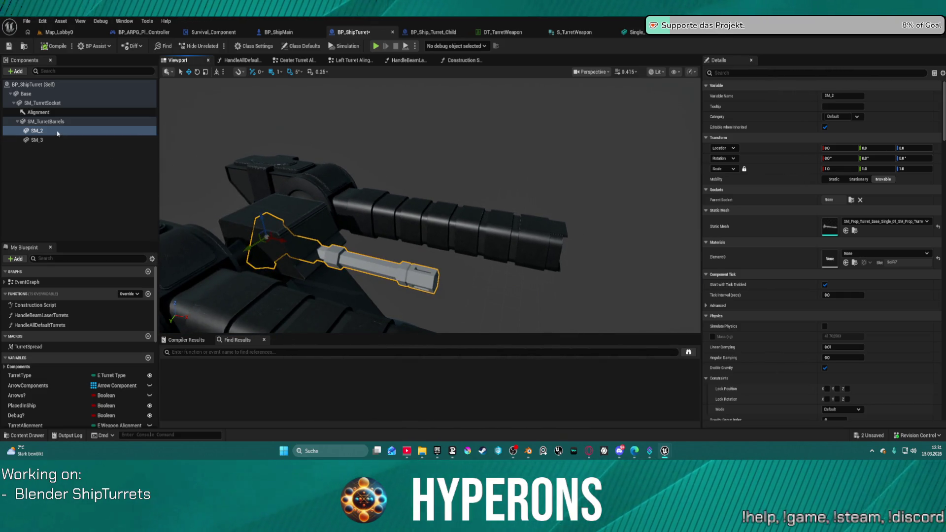
# Select the SM_2 and SM_3 barrel components, frame them, and return to the Construction Script.
pyautogui.click(36, 140)
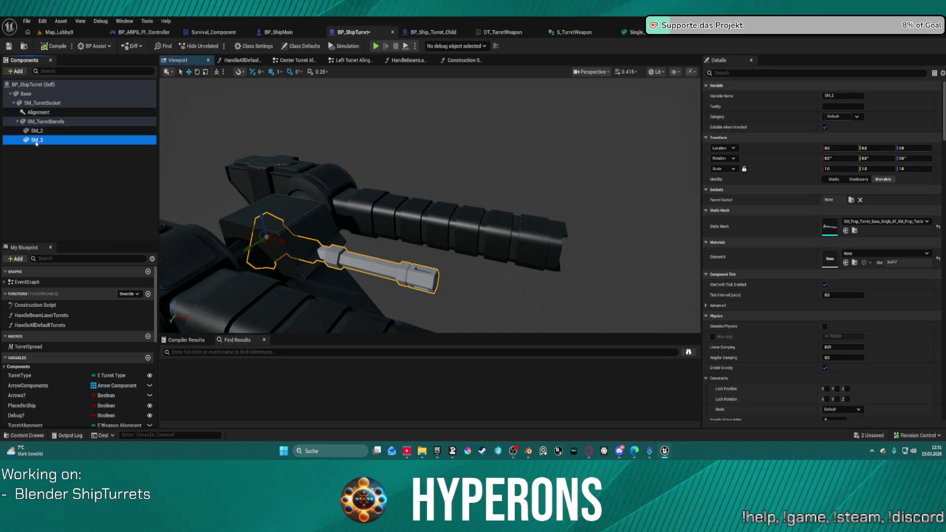
pyautogui.doubleClick(36, 143)
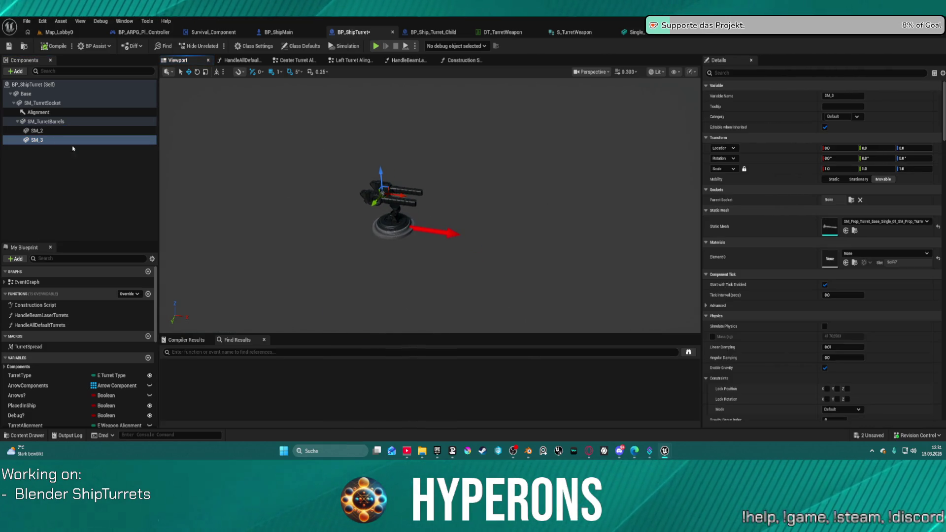
pyautogui.click(37, 130)
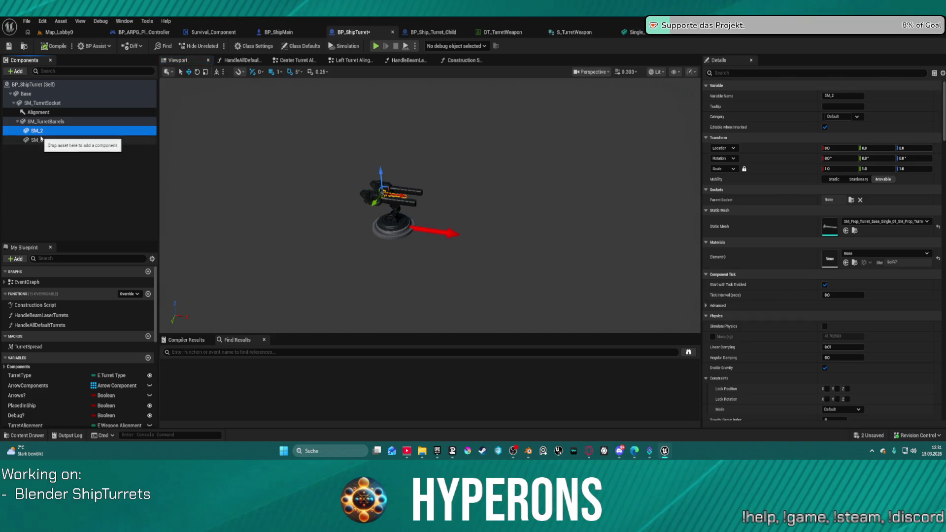
pyautogui.keyDown('ctrl'); pyautogui.click(41, 139); pyautogui.keyUp('ctrl')
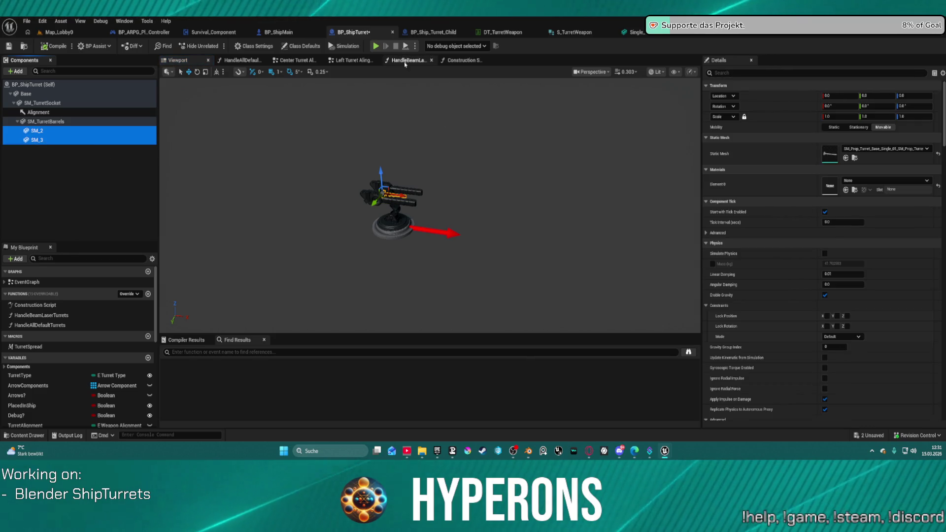
pyautogui.click(457, 61)
pyautogui.click(178, 60)
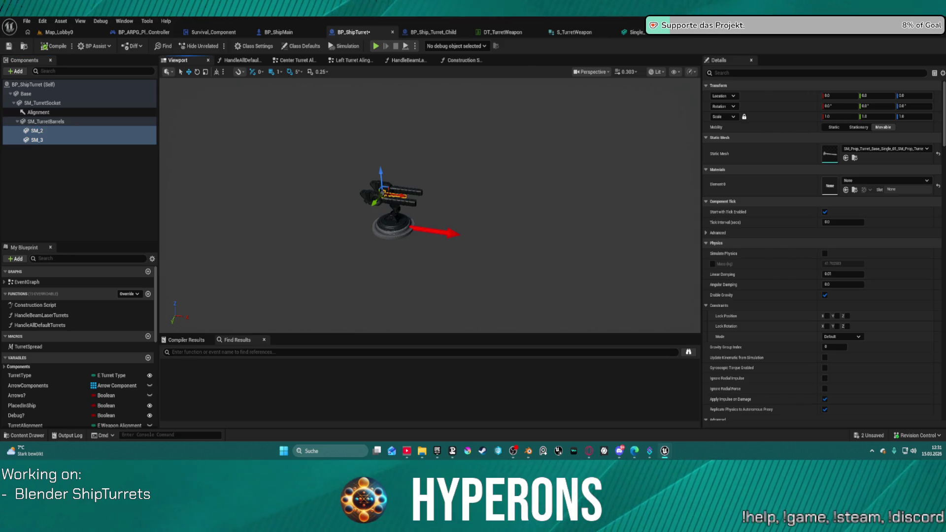
pyautogui.press('f')
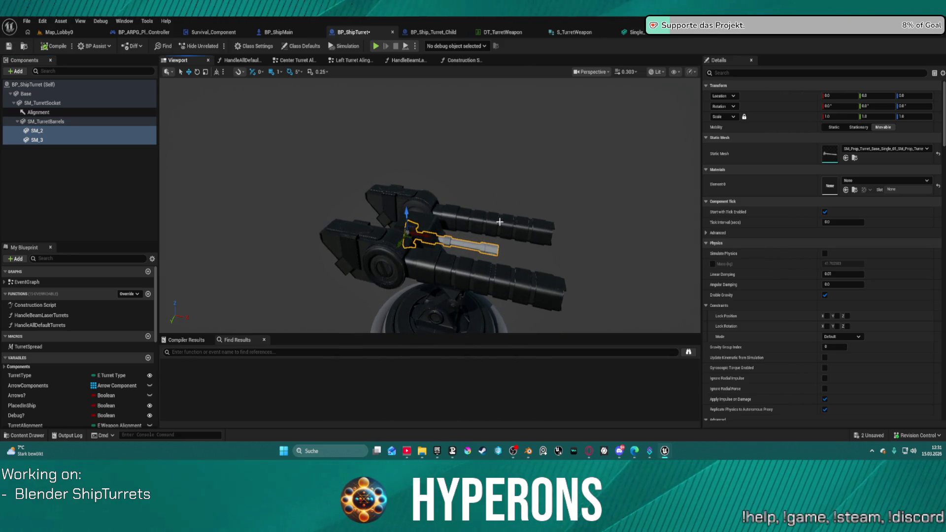
pyautogui.click(458, 60)
pyautogui.scroll(-4, 491, 142)
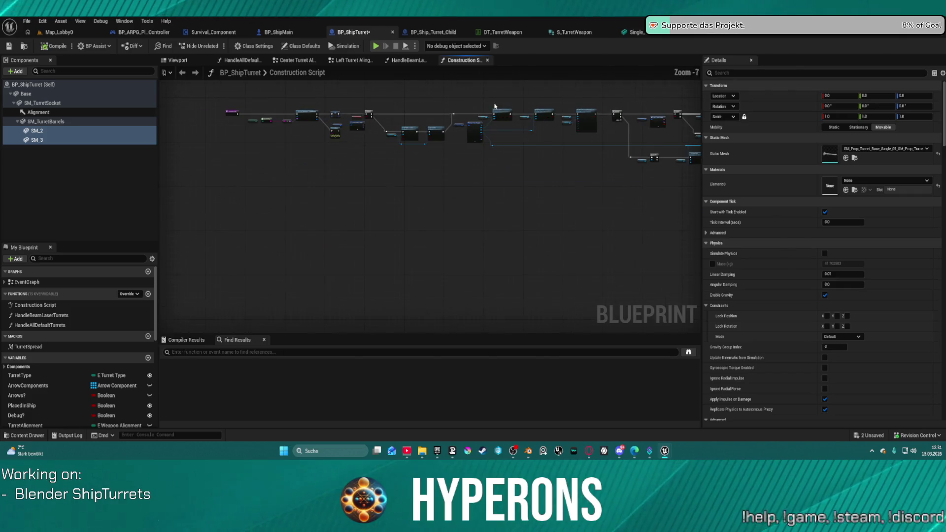
# Pan through the Construction Script graph, wiring the reroute node into Is Valid's execution input.
pyautogui.scroll(4, 491, 142)
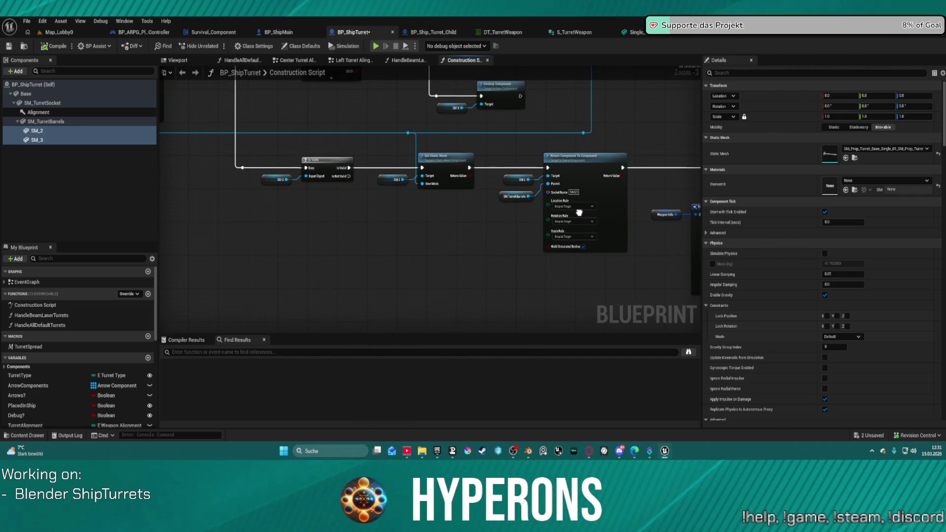
pyautogui.click(310, 161)
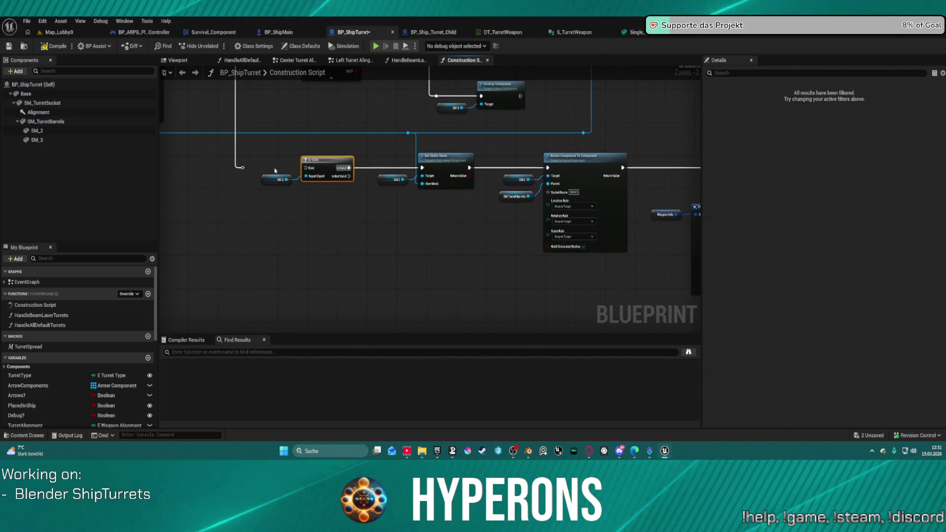
pyautogui.moveTo(447, 218); pyautogui.dragTo(445, 220)
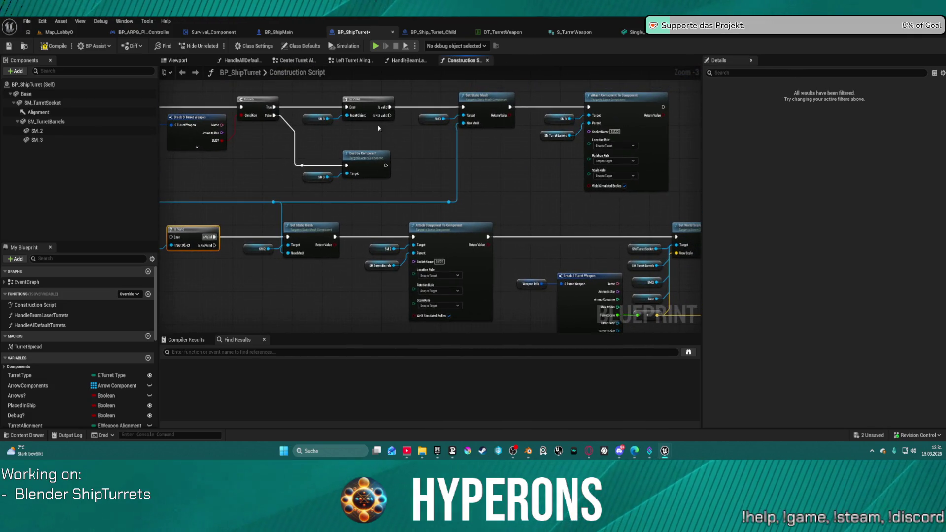
pyautogui.moveTo(309, 113); pyautogui.dragTo(410, 122)
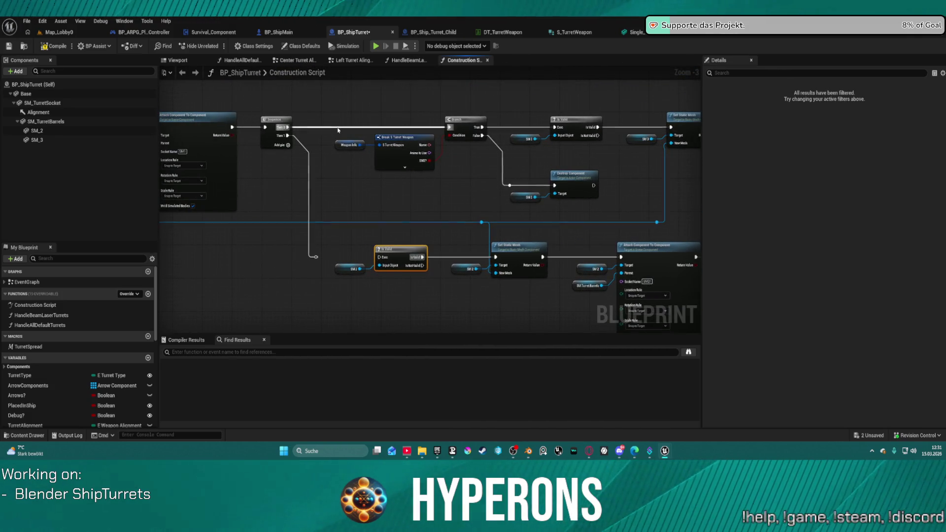
pyautogui.click(276, 119)
pyautogui.moveTo(383, 174); pyautogui.dragTo(541, 187)
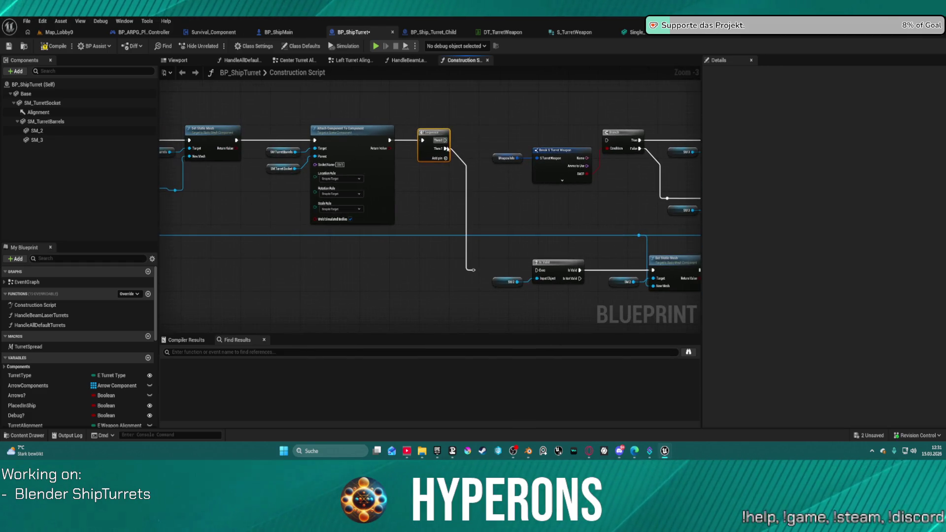
pyautogui.moveTo(452, 162)
pyautogui.mouseDown()
pyautogui.moveTo(444, 169)
pyautogui.moveTo(215, 135)
pyautogui.mouseUp()
pyautogui.moveTo(430, 139); pyautogui.dragTo(411, 152)
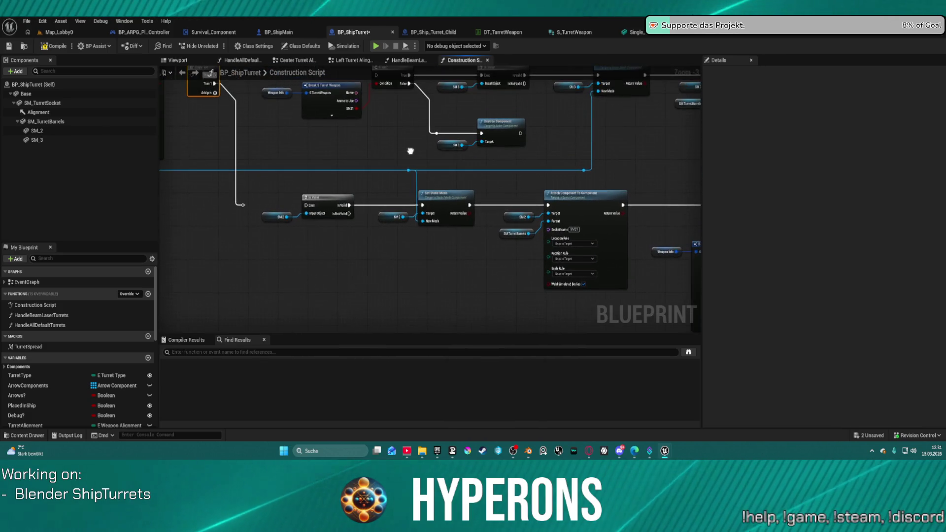
pyautogui.moveTo(244, 205)
pyautogui.mouseDown()
pyautogui.moveTo(305, 207)
pyautogui.moveTo(251, 193)
pyautogui.mouseUp()
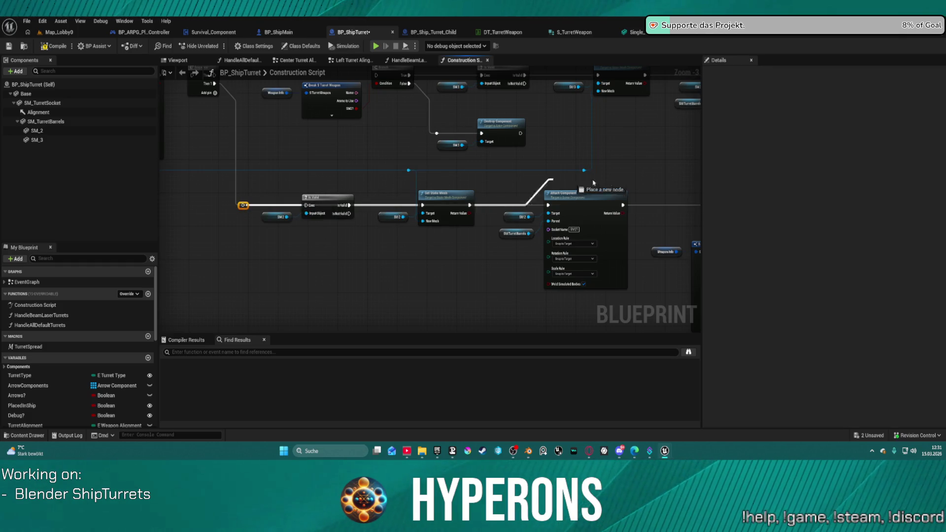
pyautogui.moveTo(567, 261); pyautogui.dragTo(311, 261)
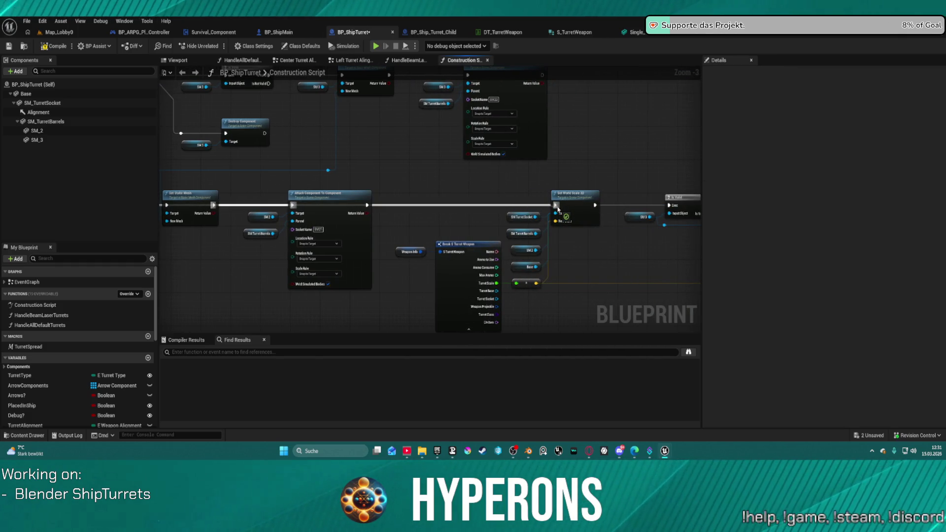
pyautogui.moveTo(259, 161)
pyautogui.mouseDown()
pyautogui.moveTo(184, 116)
pyautogui.moveTo(88, 105)
pyautogui.moveTo(480, 122)
pyautogui.mouseUp()
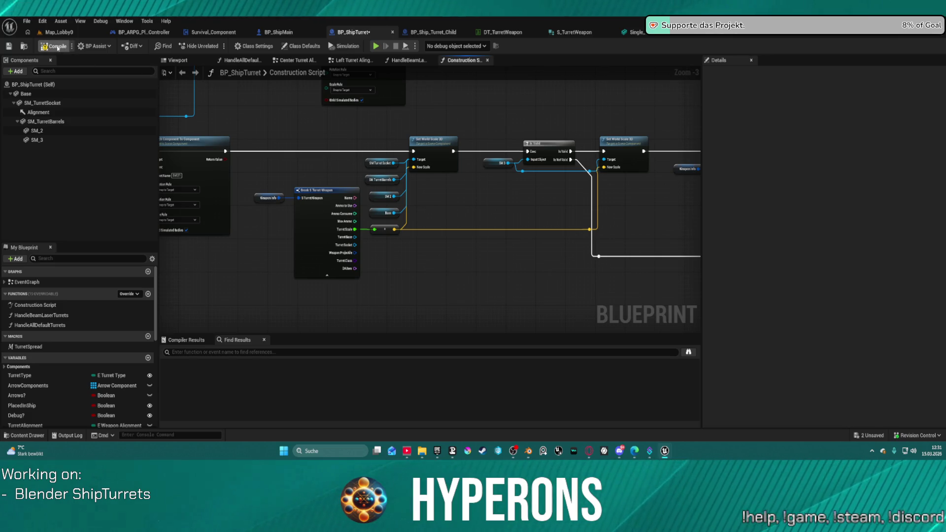
# Set the Static Mesh of both SM_2 and SM_3 components to None.
pyautogui.click(63, 130)
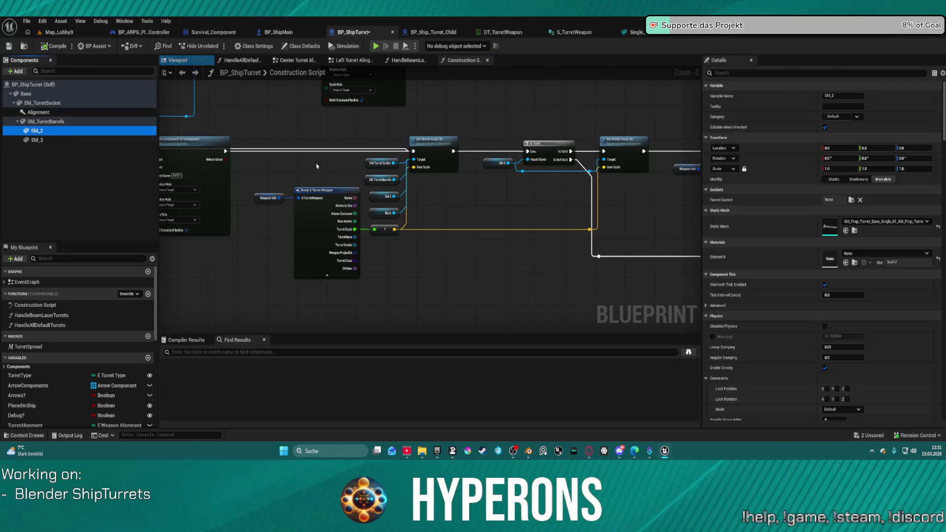
pyautogui.click(938, 227)
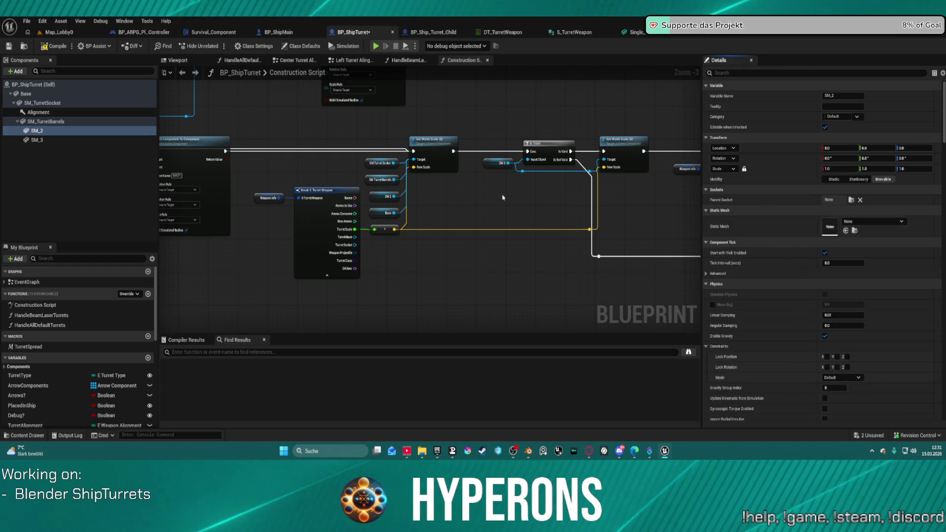
pyautogui.click(44, 141)
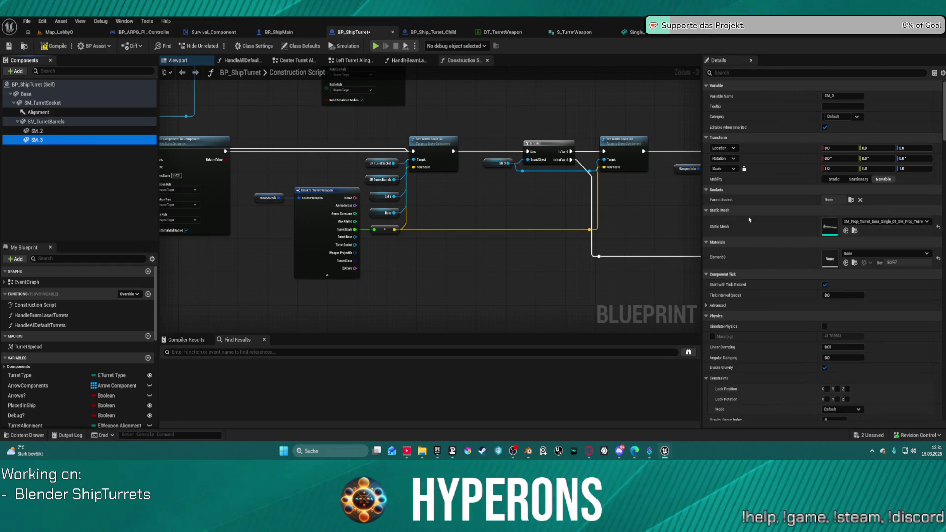
pyautogui.click(939, 228)
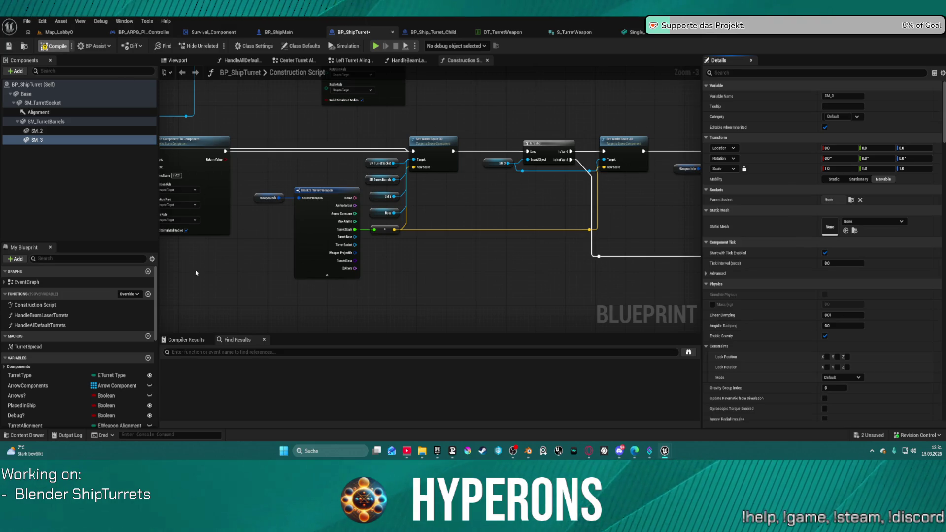
# Orbit the turret preview to check the barrels, then switch to the Map_Lobby0 level.
pyautogui.click(178, 60)
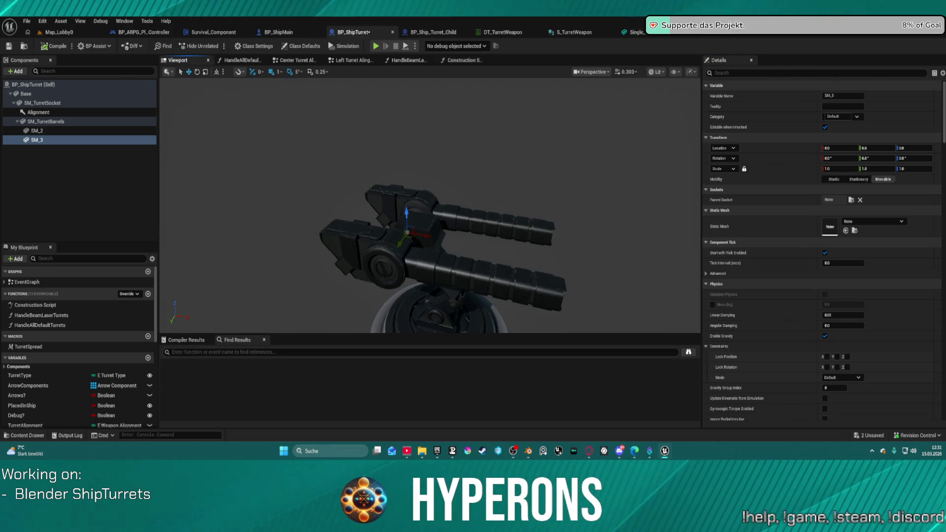
pyautogui.scroll(-3, 430, 204)
pyautogui.scroll(5, 430, 205)
pyautogui.scroll(-2, 430, 204)
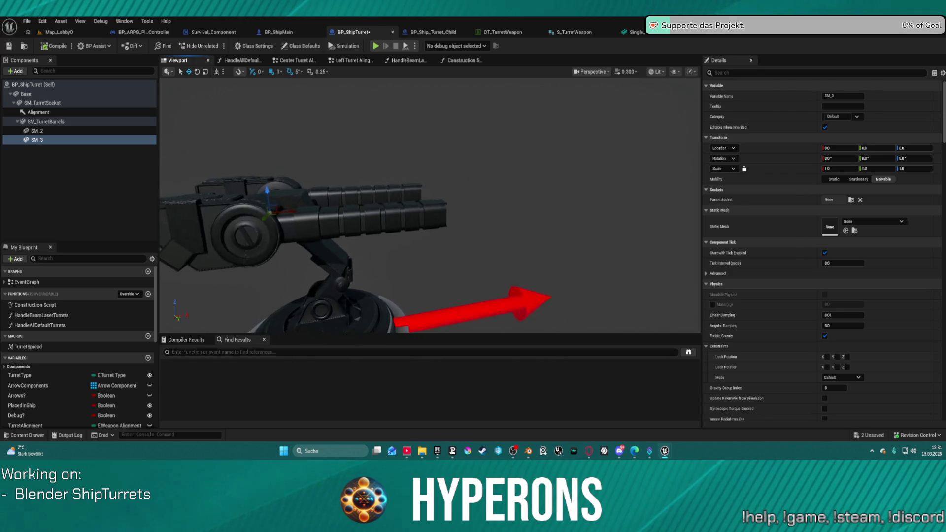
pyautogui.moveTo(430, 205)
pyautogui.mouseDown()
pyautogui.moveTo(237, 207)
pyautogui.moveTo(152, 100)
pyautogui.mouseUp()
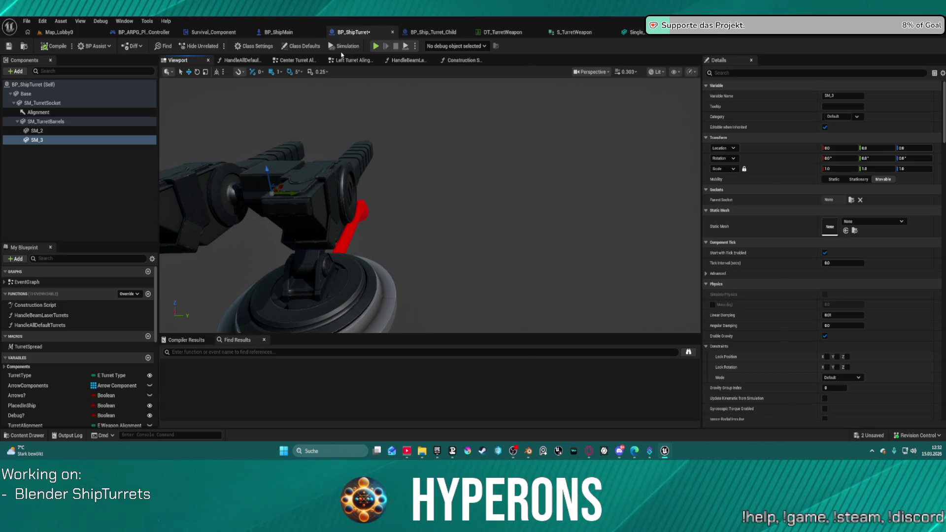
pyautogui.click(65, 32)
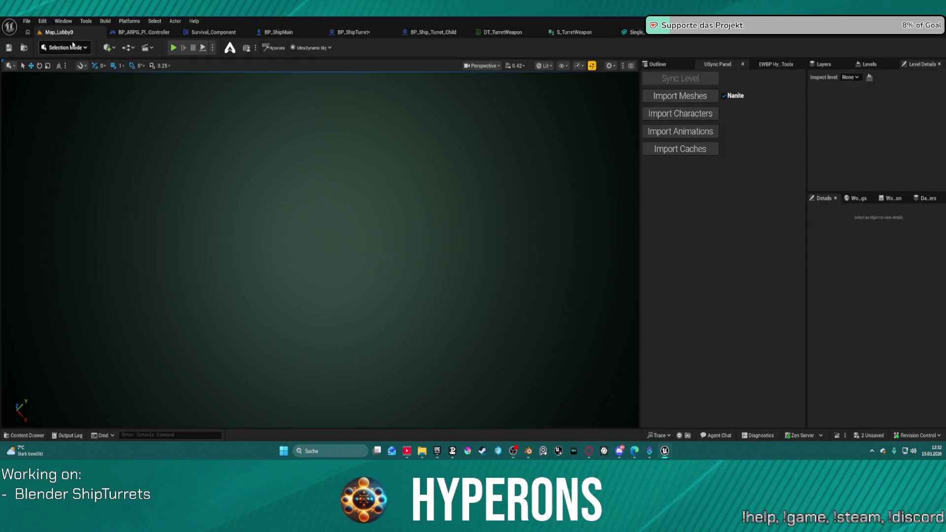
# Start a play session, pick the second saved character, and launch the game.
pyautogui.click(72, 47)
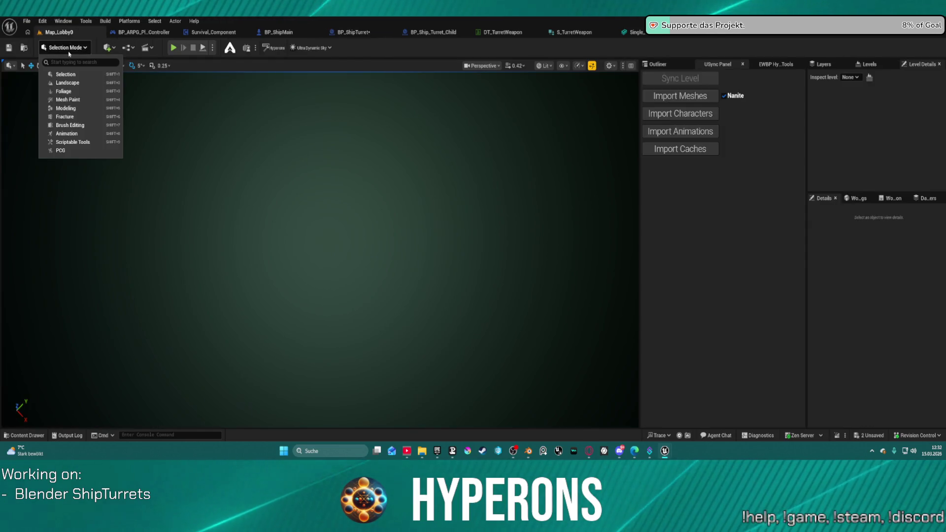
pyautogui.click(69, 49)
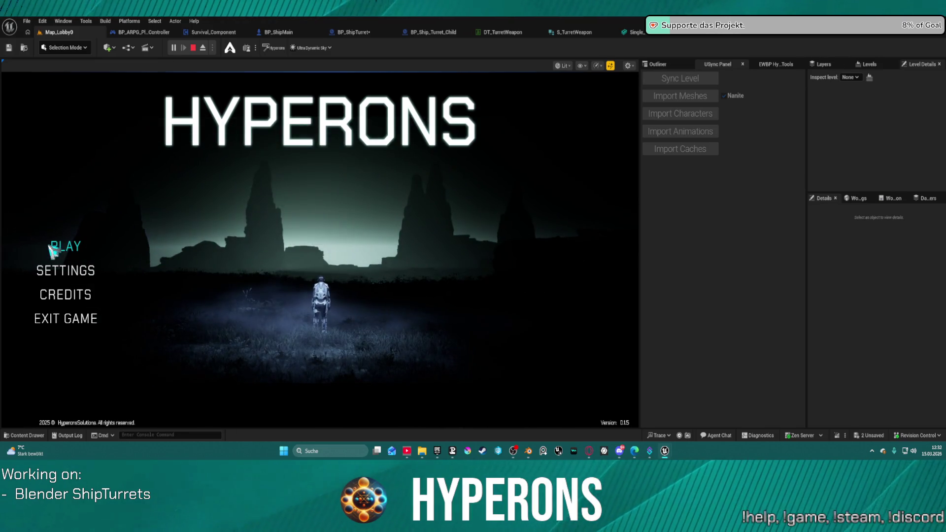
pyautogui.click(64, 246)
pyautogui.click(232, 249)
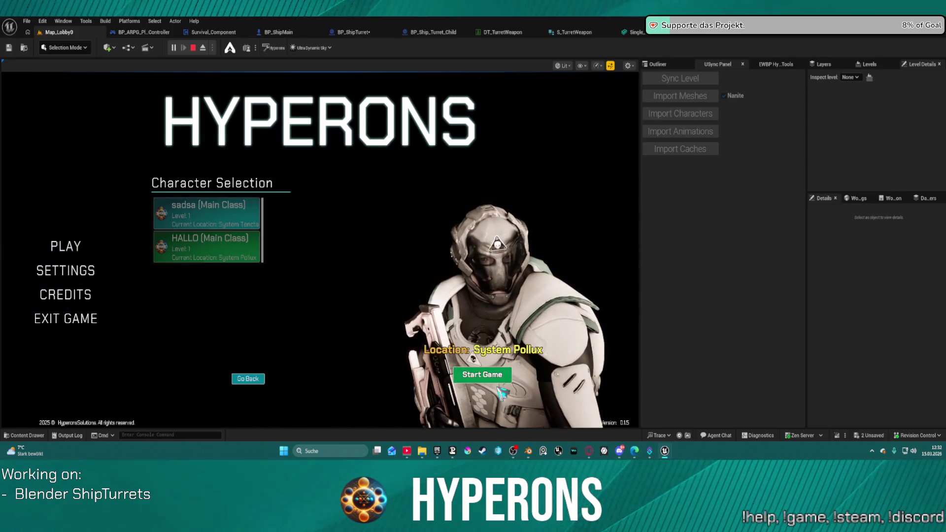
pyautogui.click(508, 376)
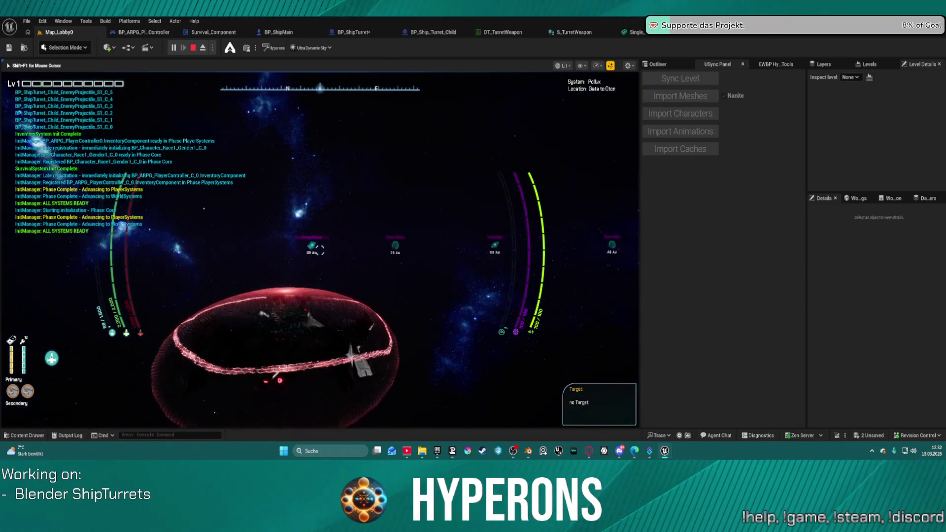
# Target the gate to New Eden and warp the ship into the New Eden system.
pyautogui.press('t')
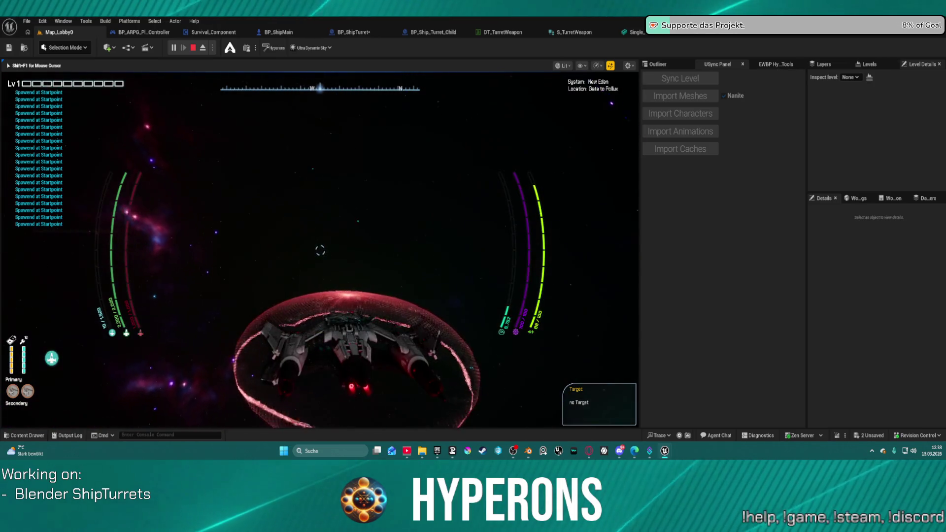
# Accelerate the ship with W and bank, roll and turn toward the enemy fighters.
pyautogui.press('w')
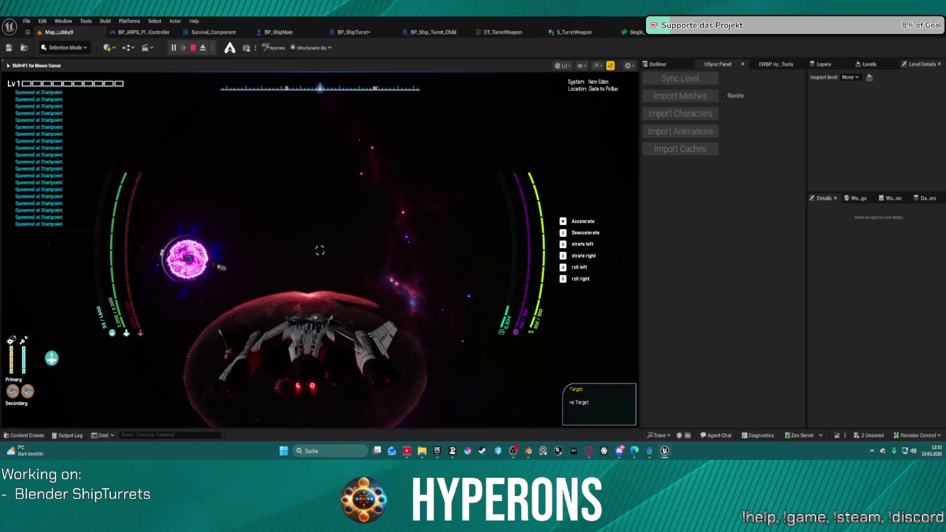
pyautogui.press('a')
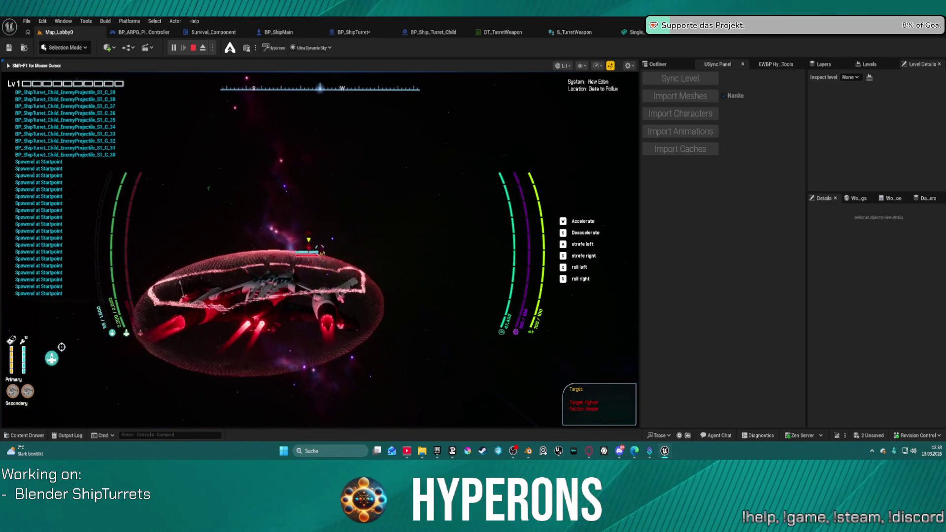
pyautogui.press('q')
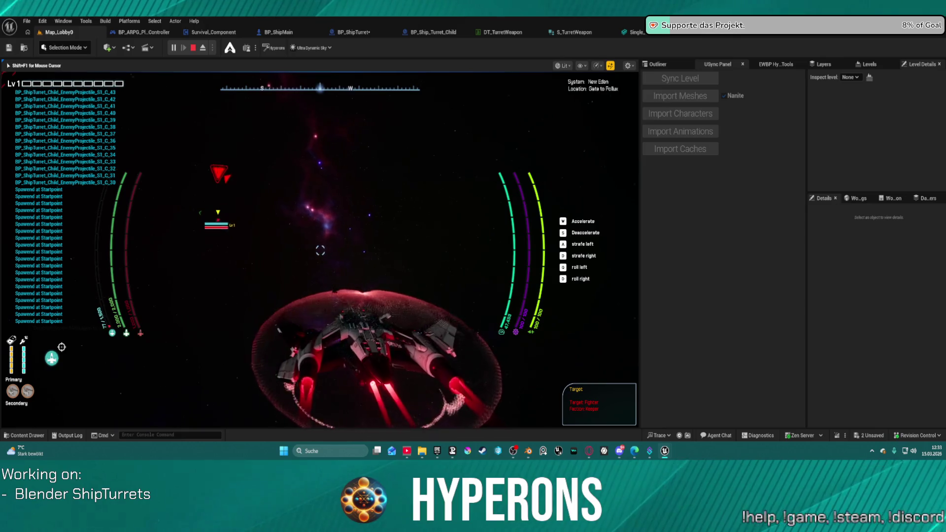
pyautogui.press('q')
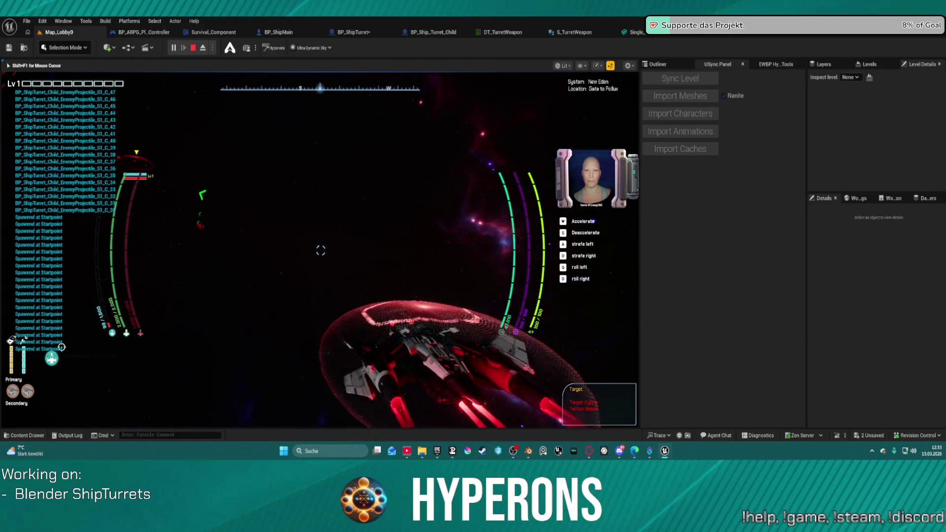
pyautogui.press('e')
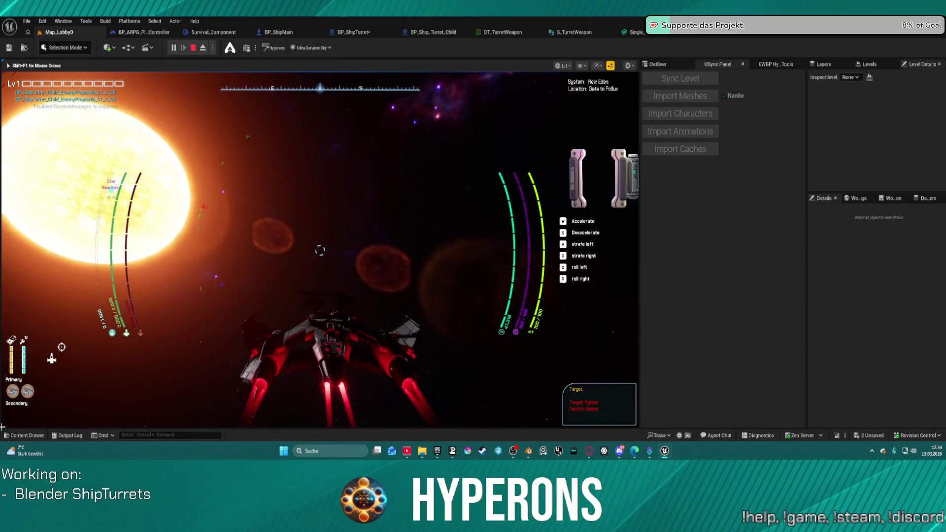
# Eject with F8, repossess the ship, steer away from the sun, and release the mouse with Shift+F1.
pyautogui.press('F8')
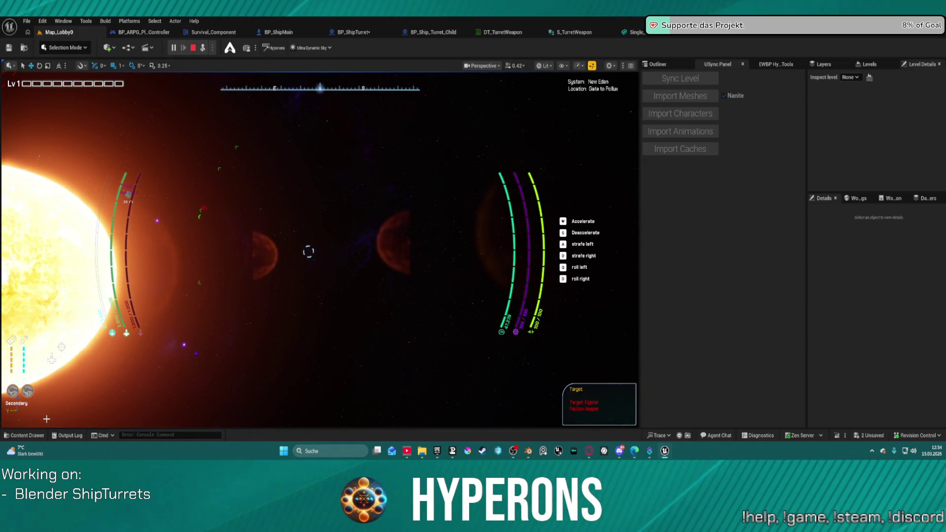
pyautogui.press('F8')
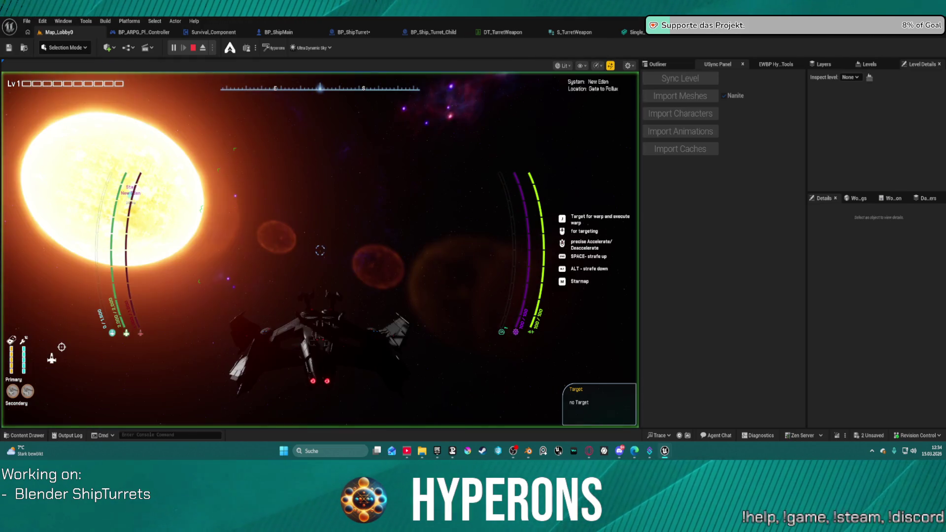
pyautogui.click(320, 250)
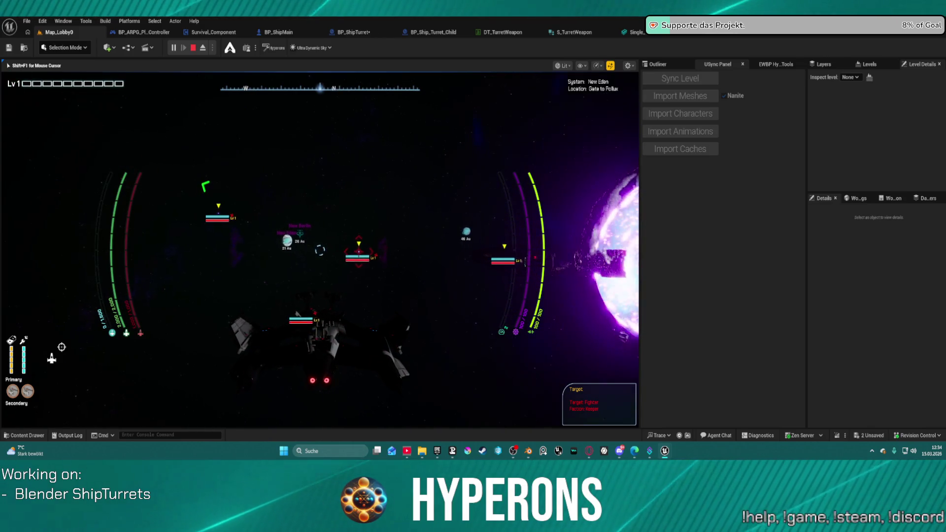
pyautogui.hotkey('shift', 'F1')
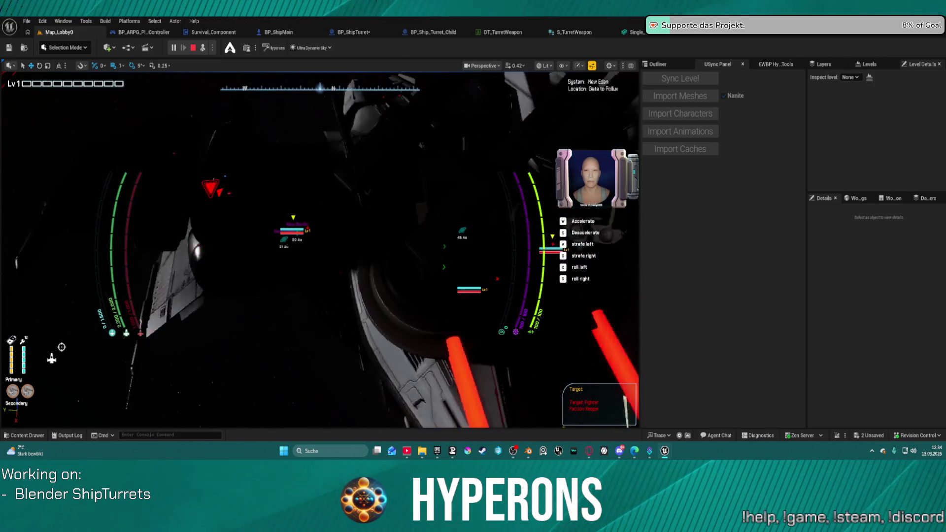
# Switch the viewport to Unlit, eject with F8 to inspect the turrets, then stop the play session.
pyautogui.click(544, 66)
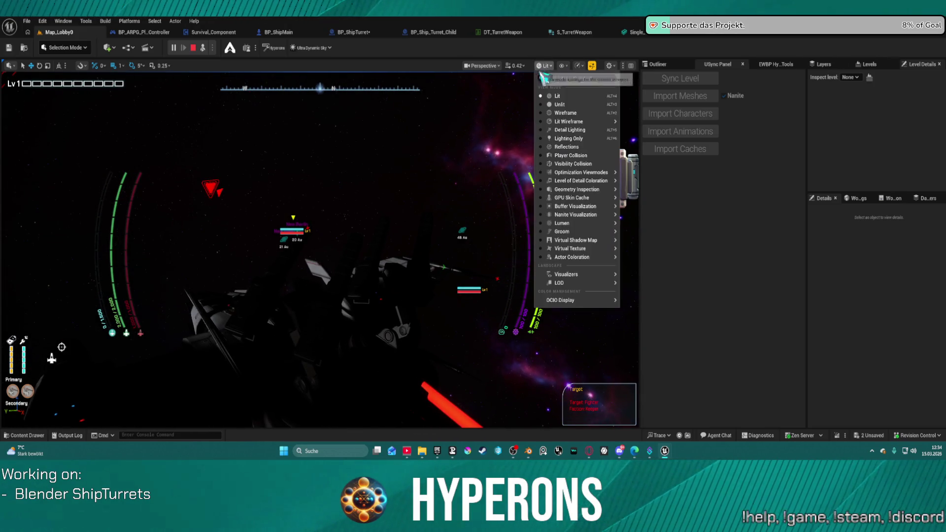
pyautogui.click(553, 105)
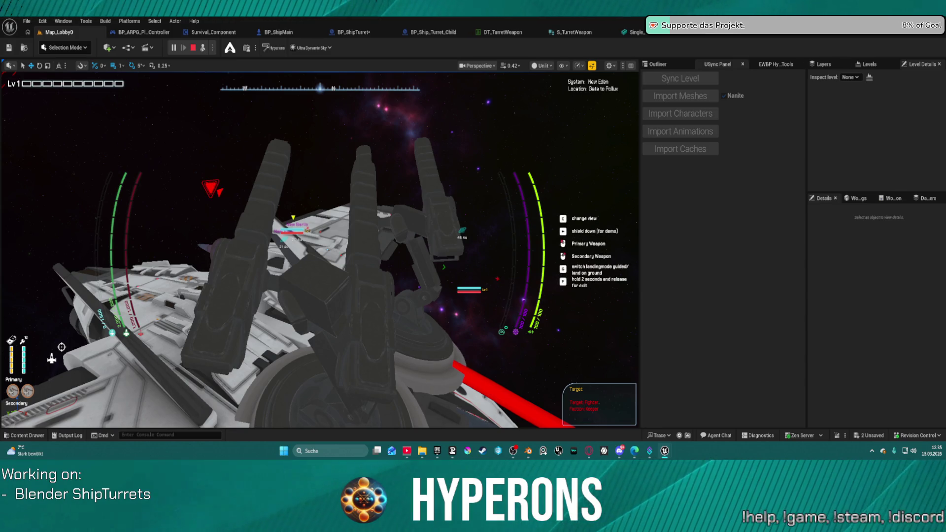
pyautogui.press('F8')
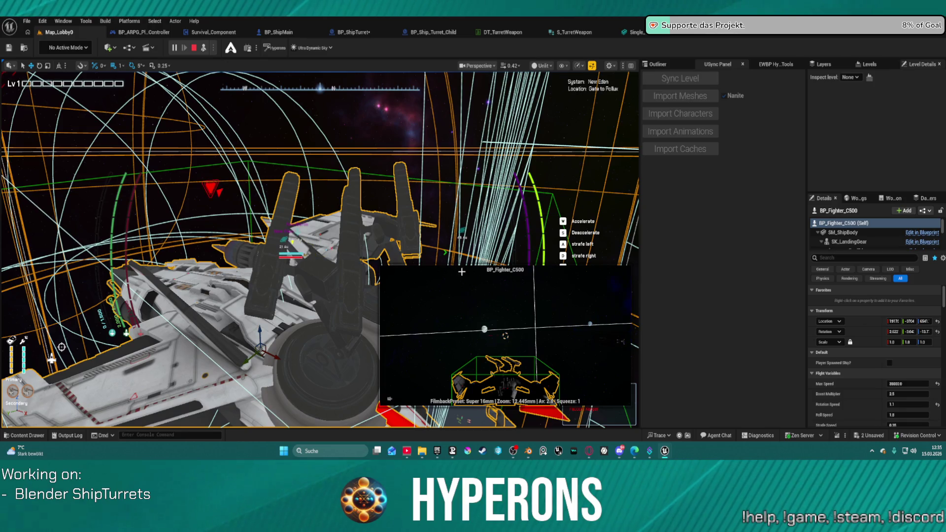
pyautogui.press('Escape')
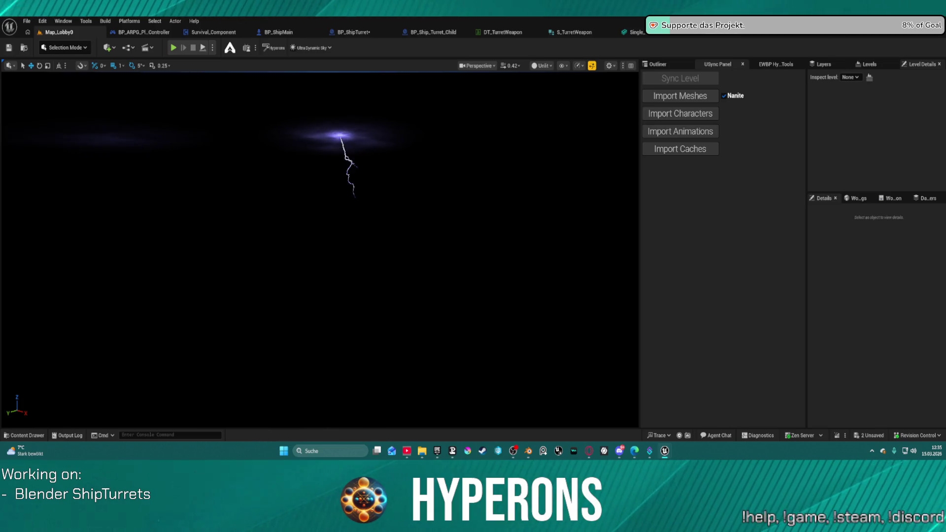
pyautogui.click(278, 33)
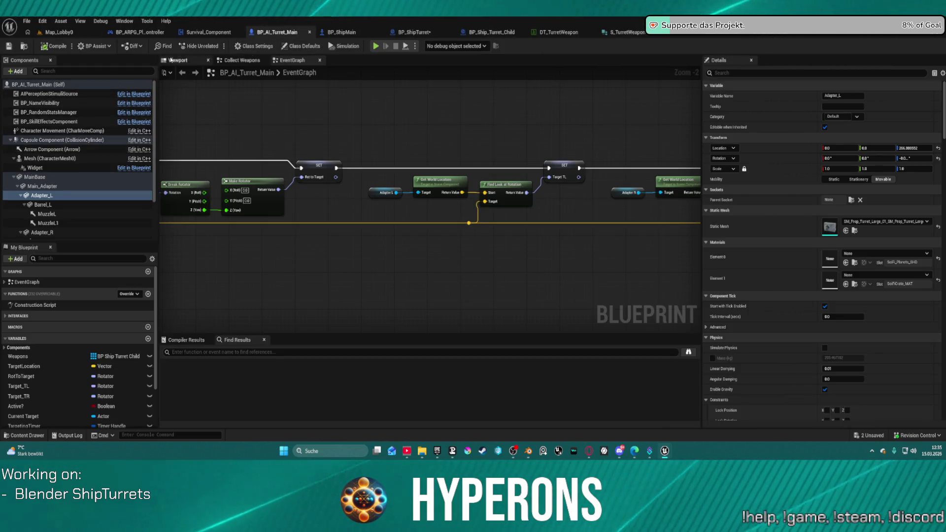
pyautogui.click(177, 60)
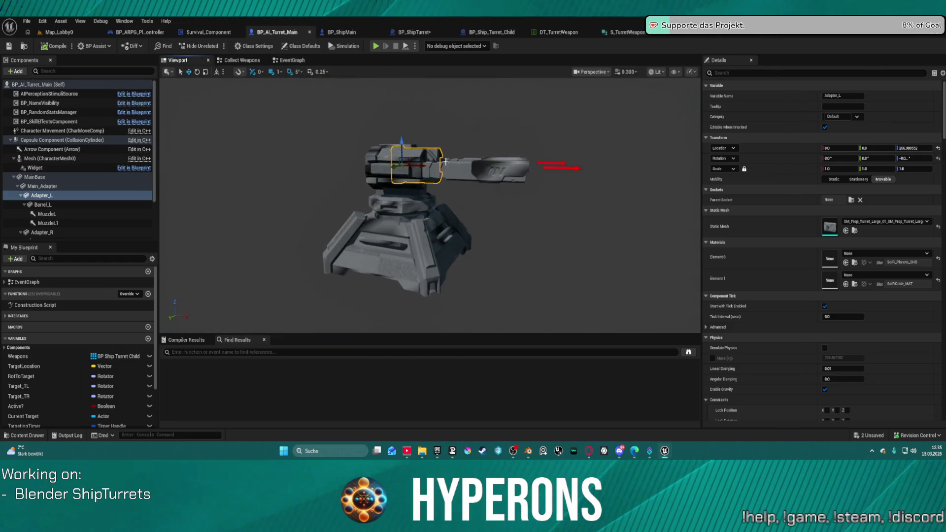
pyautogui.scroll(5, 512, 221)
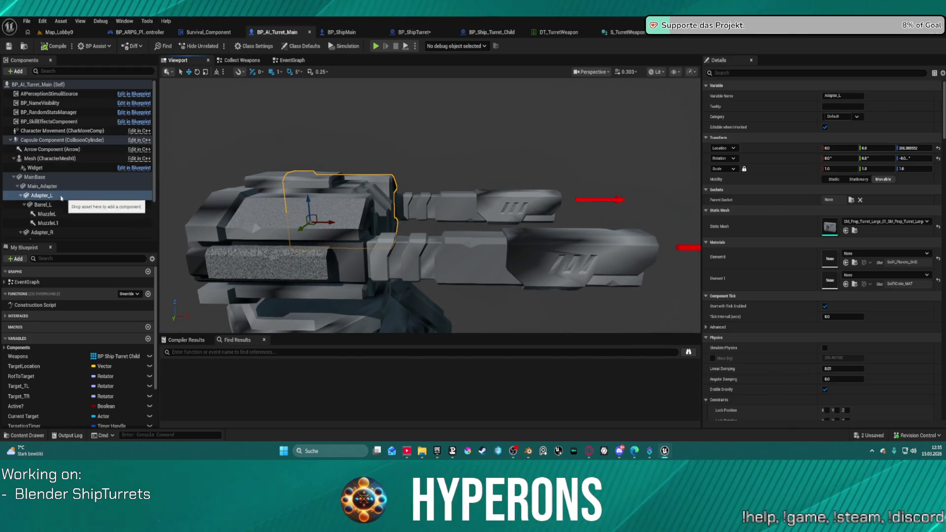
pyautogui.click(47, 188)
pyautogui.moveTo(429, 207); pyautogui.dragTo(523, 214)
pyautogui.press('e')
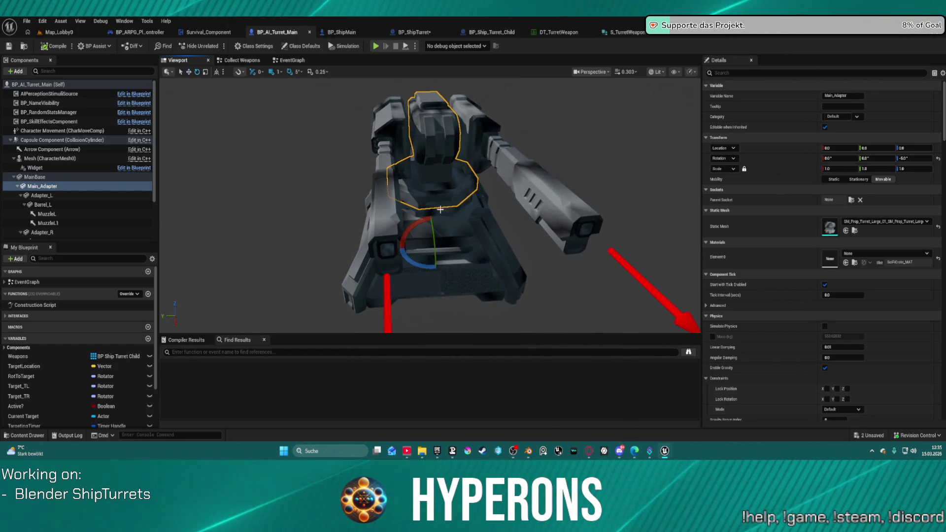
pyautogui.moveTo(414, 259)
pyautogui.mouseDown()
pyautogui.moveTo(454, 264)
pyautogui.moveTo(437, 269)
pyautogui.mouseUp()
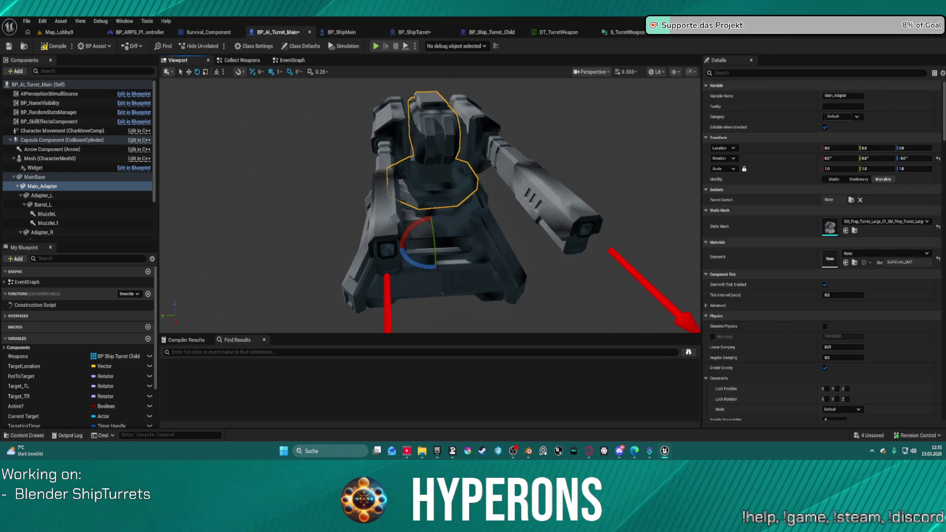
pyautogui.click(504, 34)
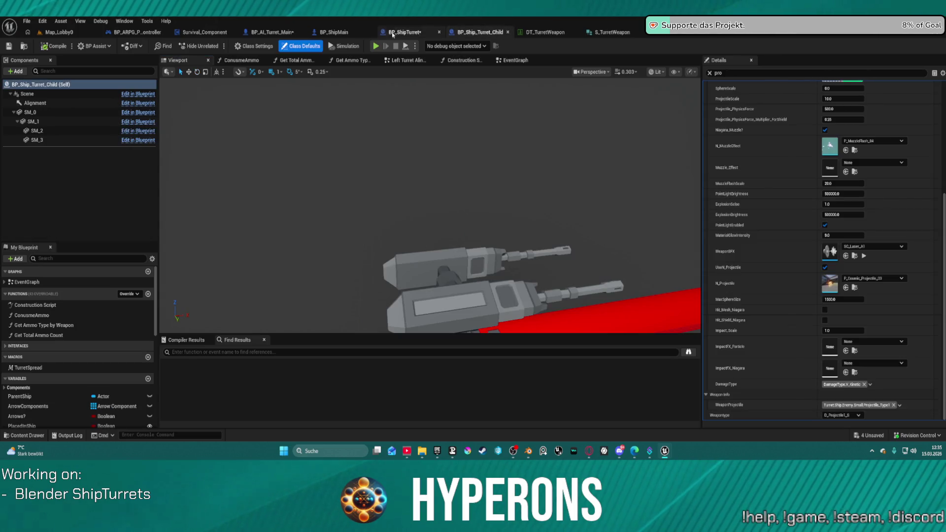
pyautogui.click(400, 32)
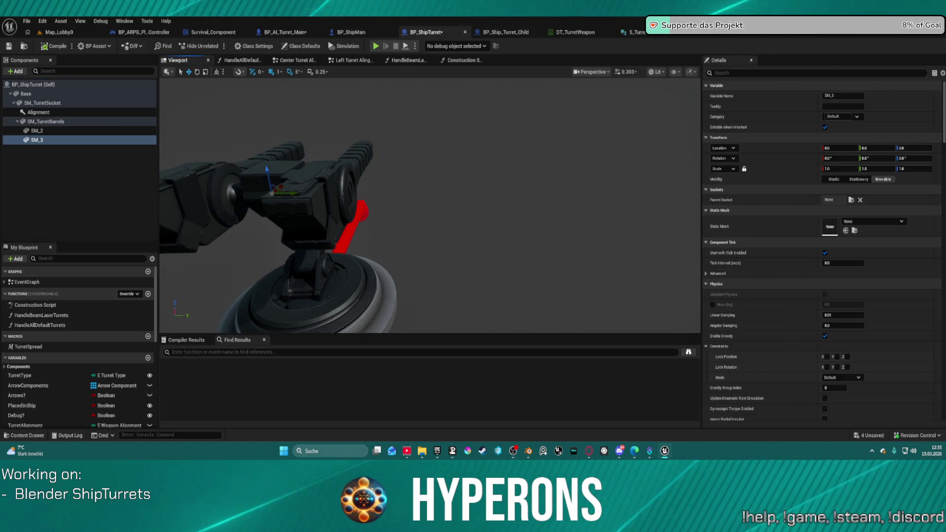
pyautogui.click(402, 304)
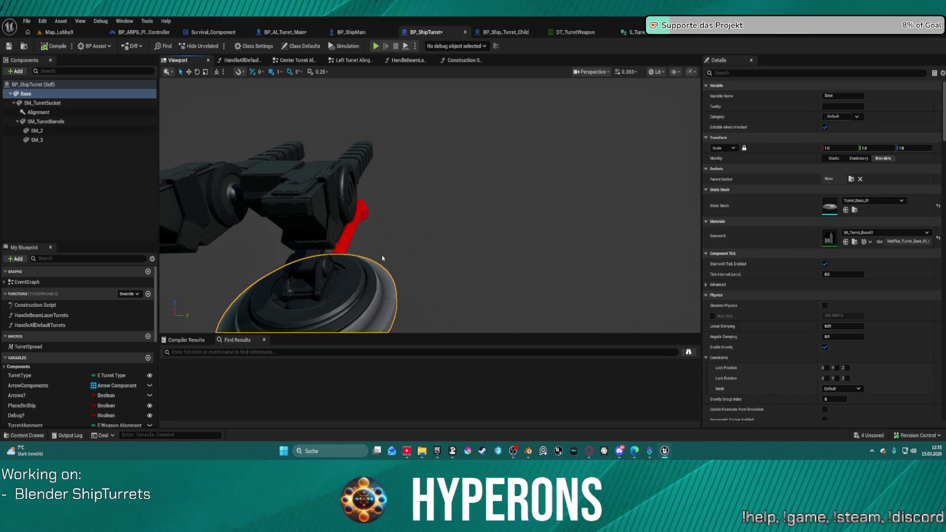
pyautogui.click(364, 292)
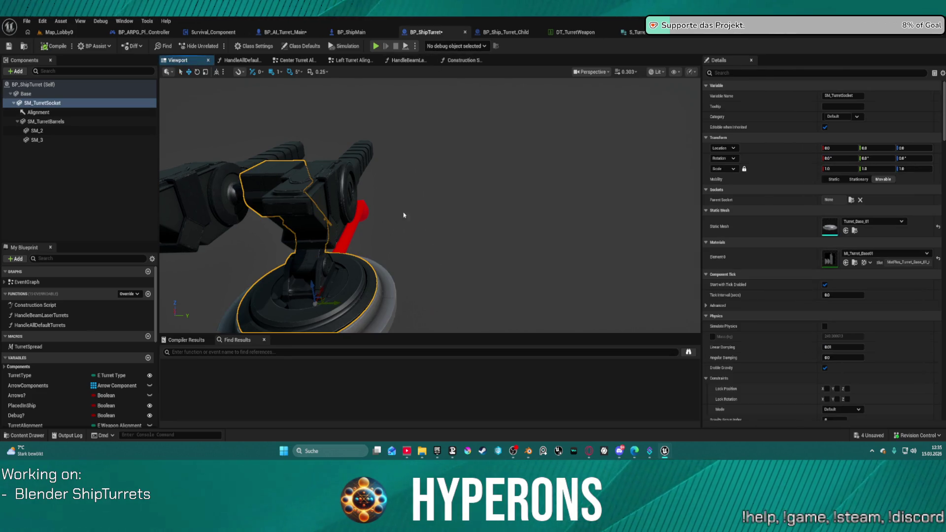
pyautogui.press('f')
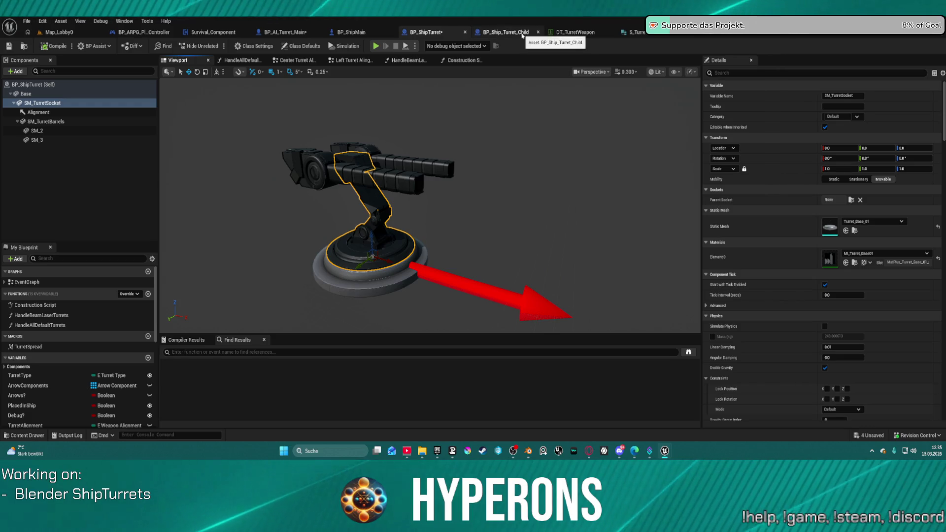
pyautogui.click(286, 35)
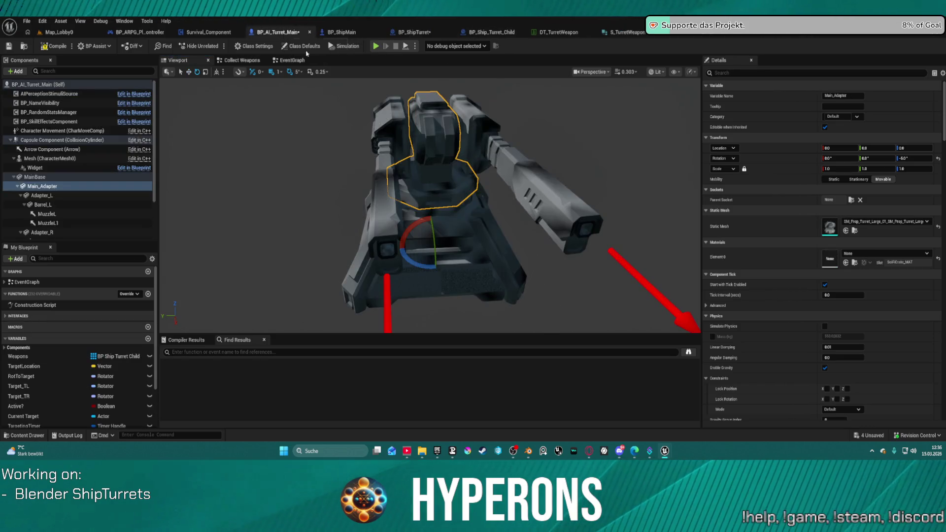
# Select Adapter_L through Adapter_R with their barrels and tilt them upward on the pitch ring.
pyautogui.click(394, 138)
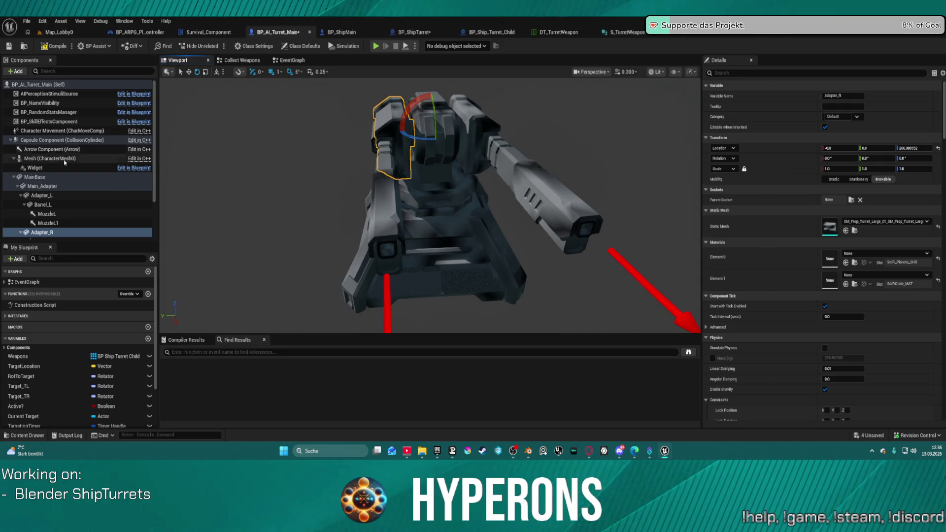
pyautogui.scroll(-3, 47, 208)
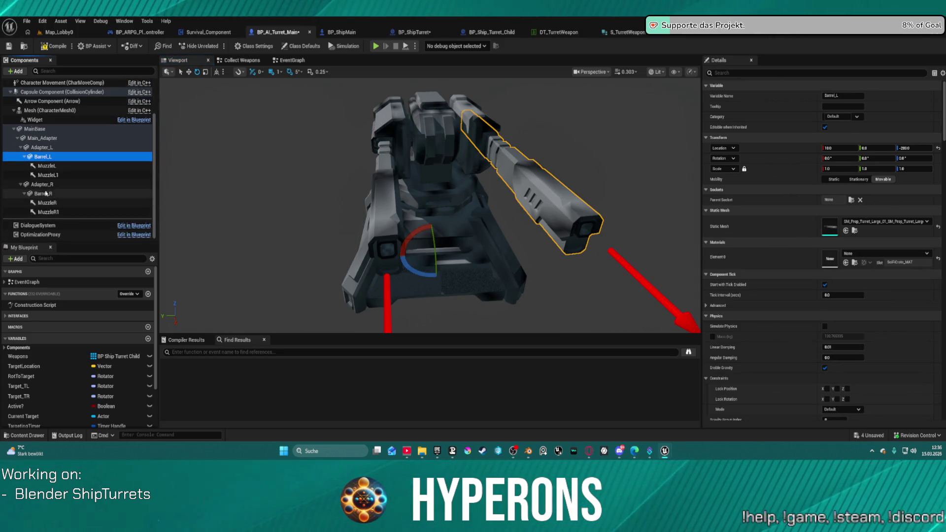
pyautogui.keyDown('shift'); pyautogui.click(51, 150); pyautogui.keyUp('shift')
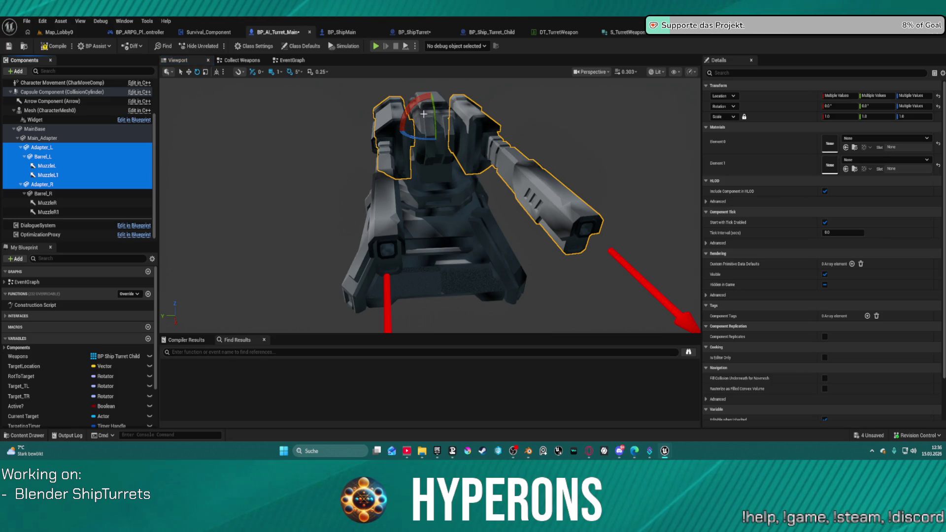
pyautogui.moveTo(437, 108)
pyautogui.mouseDown()
pyautogui.moveTo(438, 118)
pyautogui.moveTo(438, 99)
pyautogui.moveTo(437, 128)
pyautogui.moveTo(437, 112)
pyautogui.mouseUp()
pyautogui.moveTo(497, 145); pyautogui.dragTo(486, 147)
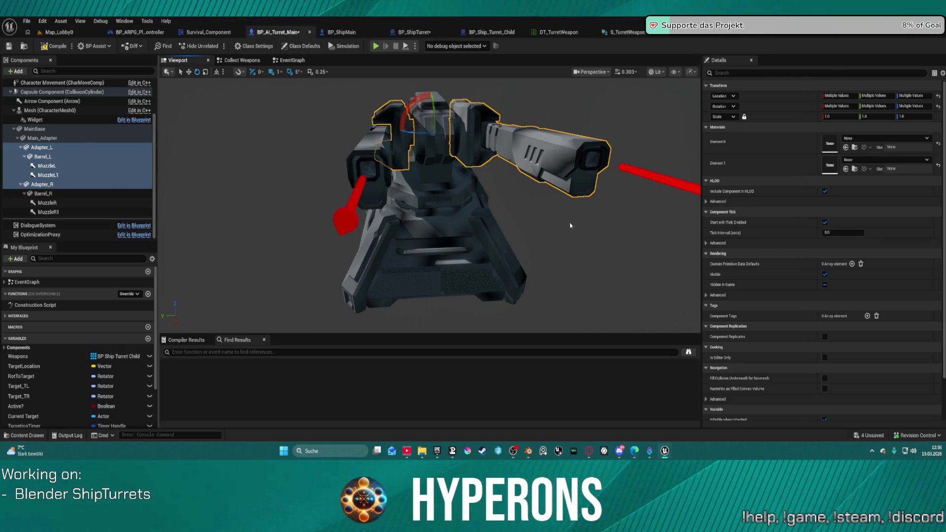
# Orbit around the raised barrels to inspect them, then pitch them back down to level.
pyautogui.moveTo(575, 230); pyautogui.dragTo(477, 220)
pyautogui.moveTo(435, 172); pyautogui.dragTo(295, 163)
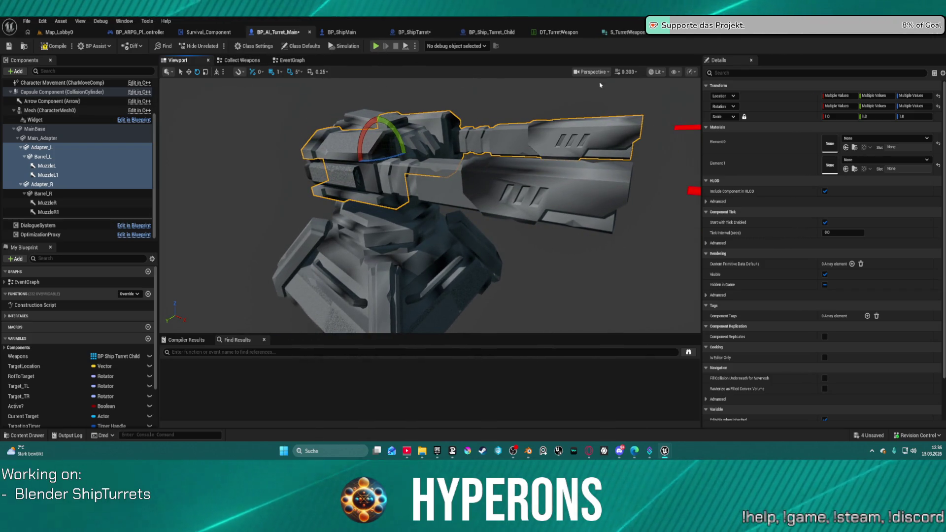
pyautogui.moveTo(474, 79); pyautogui.dragTo(474, 64)
pyautogui.moveTo(528, 109); pyautogui.dragTo(528, 109)
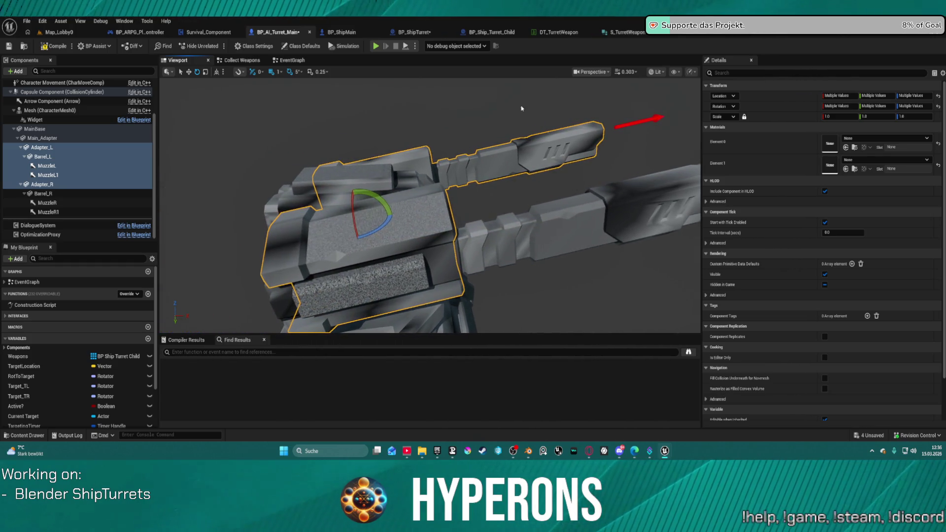
pyautogui.moveTo(388, 209); pyautogui.dragTo(391, 217)
pyautogui.moveTo(455, 201); pyautogui.dragTo(455, 201)
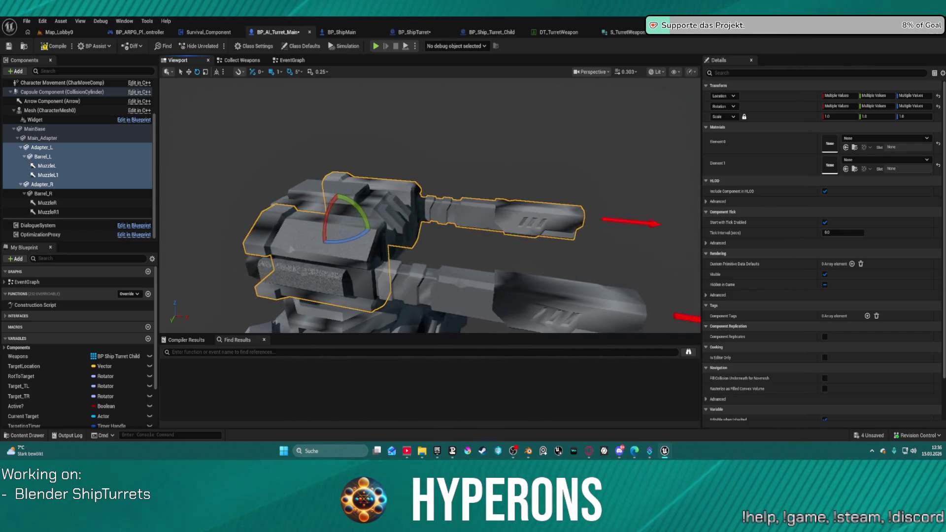
pyautogui.click(425, 32)
# View BP_ShipMain's Turrets Setup nodes, then zoom into the AutoTargetingTurretAlignment graph's look-at rotation nodes.
pyautogui.click(351, 32)
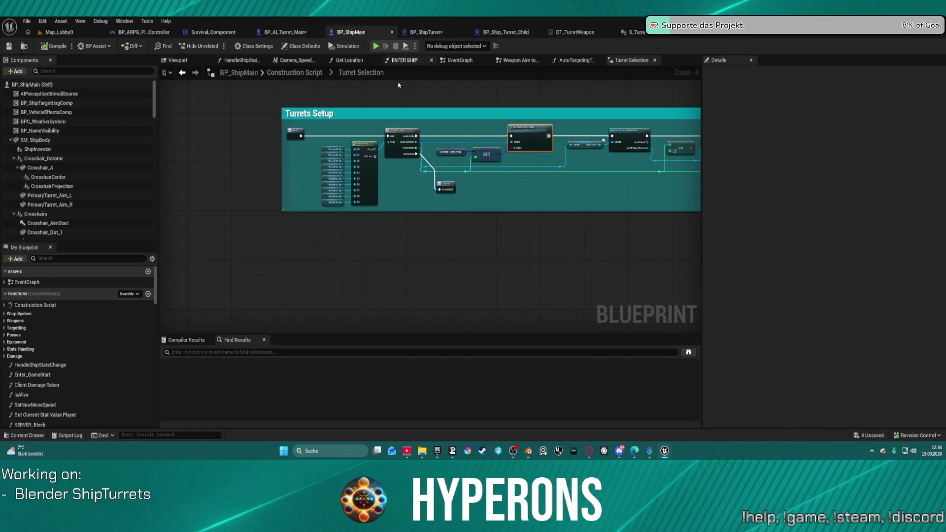
pyautogui.scroll(-4, 402, 155)
pyautogui.moveTo(402, 155); pyautogui.dragTo(462, 159)
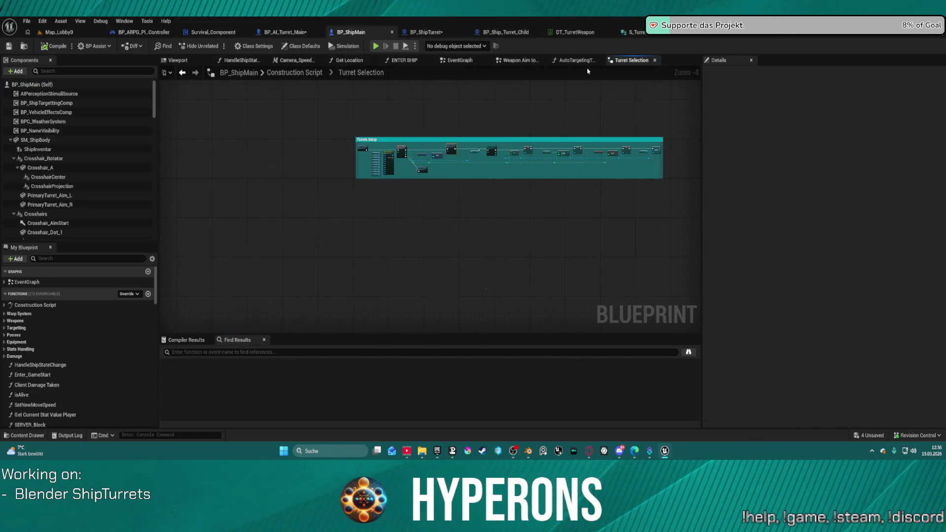
pyautogui.click(576, 60)
pyautogui.moveTo(284, 122)
pyautogui.mouseDown()
pyautogui.moveTo(207, 69)
pyautogui.moveTo(222, 148)
pyautogui.moveTo(230, 129)
pyautogui.mouseUp()
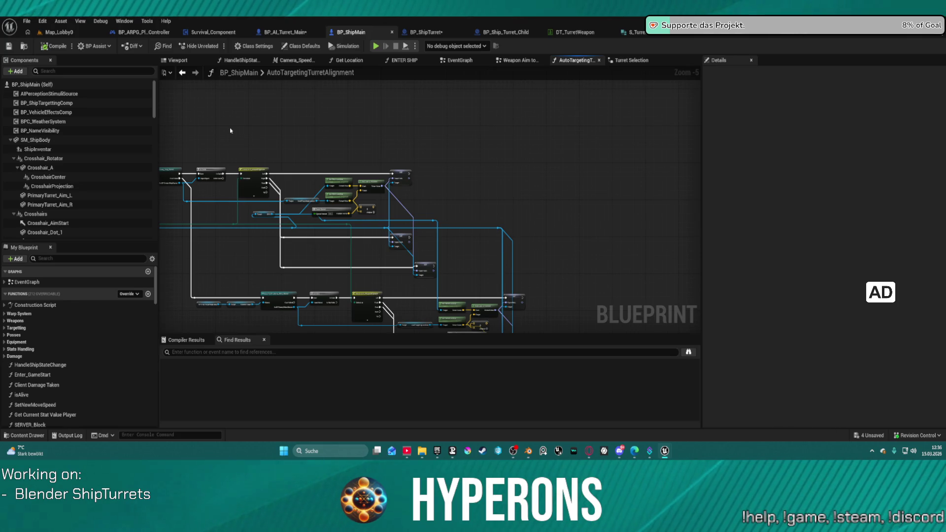
pyautogui.scroll(3, 342, 225)
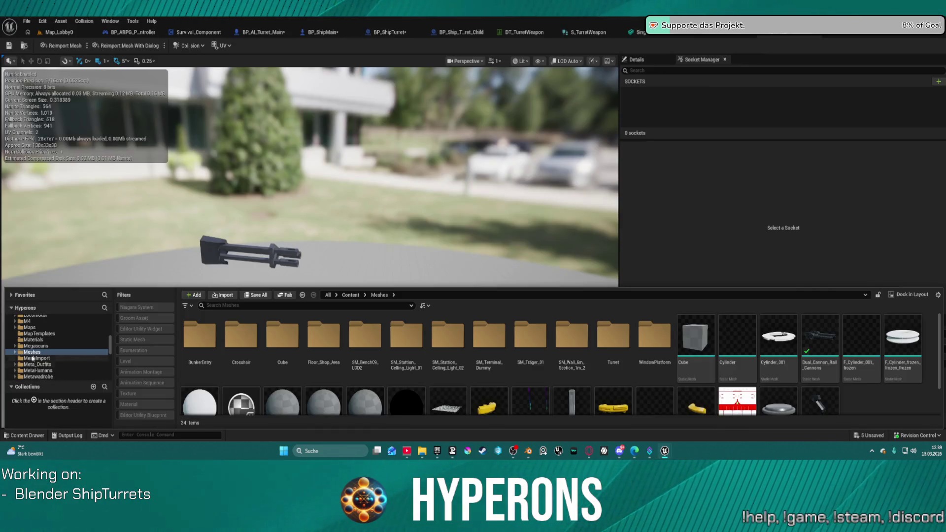
# Close the Content Drawer with Ctrl+Space and orbit close to the dual rail cannon mesh.
pyautogui.scroll(2, 35, 354)
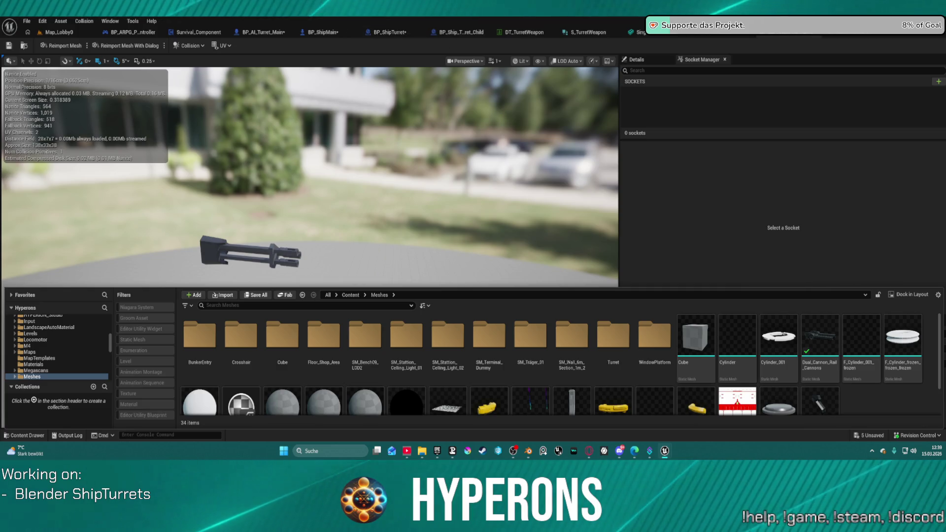
pyautogui.hotkey('ctrl', 'space')
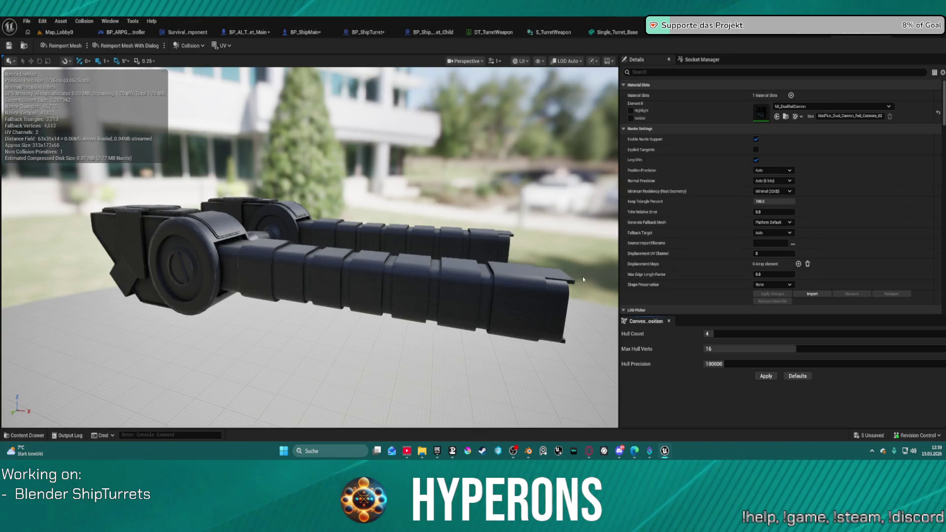
pyautogui.scroll(-5, 582, 277)
pyautogui.moveTo(582, 277); pyautogui.dragTo(374, 283)
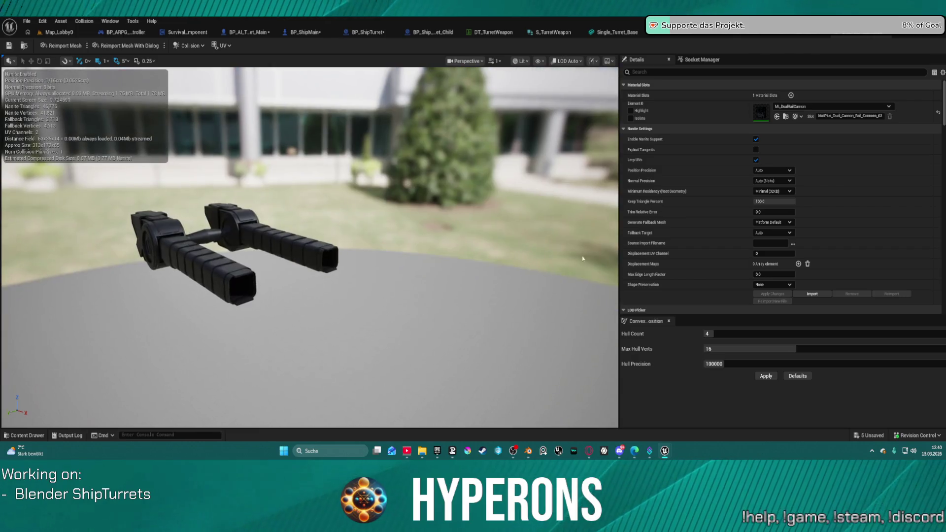
# Add a new socket named Muzzle in the cannon mesh's Socket Manager.
pyautogui.click(694, 60)
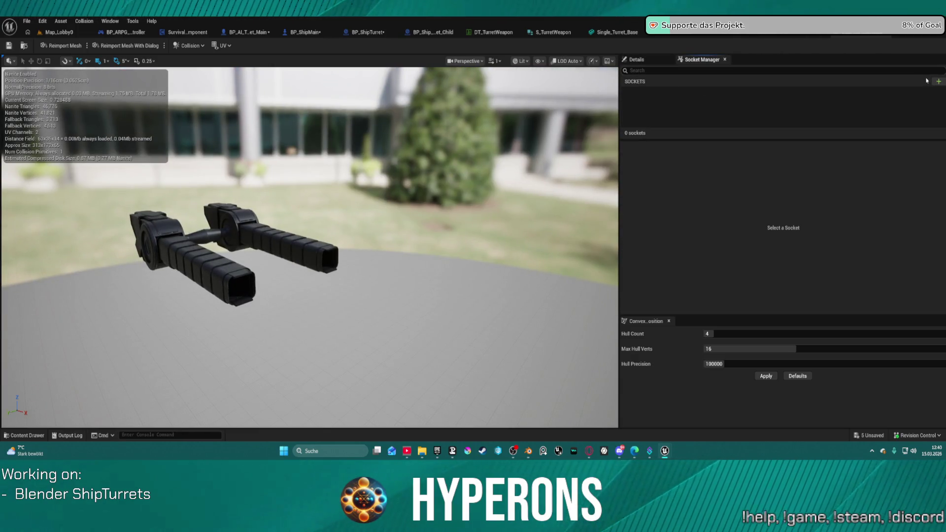
pyautogui.click(938, 81)
pyautogui.write('Muzzle')
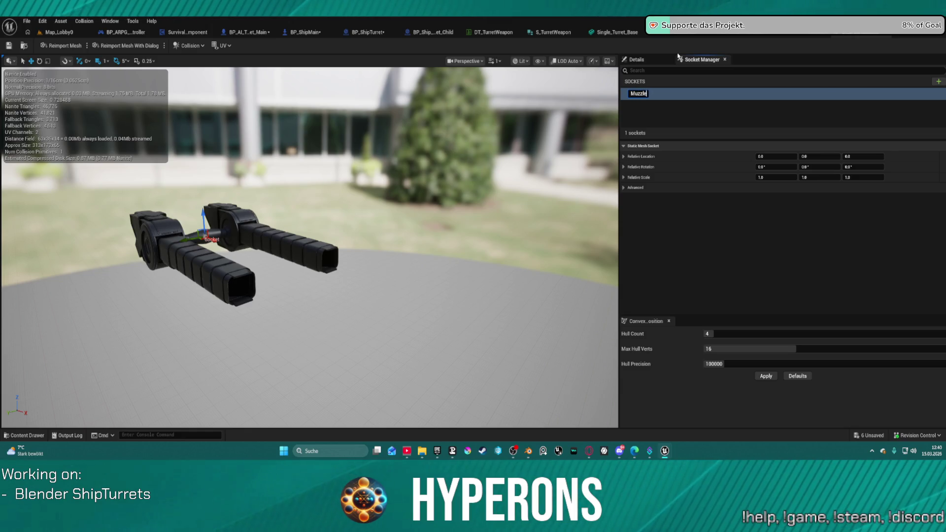
pyautogui.press('Return')
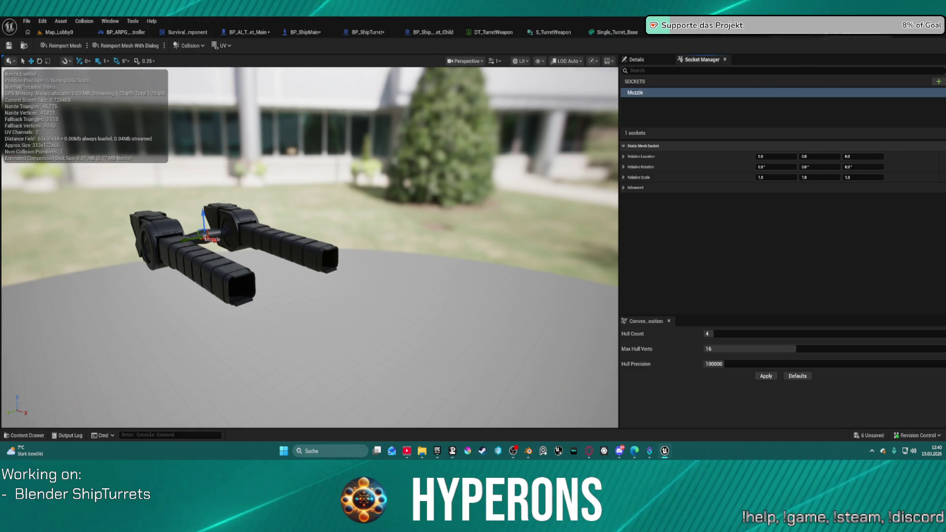
# Compare against the single-barrel mesh's Muzzle sockets, then return to the twin-barrel cannon.
pyautogui.hotkey('ctrl', 'space')
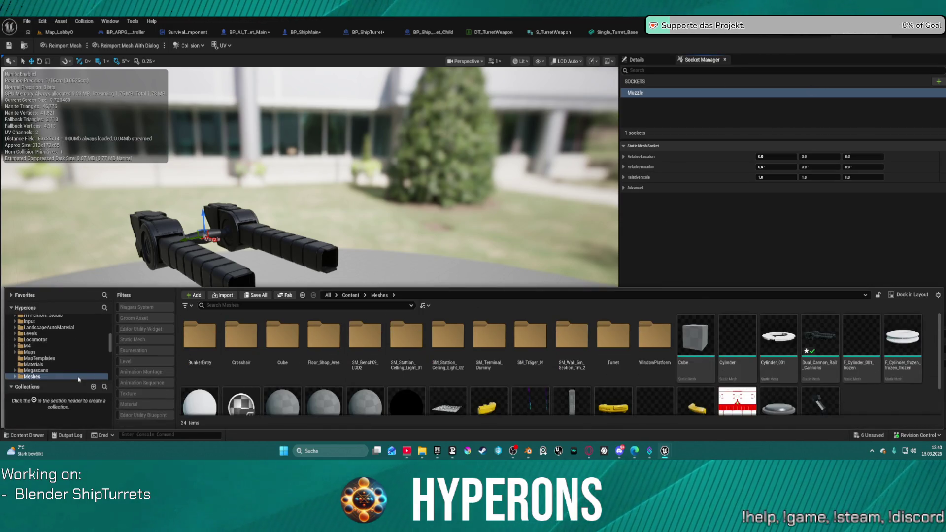
pyautogui.click(809, 35)
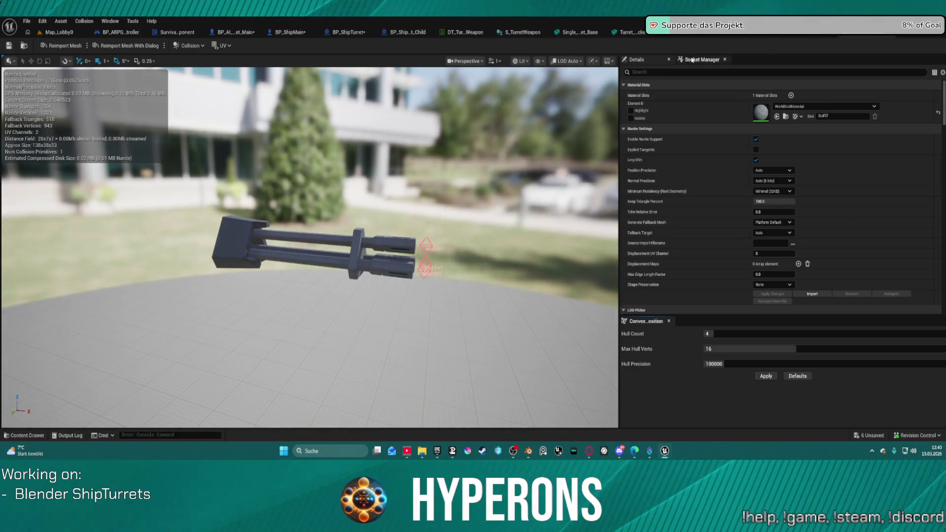
pyautogui.click(693, 60)
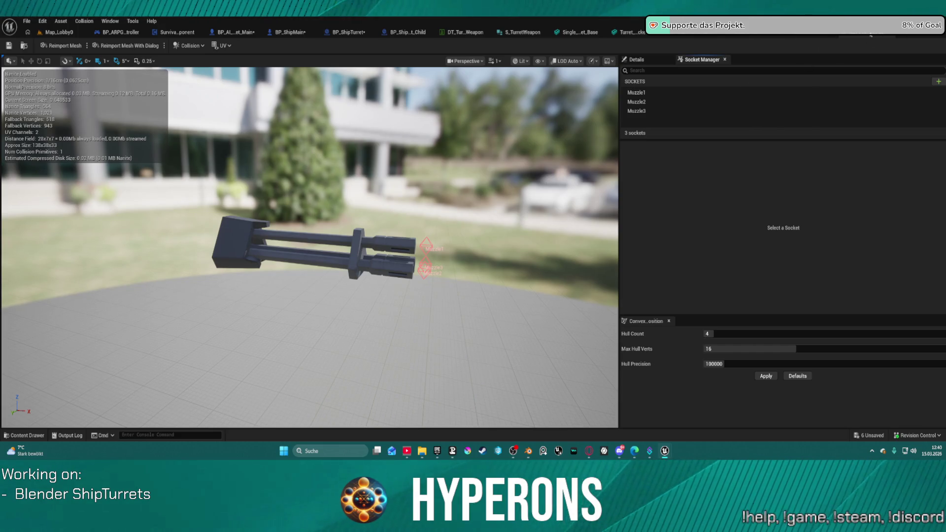
pyautogui.click(826, 39)
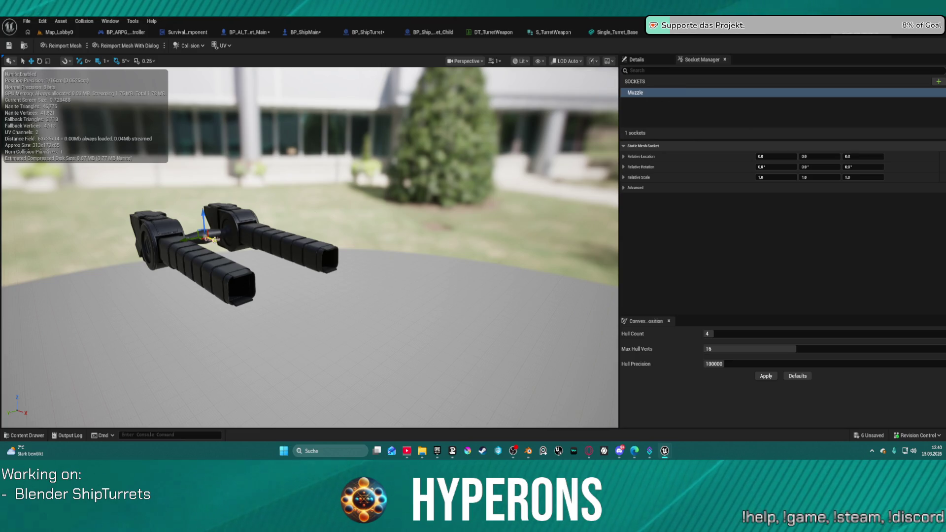
# Position the Muzzle socket forward along X at the barrel tips, around X 240.
pyautogui.moveTo(307, 293)
pyautogui.mouseDown()
pyautogui.moveTo(417, 299)
pyautogui.moveTo(389, 276)
pyautogui.moveTo(325, 266)
pyautogui.moveTo(424, 267)
pyautogui.mouseUp()
pyautogui.moveTo(331, 230)
pyautogui.mouseDown()
pyautogui.moveTo(394, 242)
pyautogui.moveTo(335, 215)
pyautogui.mouseUp()
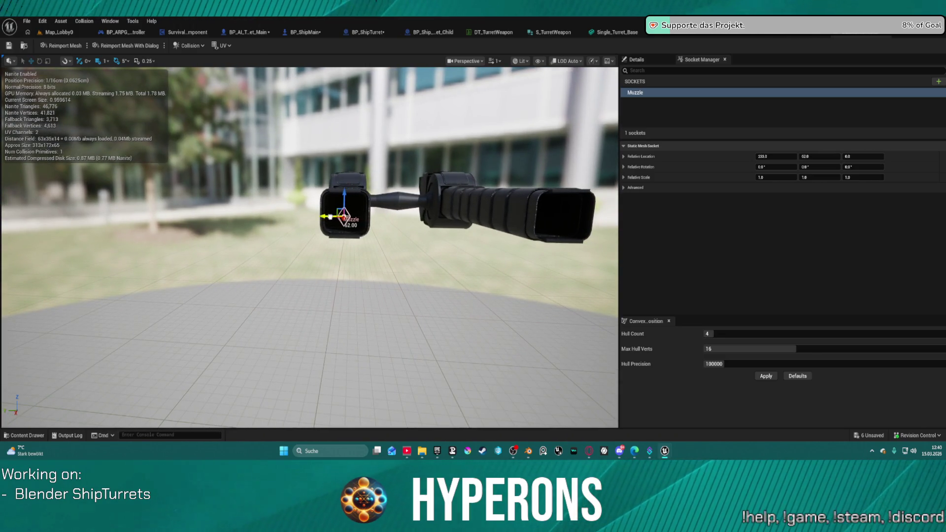
pyautogui.moveTo(344, 215); pyautogui.dragTo(242, 230)
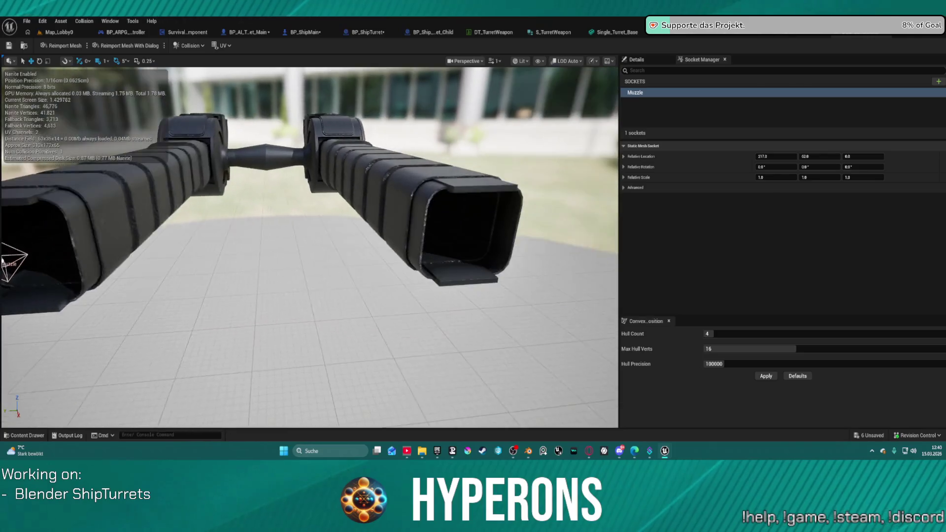
pyautogui.press('f')
pyautogui.moveTo(256, 272)
pyautogui.mouseDown()
pyautogui.moveTo(256, 292)
pyautogui.moveTo(302, 277)
pyautogui.mouseUp()
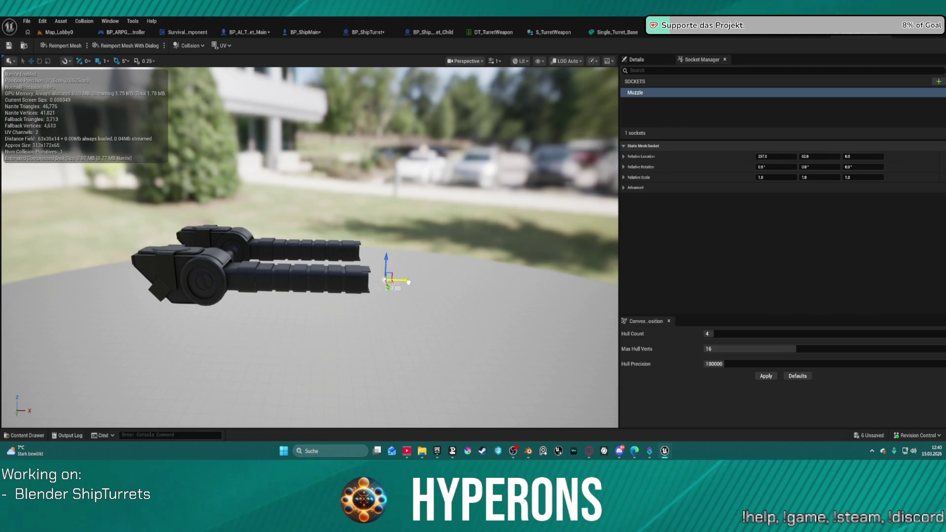
pyautogui.moveTo(408, 282); pyautogui.dragTo(411, 282)
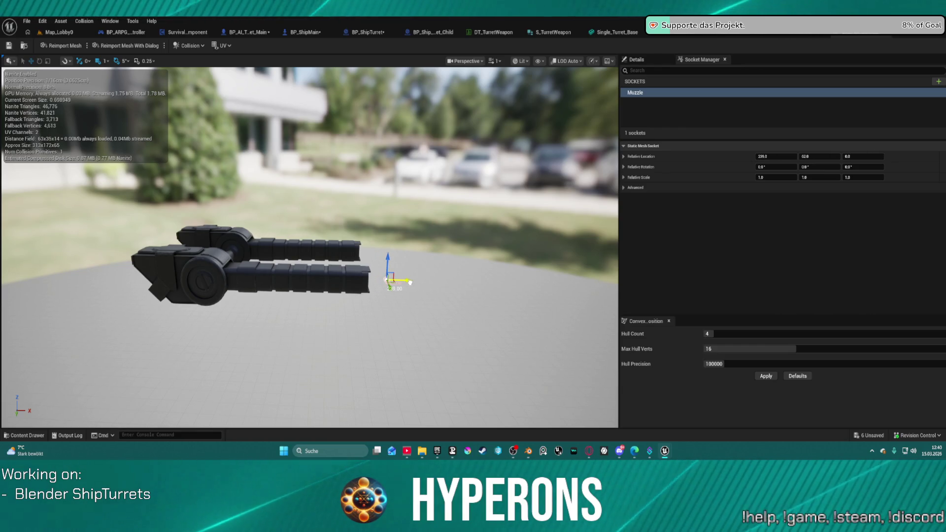
# Rename the socket Muzzle1, duplicate it as Muzzle2, and set Muzzle2's Y to -62.
pyautogui.click(676, 93)
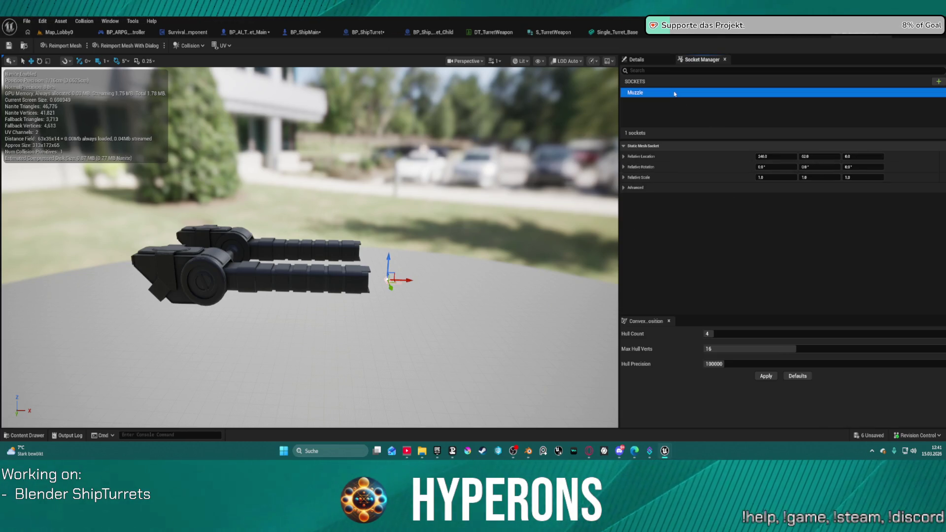
pyautogui.click(674, 93)
pyautogui.write('1')
pyautogui.press('Return')
pyautogui.hotkey('ctrl', 'd')
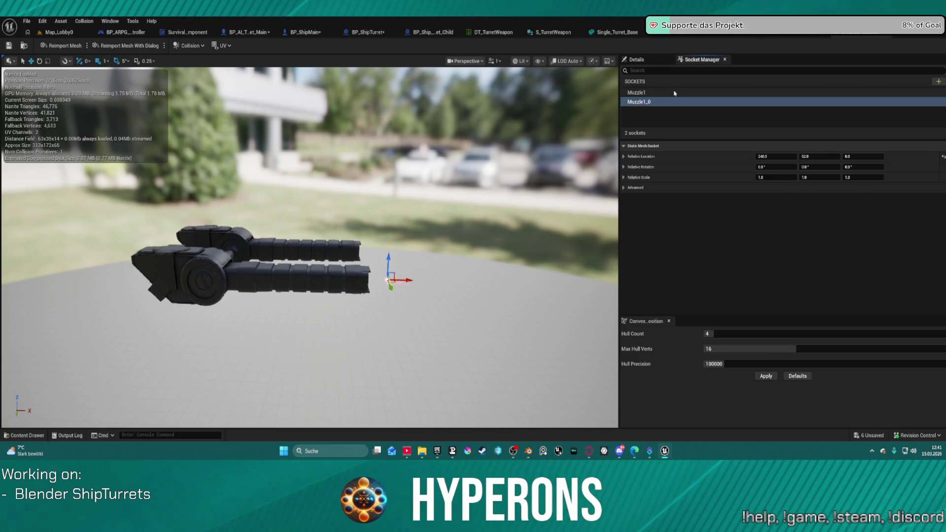
pyautogui.click(649, 102)
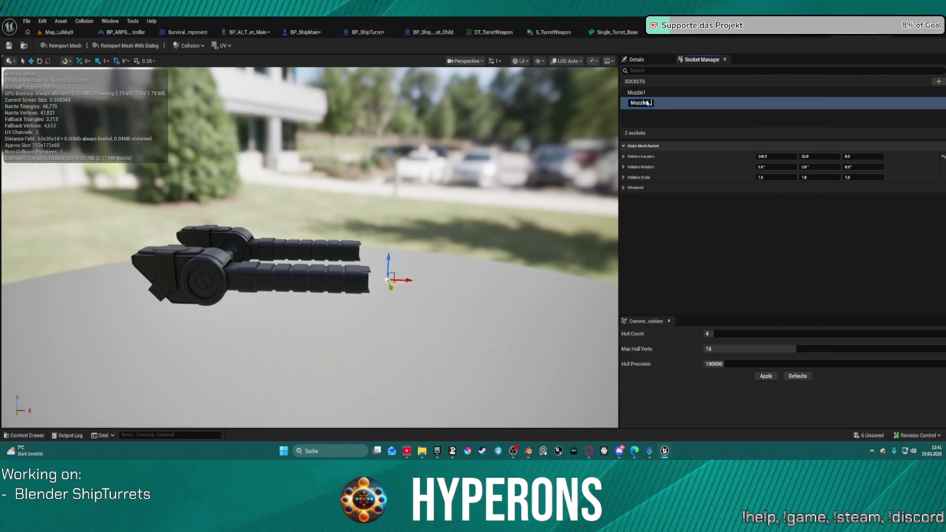
pyautogui.press('Return')
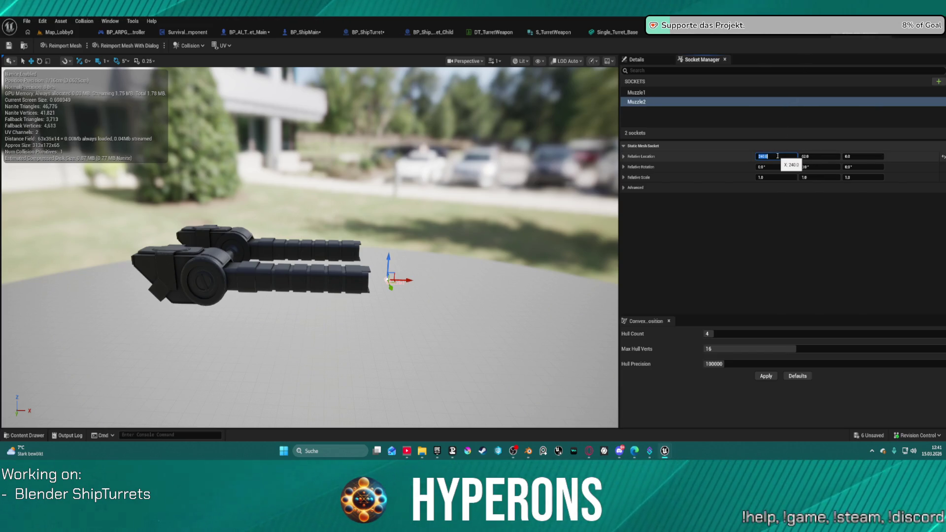
pyautogui.write('-42')
pyautogui.press('Return')
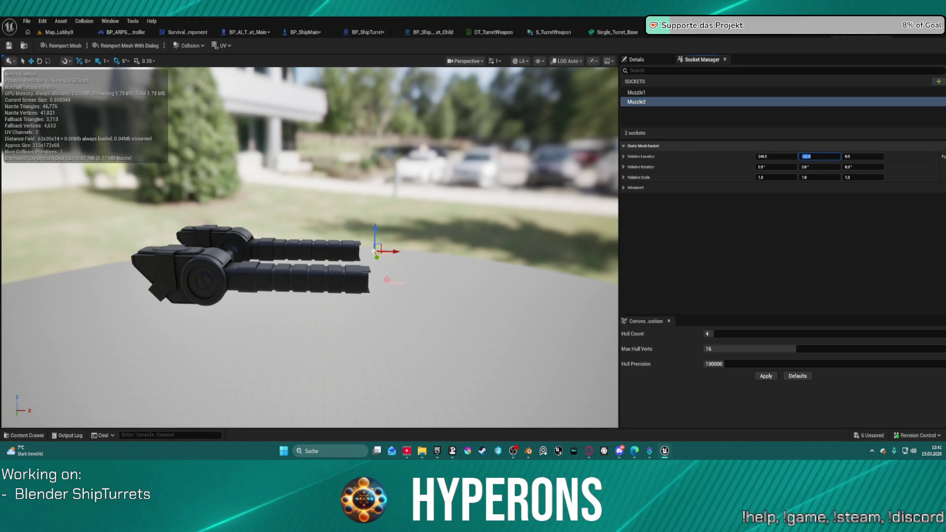
# Save the twin-barrel cannon mesh and return to the Map_Lobby0 level.
pyautogui.click(9, 46)
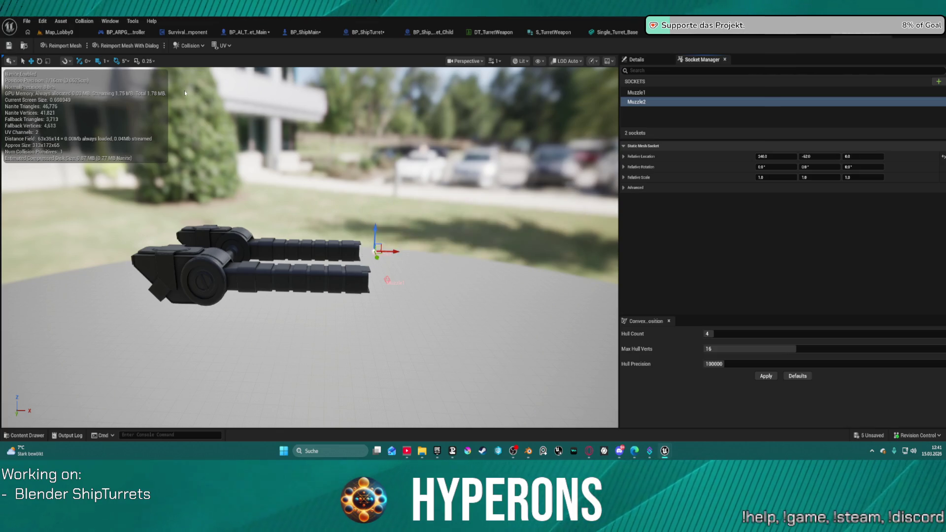
pyautogui.click(873, 34)
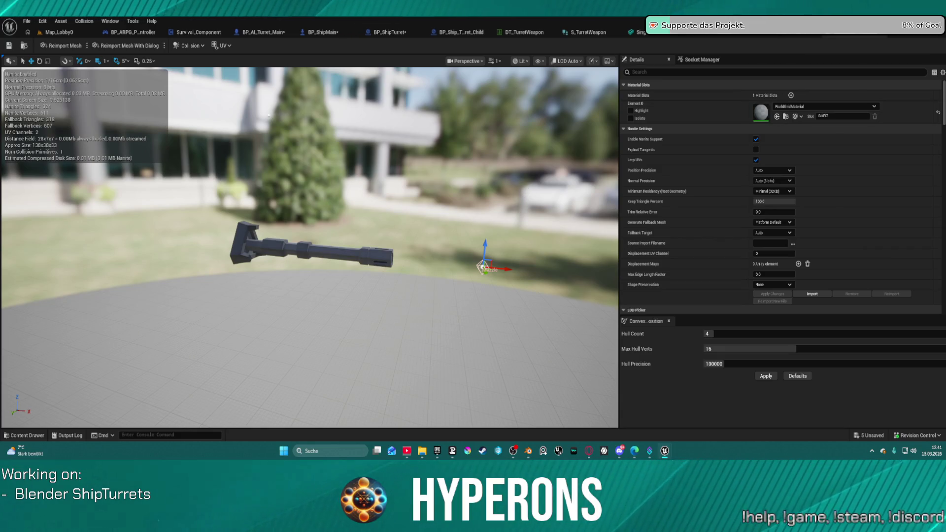
pyautogui.click(68, 34)
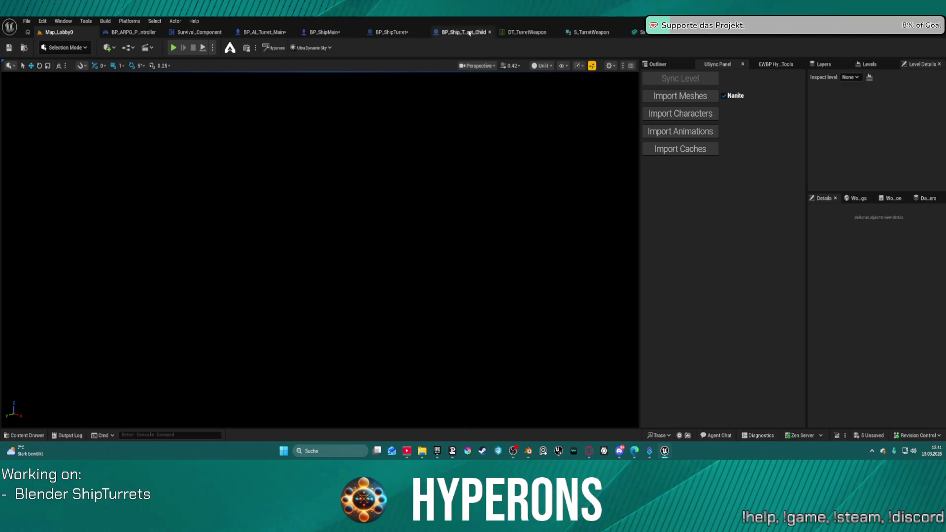
# In the Outliner, focus on the CineCameraActor, then select and frame the rock cliff.
pyautogui.click(657, 64)
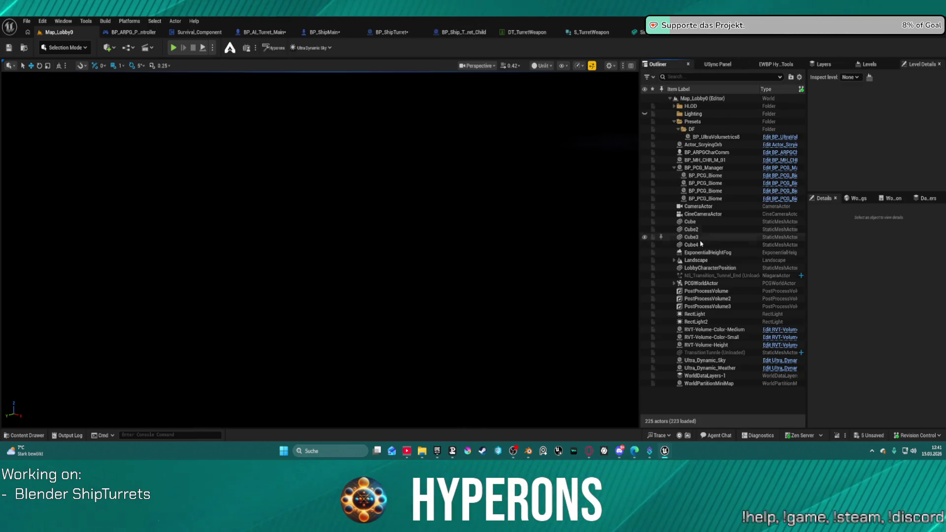
pyautogui.click(706, 215)
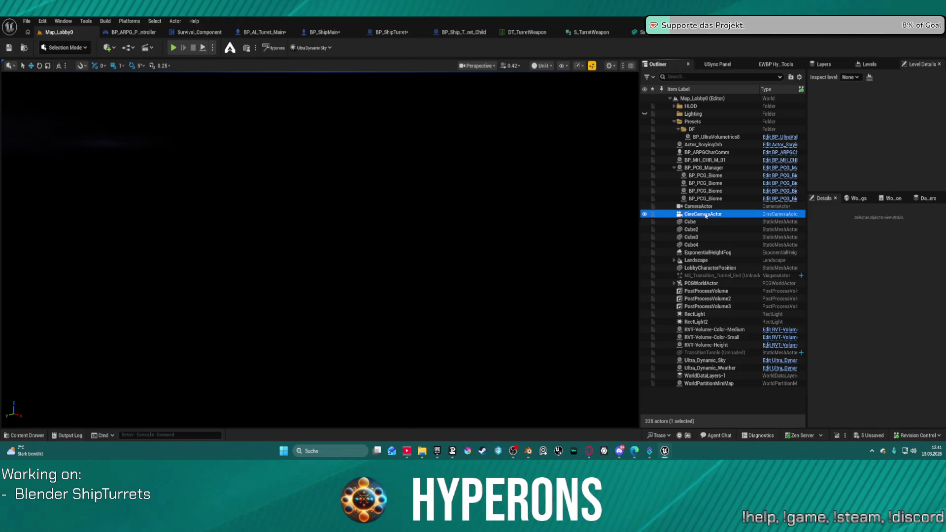
pyautogui.doubleClick(706, 215)
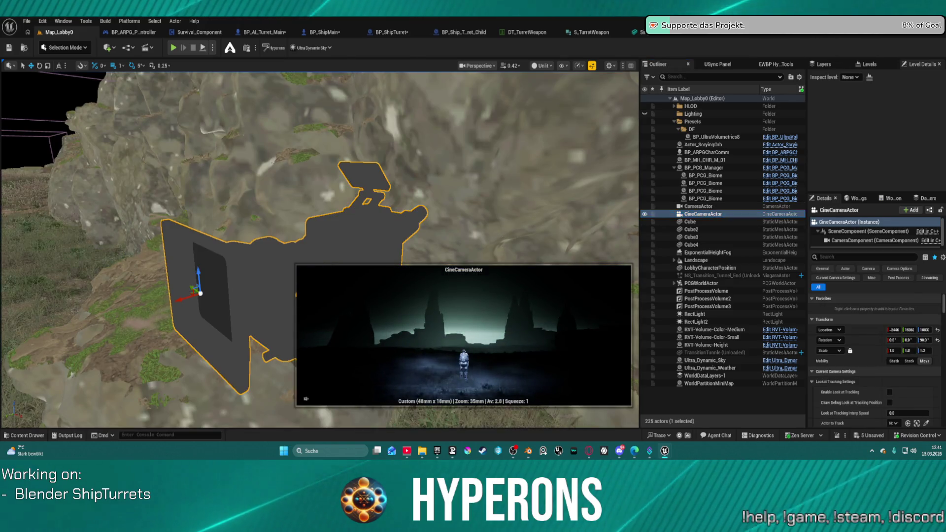
pyautogui.click(74, 123)
pyautogui.press('f')
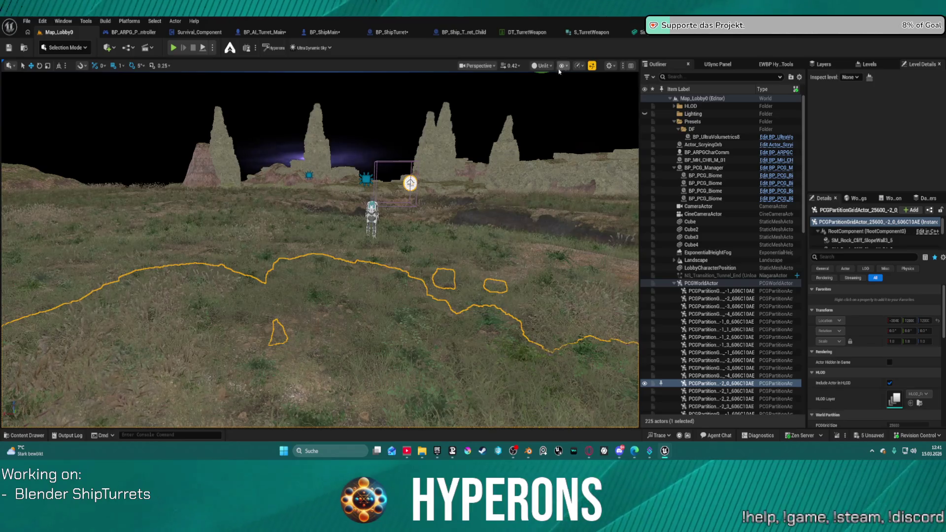
# Switch the viewport from Unlit to Lit and tilt the view up toward the sky.
pyautogui.click(542, 66)
pyautogui.click(547, 98)
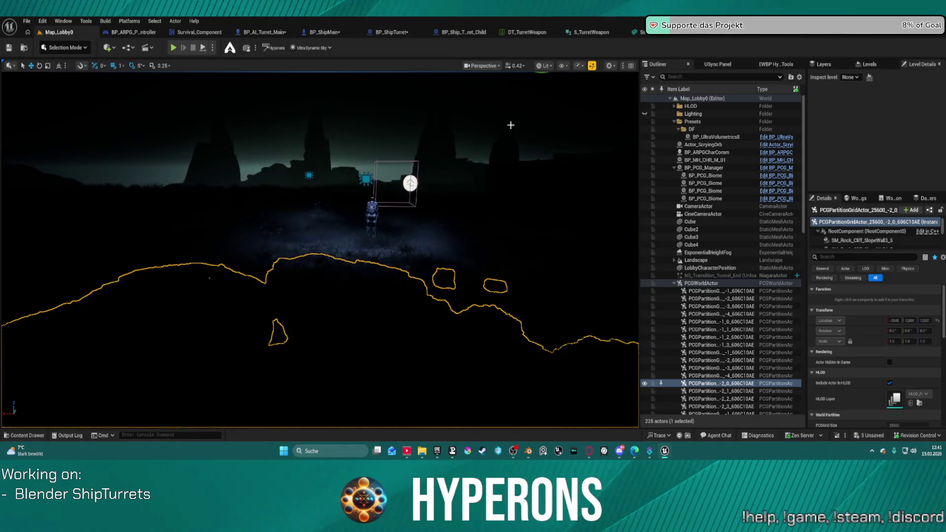
pyautogui.moveTo(433, 131)
pyautogui.mouseDown()
pyautogui.moveTo(414, 116)
pyautogui.moveTo(414, 143)
pyautogui.mouseUp()
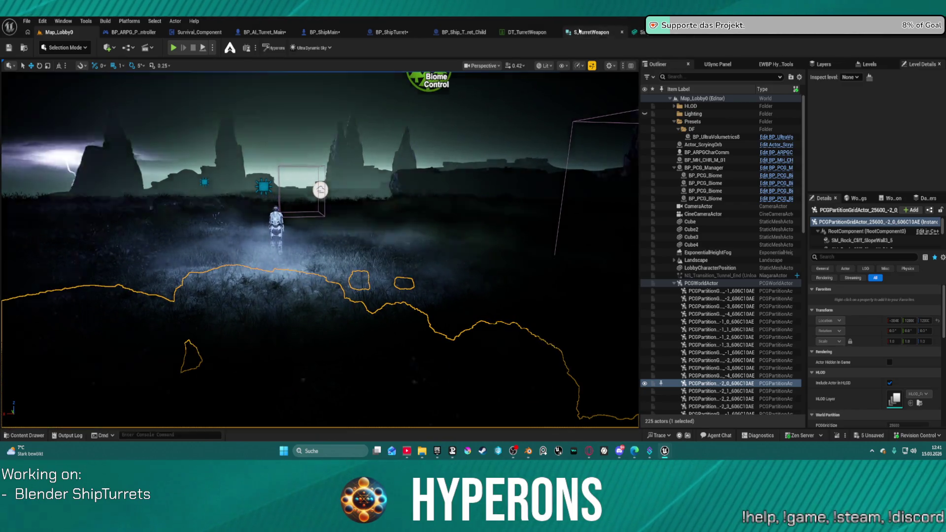
# Reset the D_Projectile1_S row's Part2 mesh to None in DT_TurretWeapon, then view S_TurretWeapon.
pyautogui.click(581, 32)
pyautogui.click(491, 32)
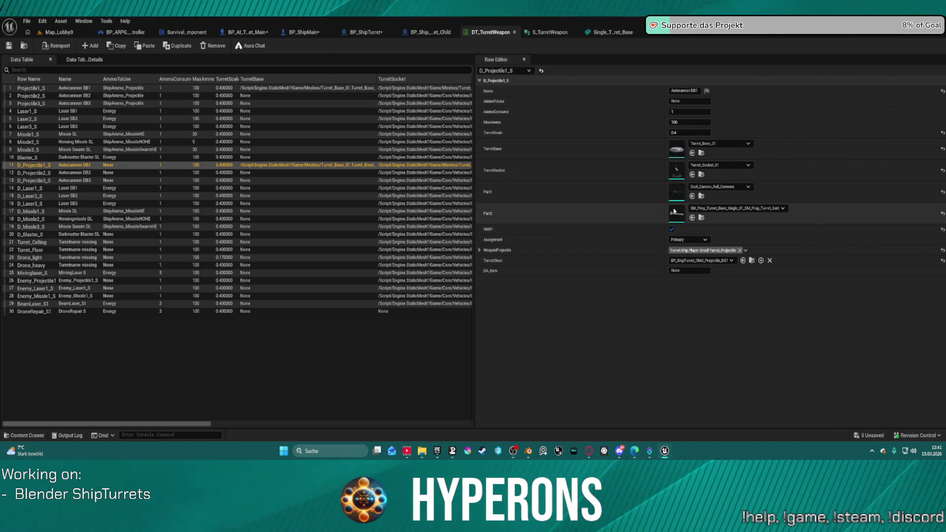
pyautogui.click(943, 214)
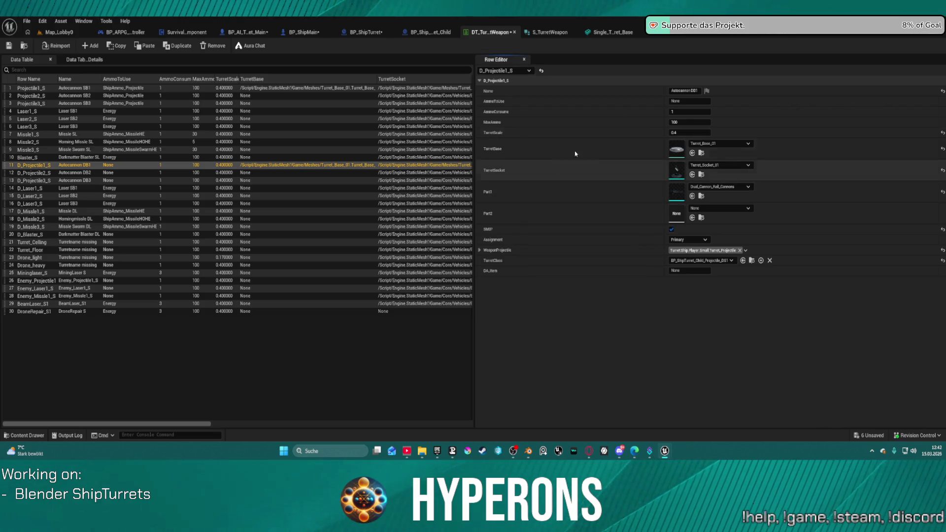
pyautogui.click(549, 32)
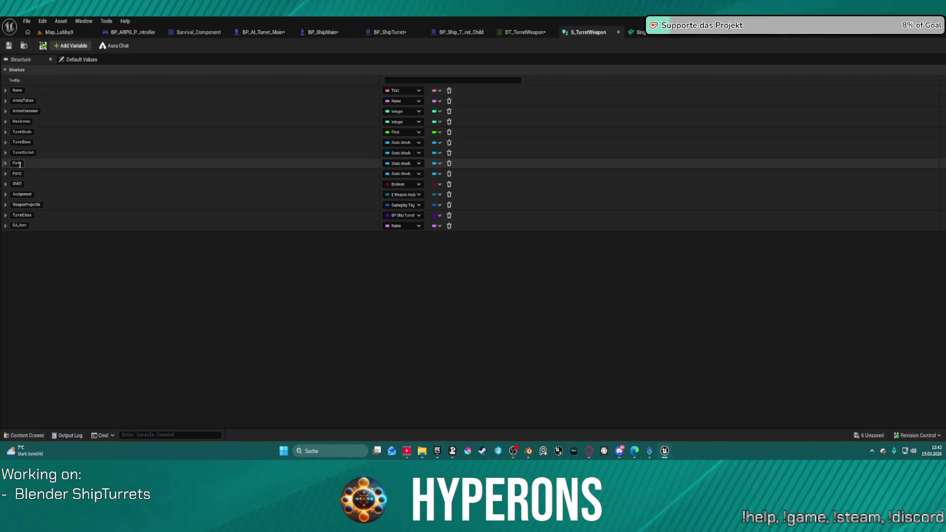
# Rename the S_TurretWeapon Part1 field to TurretMain and save the structure.
pyautogui.doubleClick(22, 163)
pyautogui.write('Barrels')
pyautogui.press('Delete')
pyautogui.press('Delete')
pyautogui.press('Delete')
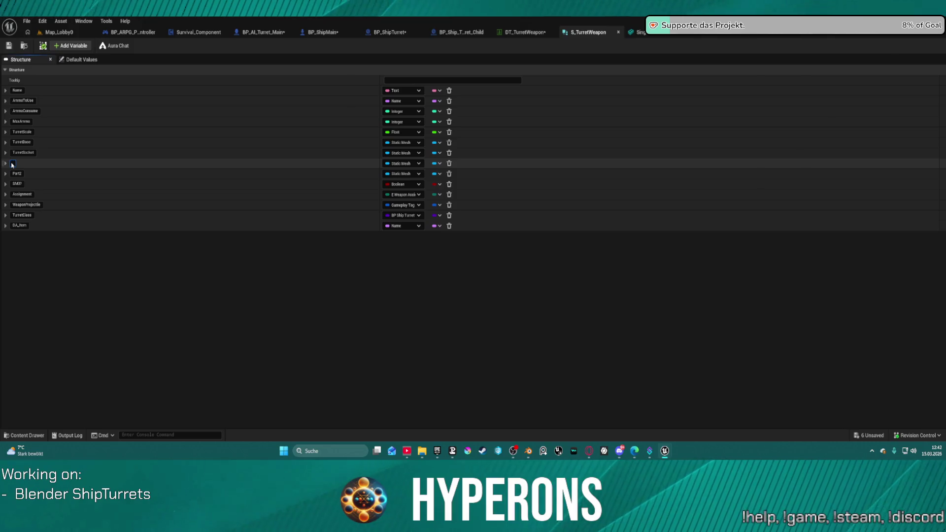
pyautogui.write('1')
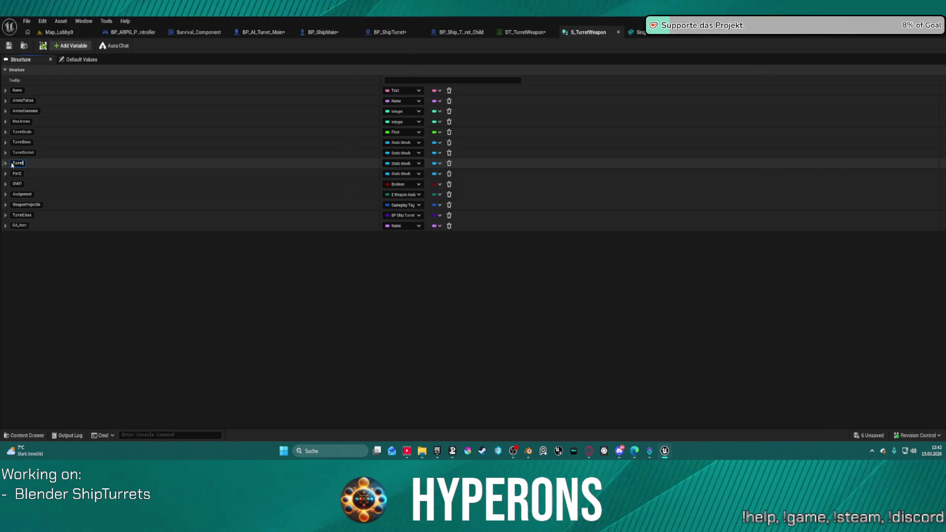
pyautogui.press('Return')
pyautogui.click(9, 46)
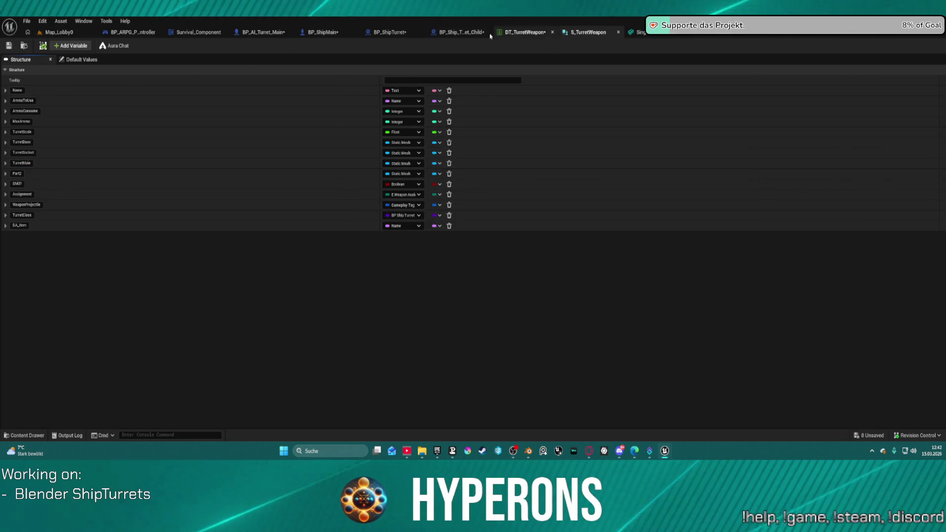
pyautogui.click(469, 34)
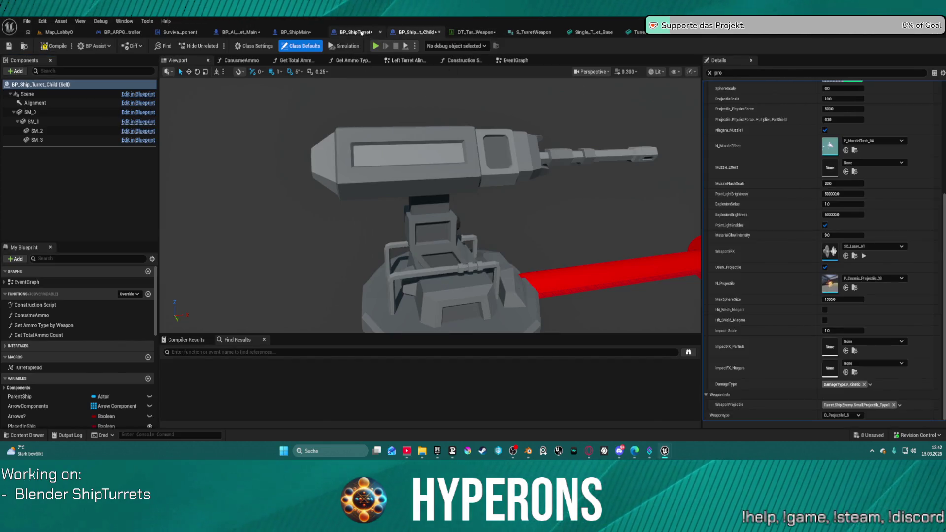
# Compile BP_ShipTurret from its Viewport so the turret mesh appears on the base.
pyautogui.click(362, 33)
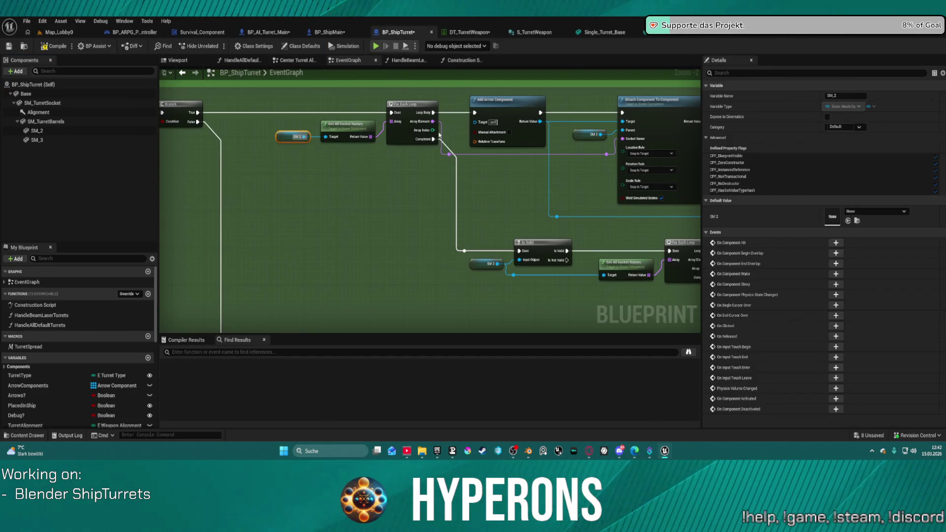
pyautogui.click(178, 60)
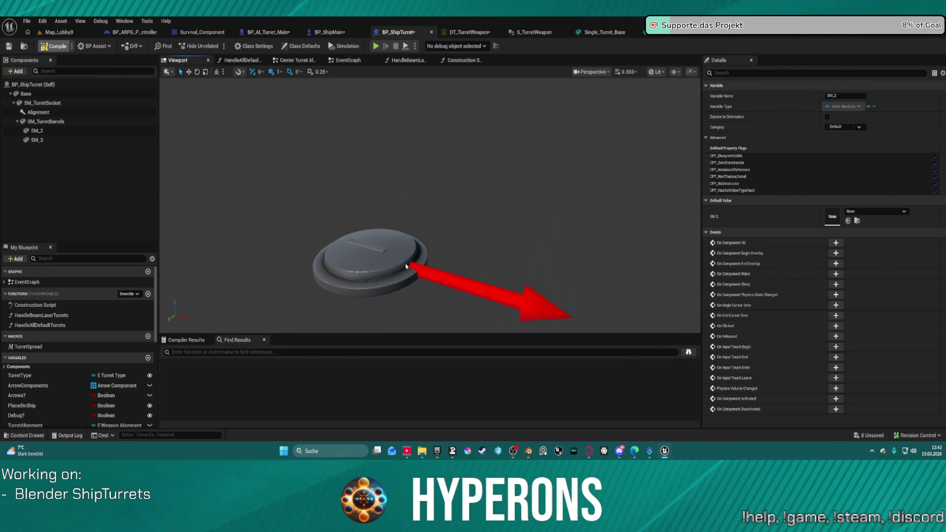
pyautogui.press('F7')
pyautogui.scroll(5, 410, 203)
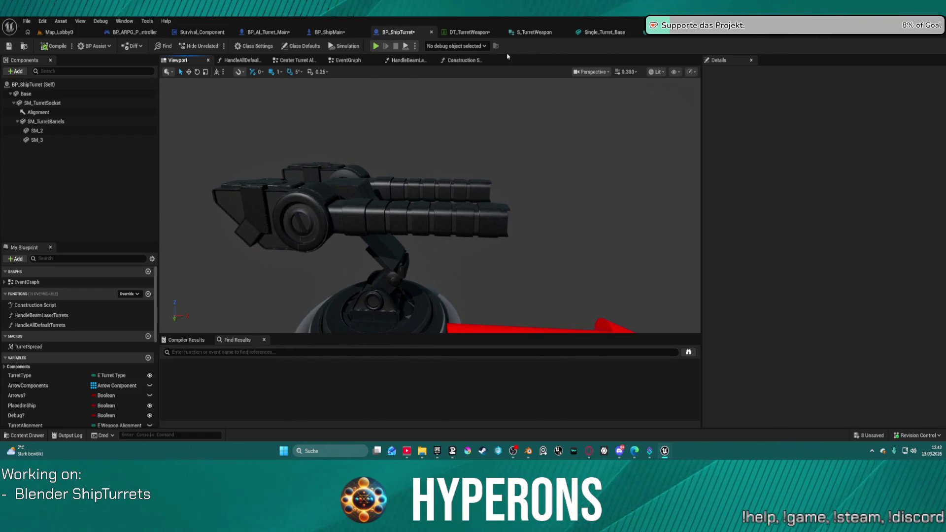
# Briefly open and close BP_AI_Turret_Main, then bring up BP_ShipMain's AutoTargetingTurretAlignment graph.
pyautogui.click(281, 32)
pyautogui.click(296, 32)
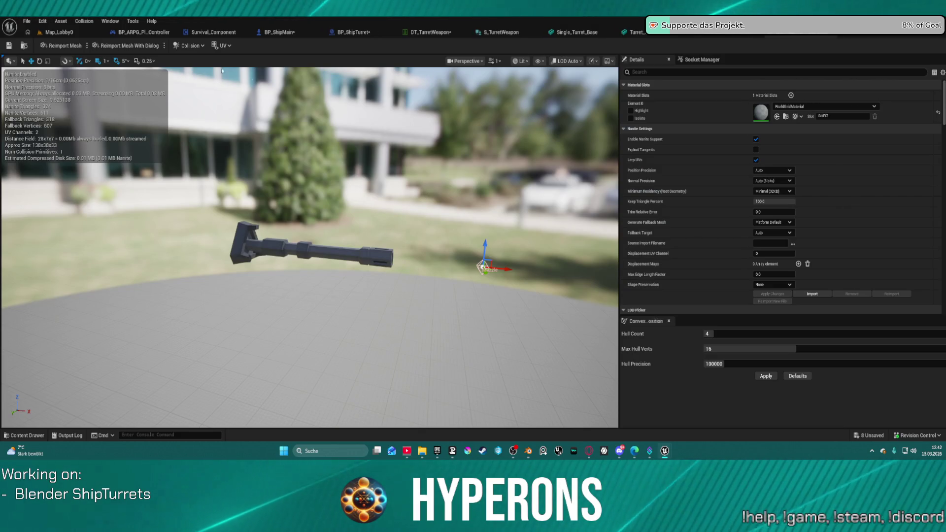
pyautogui.click(58, 32)
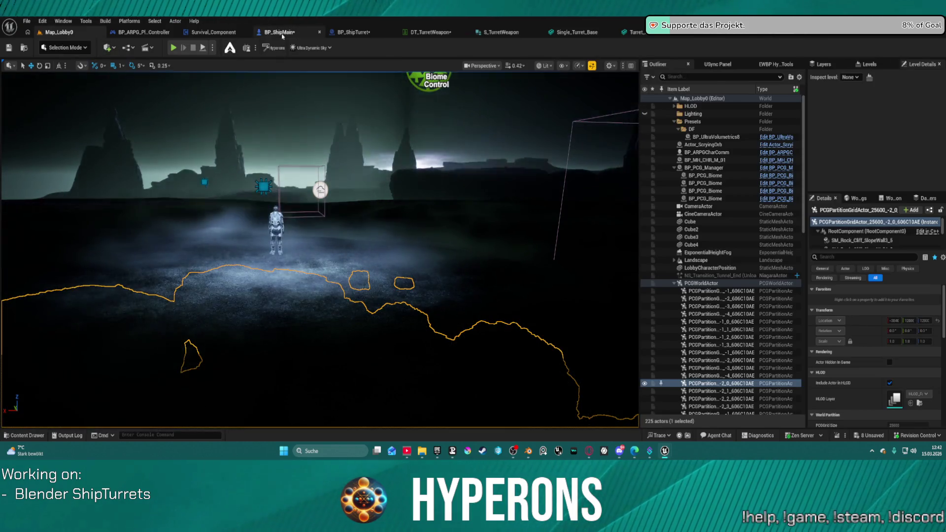
pyautogui.click(278, 32)
pyautogui.click(26, 22)
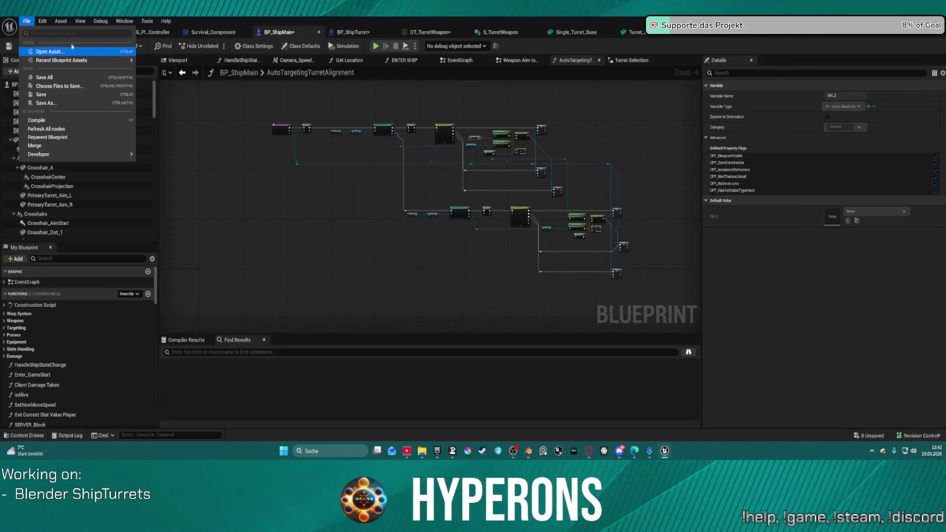
# Dismiss the File menu, view the BP_ShipMain and BP_ShipTurret event graphs, then show DT_TurretWeapon.
pyautogui.click(577, 105)
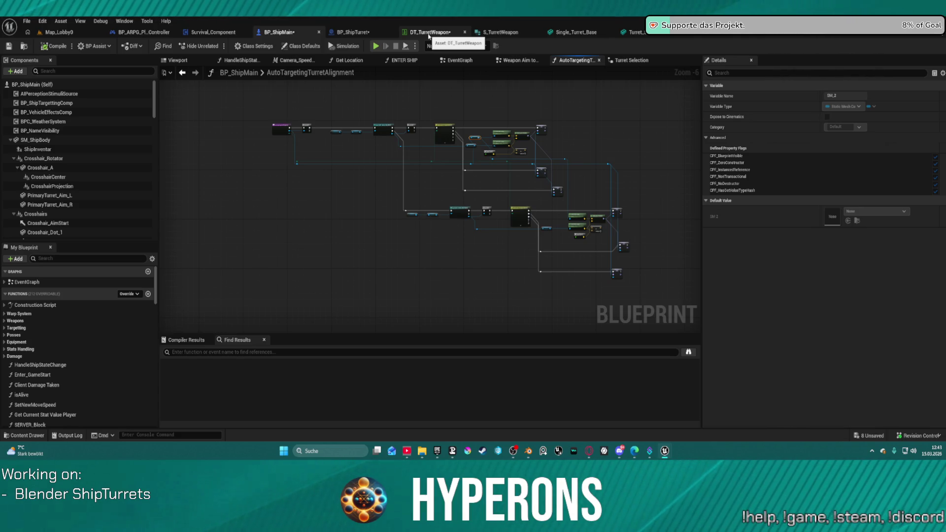
pyautogui.scroll(4, 484, 131)
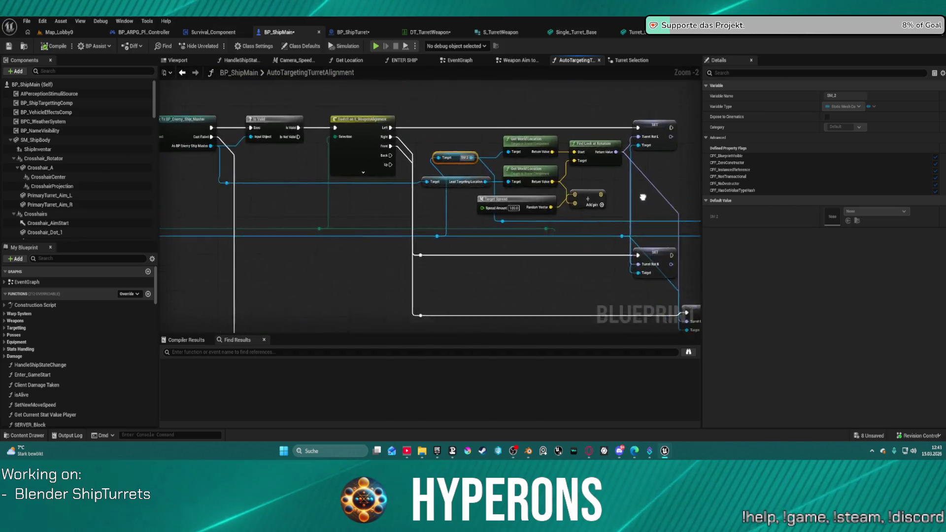
pyautogui.scroll(-3, 643, 198)
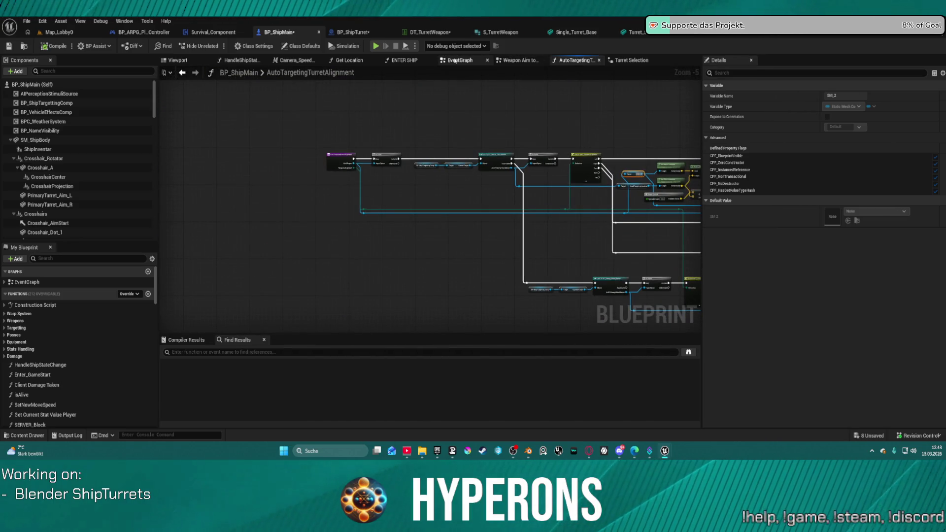
pyautogui.click(456, 60)
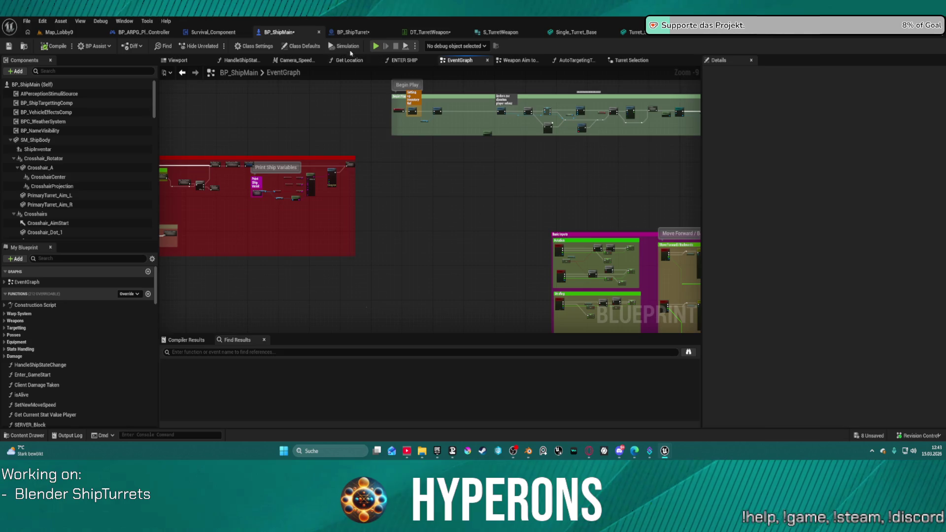
pyautogui.click(349, 32)
pyautogui.click(348, 60)
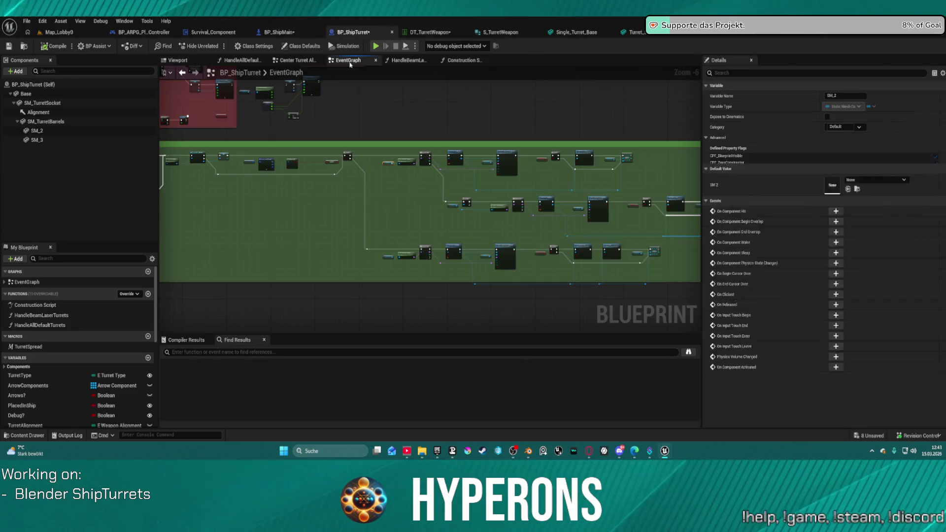
pyautogui.click(418, 33)
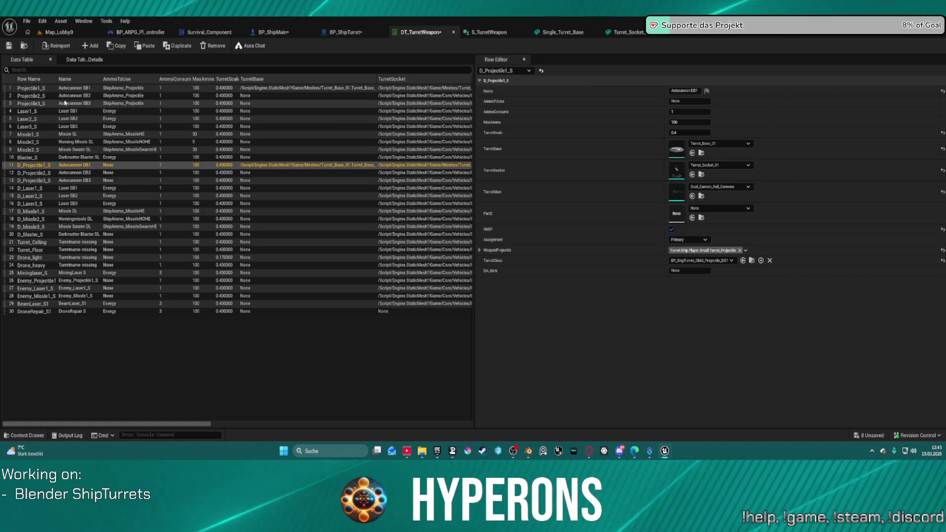
# Set D_Projectile1_S's TurretScale to 2, save the table, and move the row below Projectile1_S.
pyautogui.click(42, 88)
pyautogui.click(697, 133)
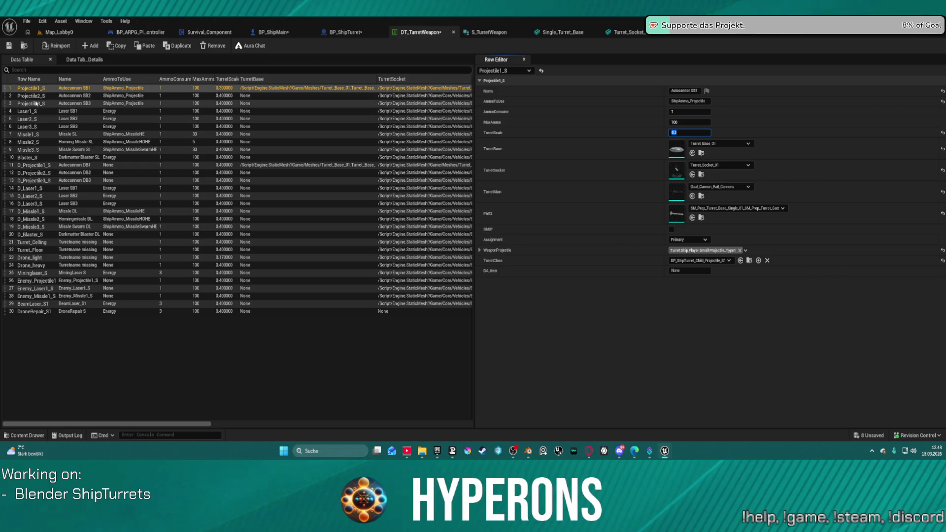
pyautogui.click(45, 165)
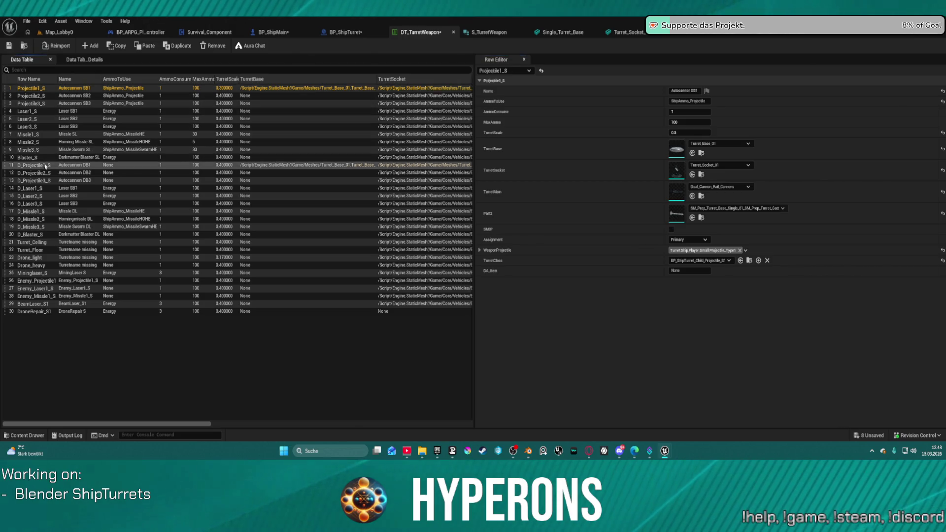
pyautogui.click(699, 133)
pyautogui.write('2')
pyautogui.press('Return')
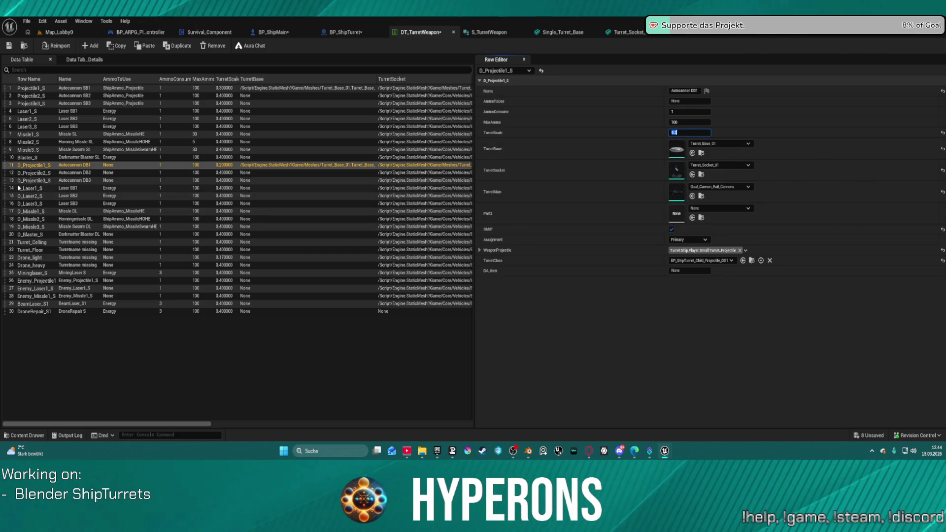
pyautogui.click(7, 46)
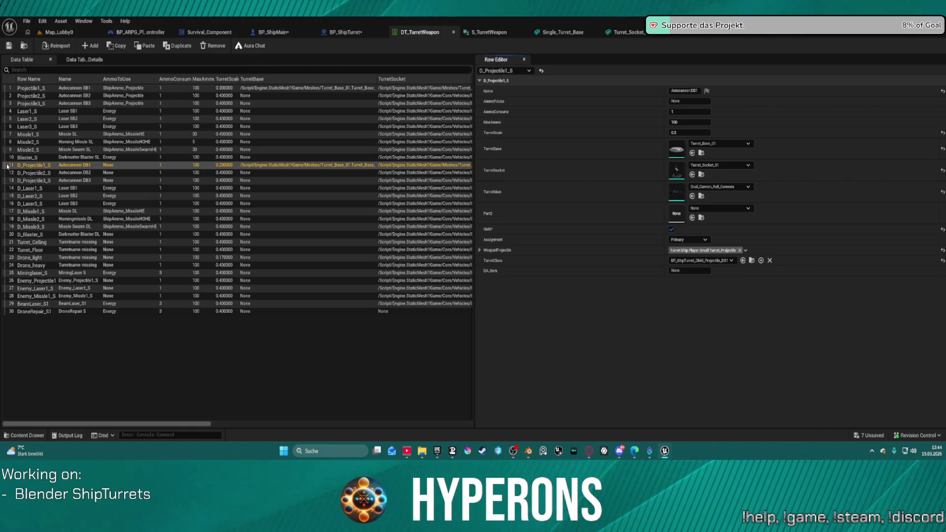
pyautogui.moveTo(5, 165); pyautogui.dragTo(6, 101)
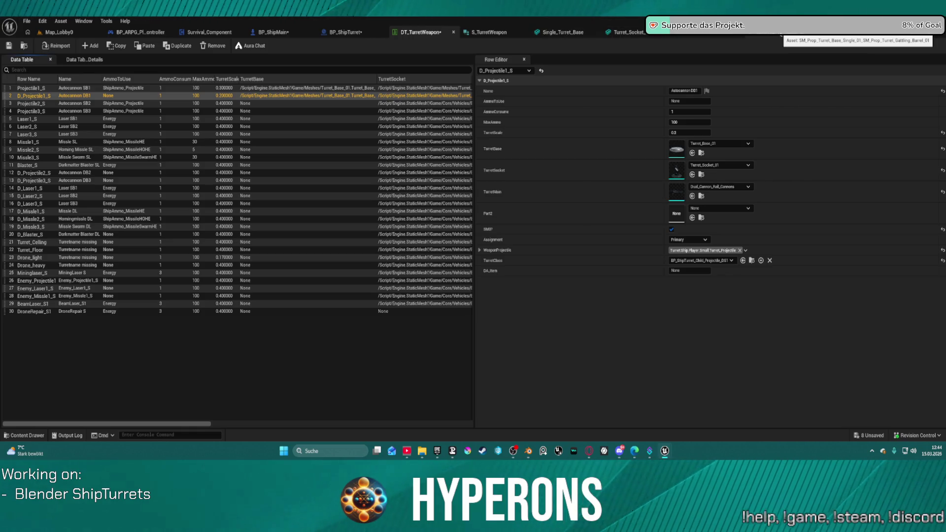
# Close the Single_Turret_Base and Turret_Socket_01 tabs and save all assets, confirming checkout.
pyautogui.click(732, 34)
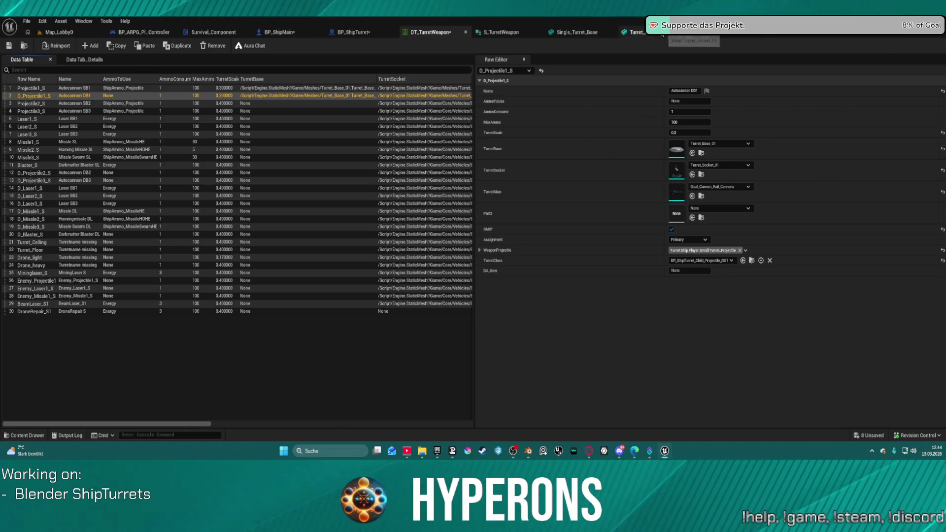
pyautogui.middleClick(602, 35)
pyautogui.middleClick(602, 35)
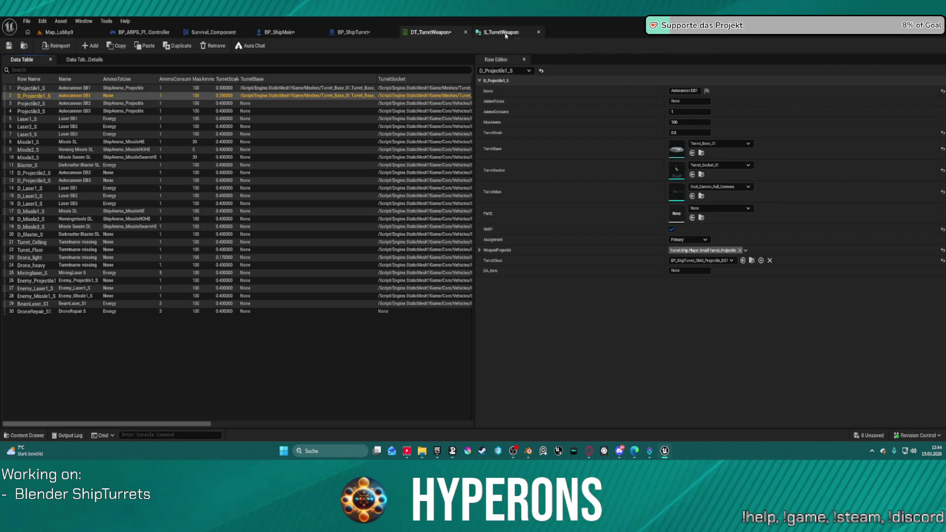
pyautogui.hotkey('ctrl', 'shift', 's')
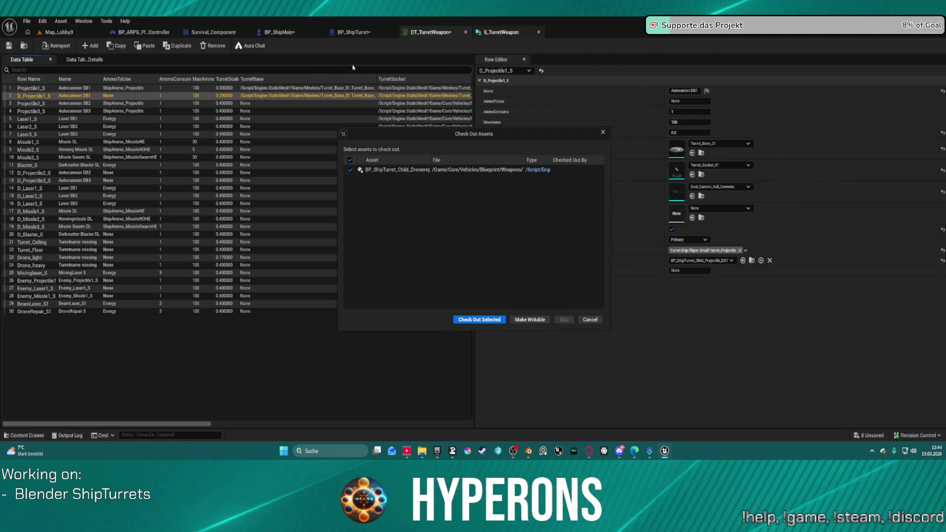
pyautogui.click(482, 318)
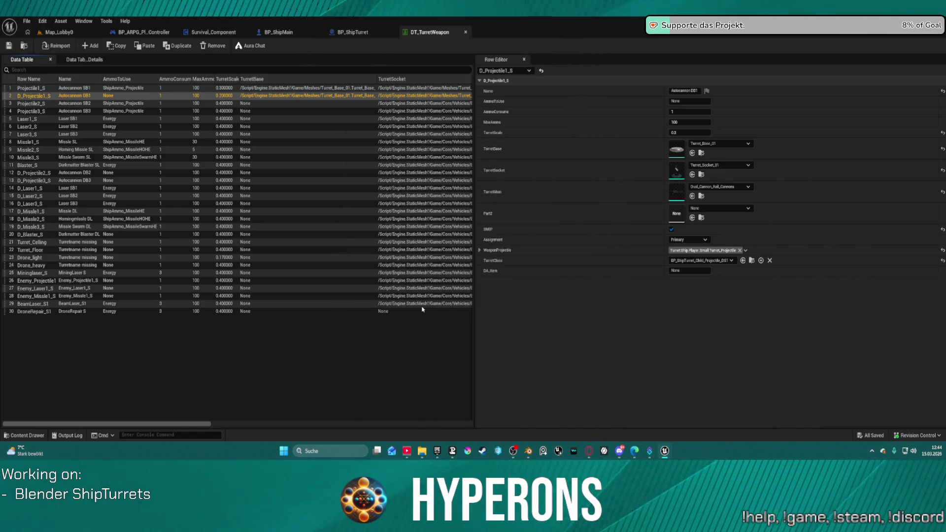
pyautogui.click(353, 32)
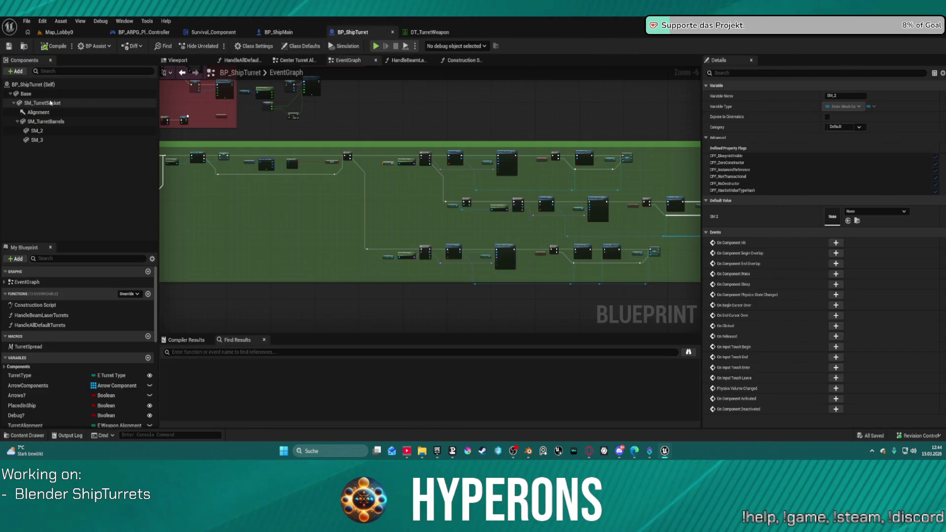
# Select the SM_TurretSocket component in the Components panel and put its name into edit mode.
pyautogui.click(57, 104)
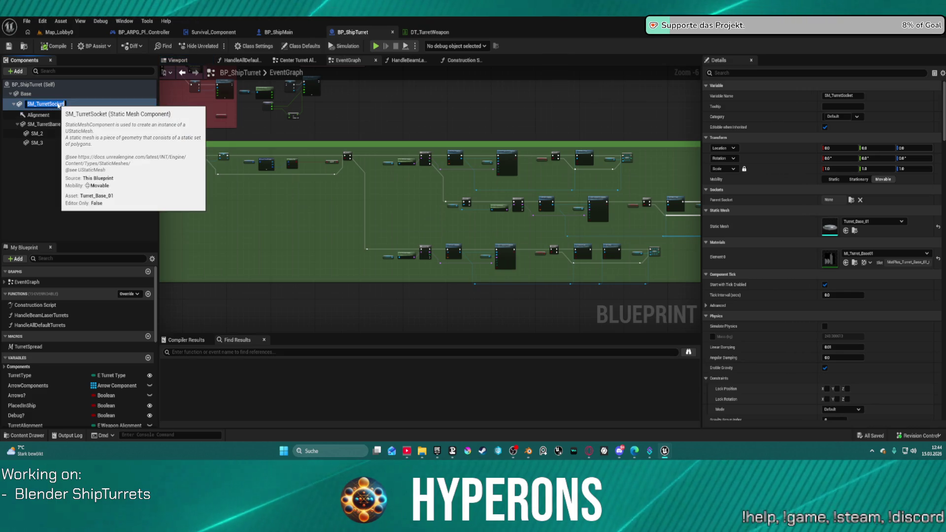
pyautogui.click(55, 113)
pyautogui.click(57, 104)
pyautogui.click(58, 104)
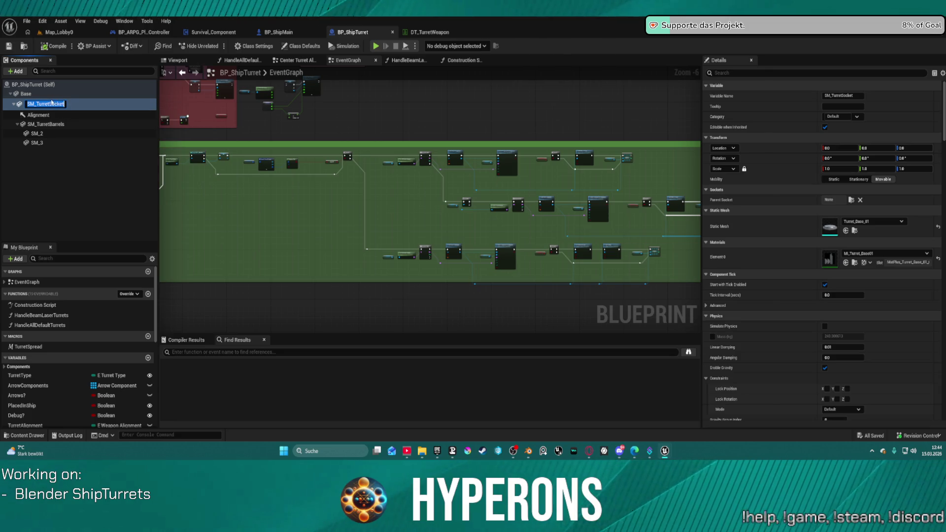
pyautogui.click(52, 104)
pyautogui.hotkey('alt', 'Tab')
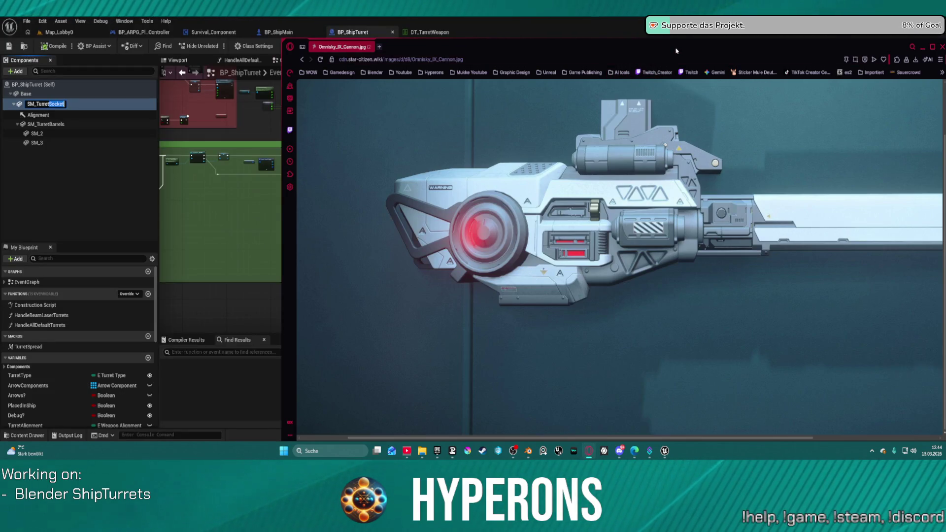
pyautogui.hotkey('alt', 'Tab')
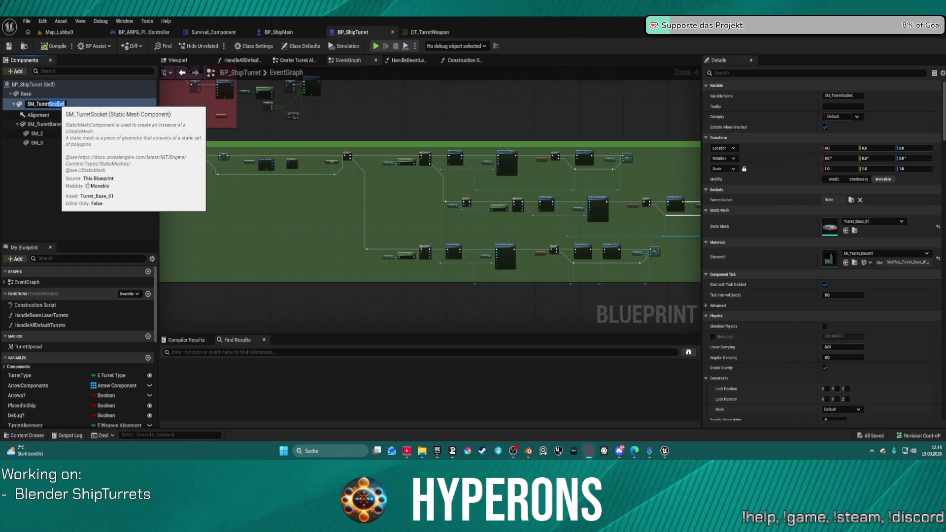
# Rename SM_TurretSocket to SM_TurretMounting and SM_TurretBarrels to SM_Turret.
pyautogui.press('Return')
pyautogui.press('Down')
pyautogui.press('Down')
pyautogui.click(49, 104)
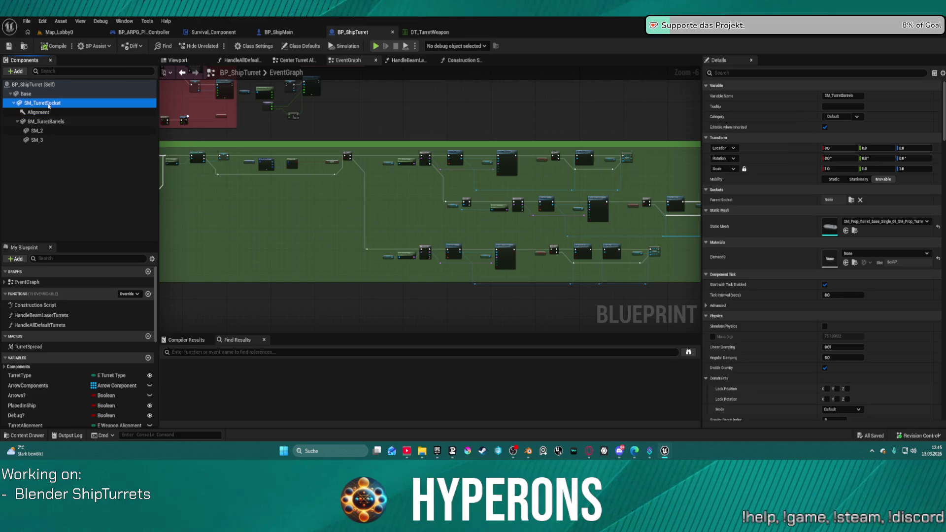
pyautogui.click(49, 104)
pyautogui.write('Mounting')
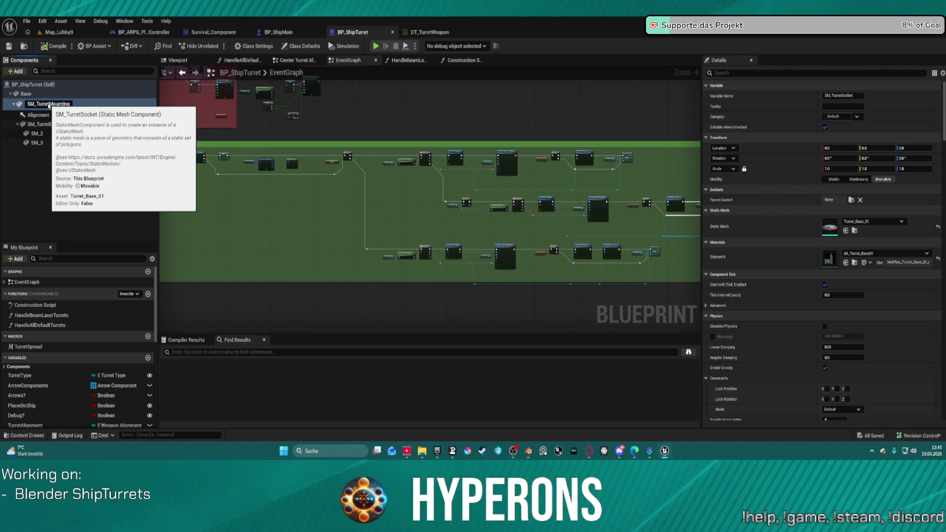
pyautogui.press('Return')
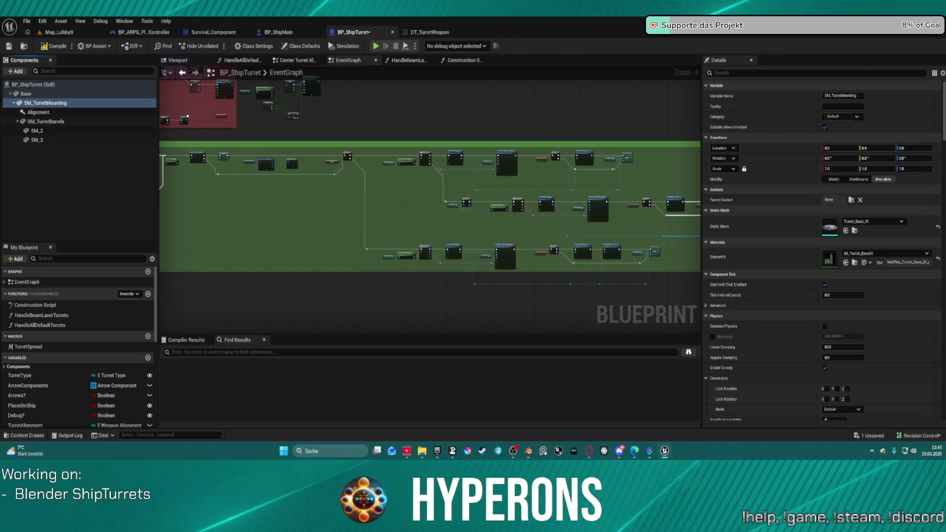
pyautogui.press('Down')
pyautogui.press('Down')
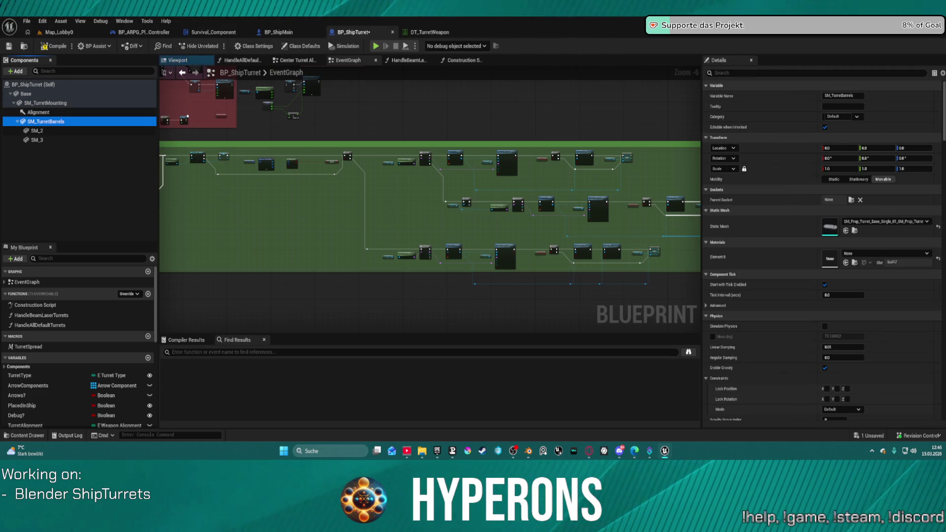
pyautogui.click(55, 123)
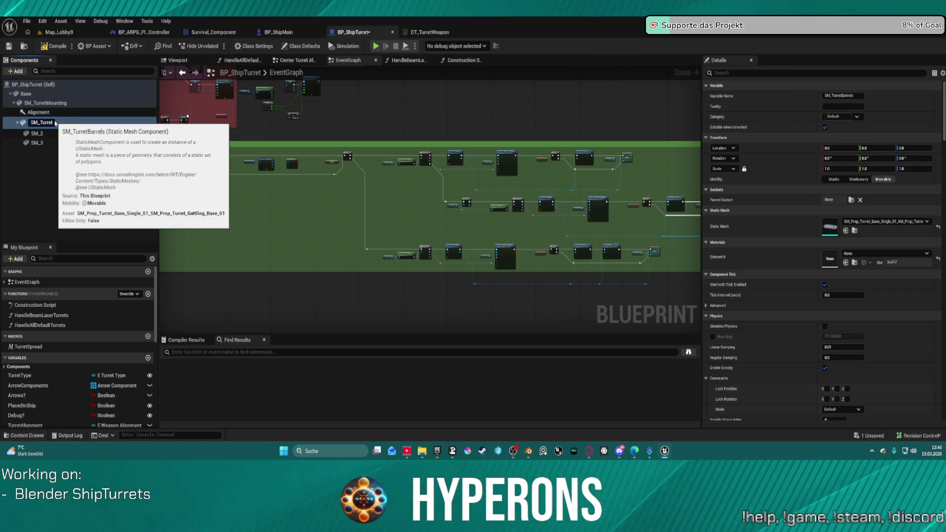
pyautogui.press('Return')
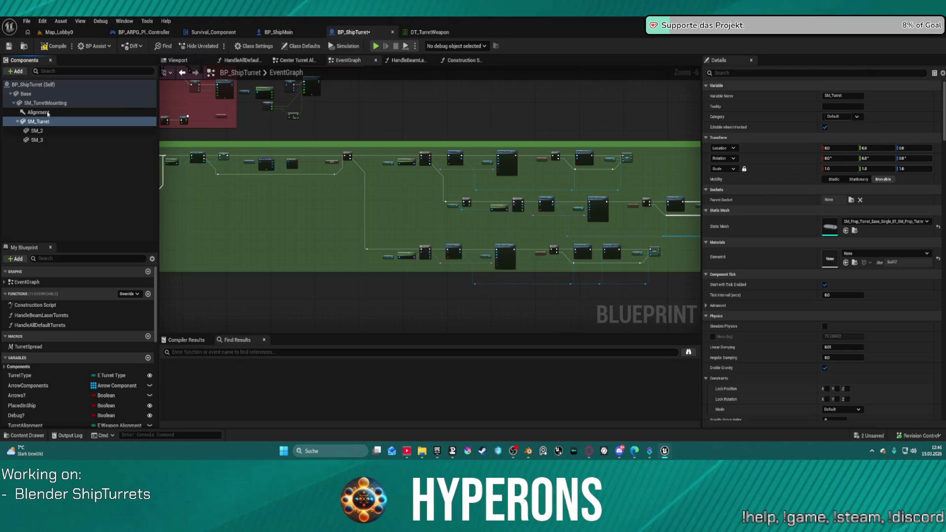
# Rename the Base component to SocketBase, then glance at DT_TurretWeapon and return.
pyautogui.click(29, 94)
pyautogui.press('F2')
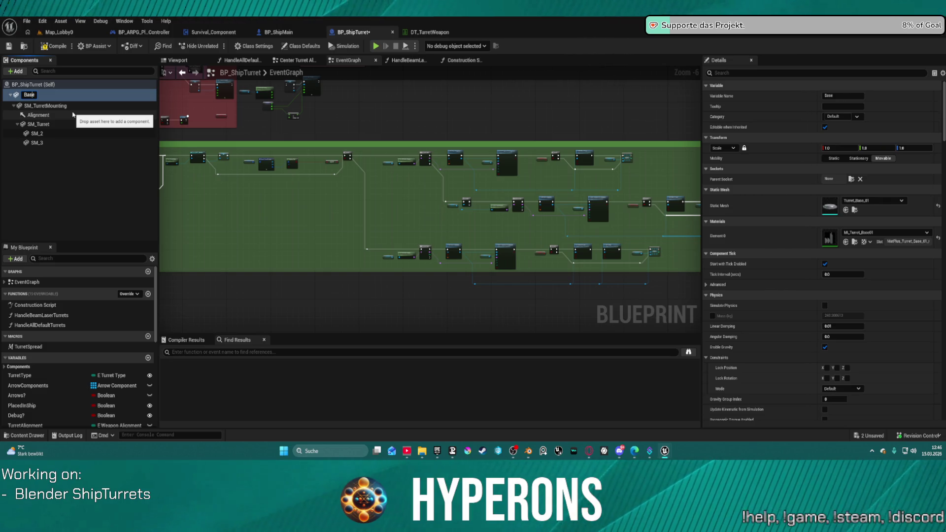
pyautogui.press('Home')
pyautogui.write('So')
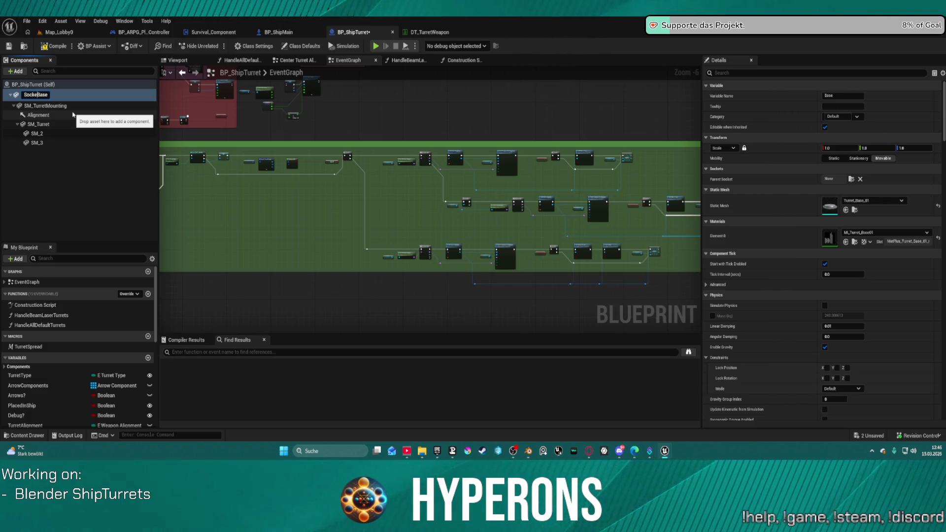
pyautogui.press('Return')
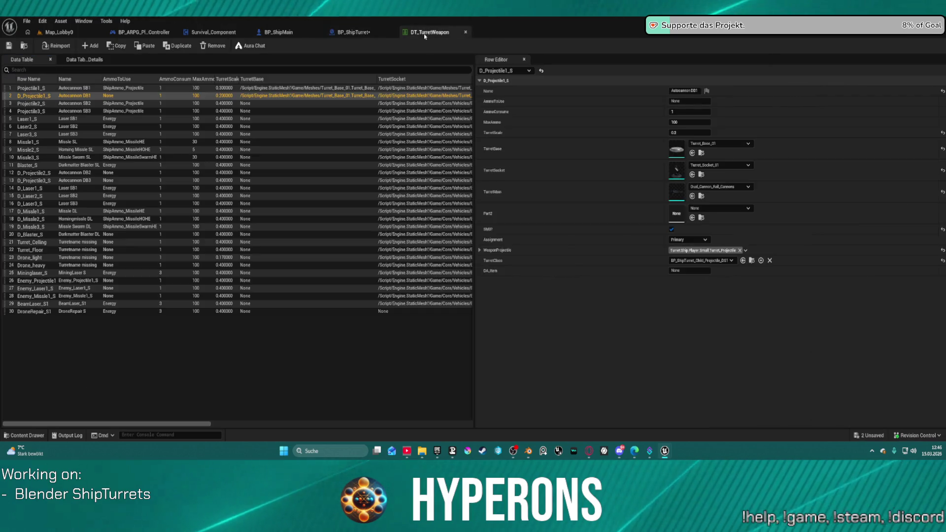
pyautogui.click(429, 32)
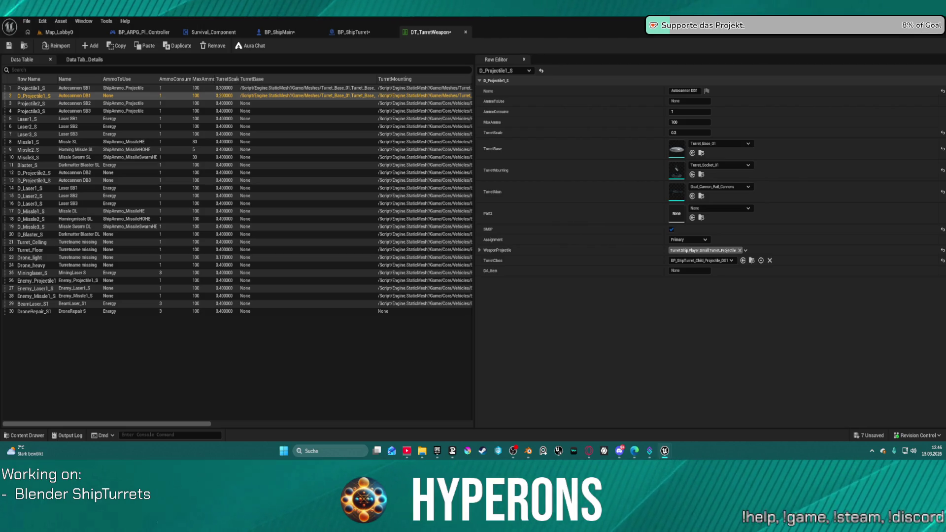
pyautogui.click(354, 32)
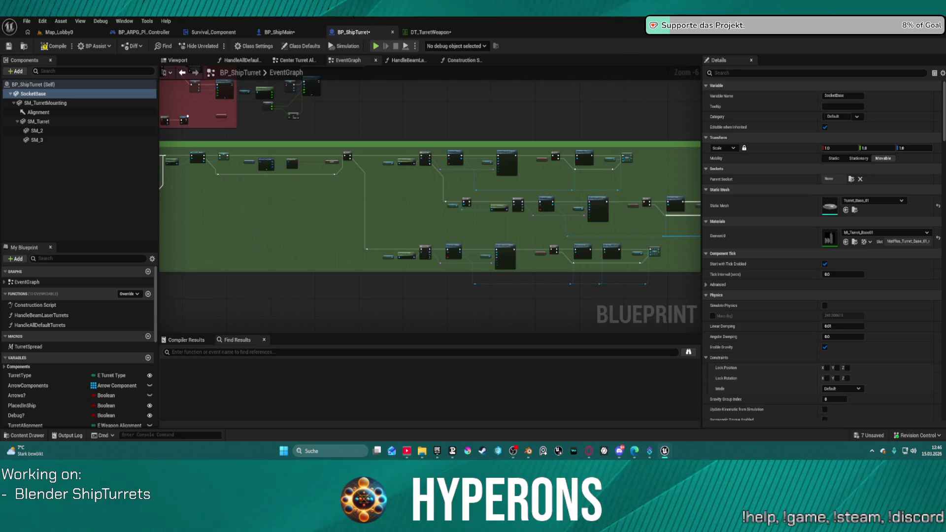
pyautogui.scroll(2, 415, 166)
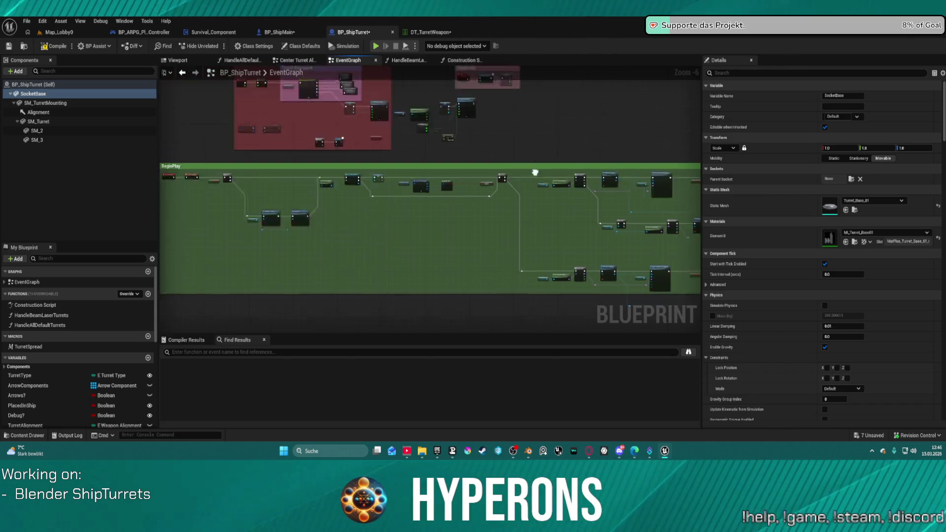
# Delete the extra world-rotation nodes from BP_ShipTurret's event graph.
pyautogui.scroll(1, 415, 166)
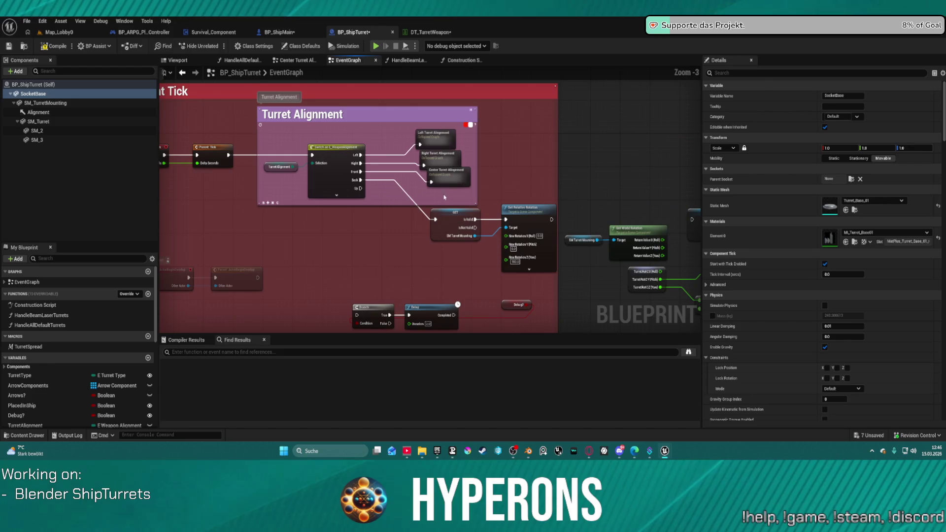
pyautogui.moveTo(416, 167)
pyautogui.mouseDown()
pyautogui.moveTo(346, 165)
pyautogui.moveTo(604, 276)
pyautogui.mouseUp()
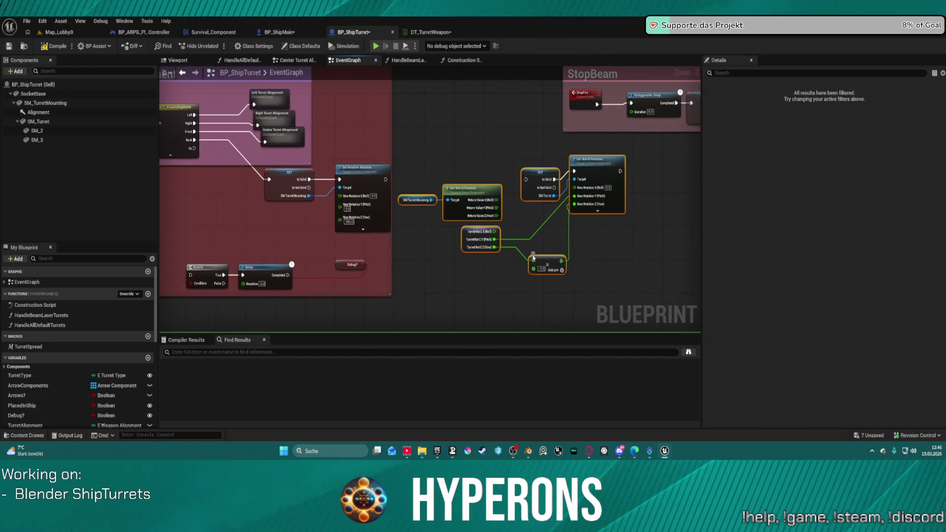
pyautogui.press('Delete')
pyautogui.moveTo(444, 161); pyautogui.dragTo(579, 154)
pyautogui.scroll(3, 534, 147)
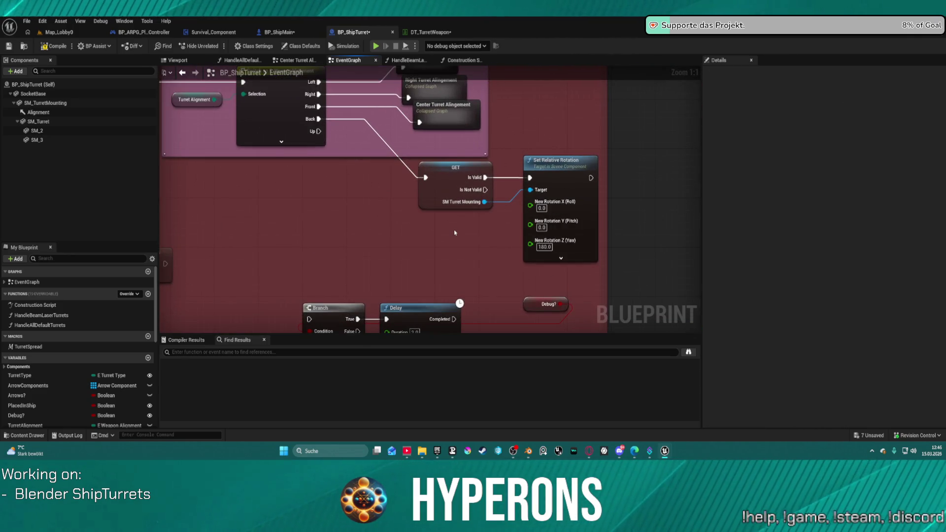
pyautogui.moveTo(455, 233); pyautogui.dragTo(544, 311)
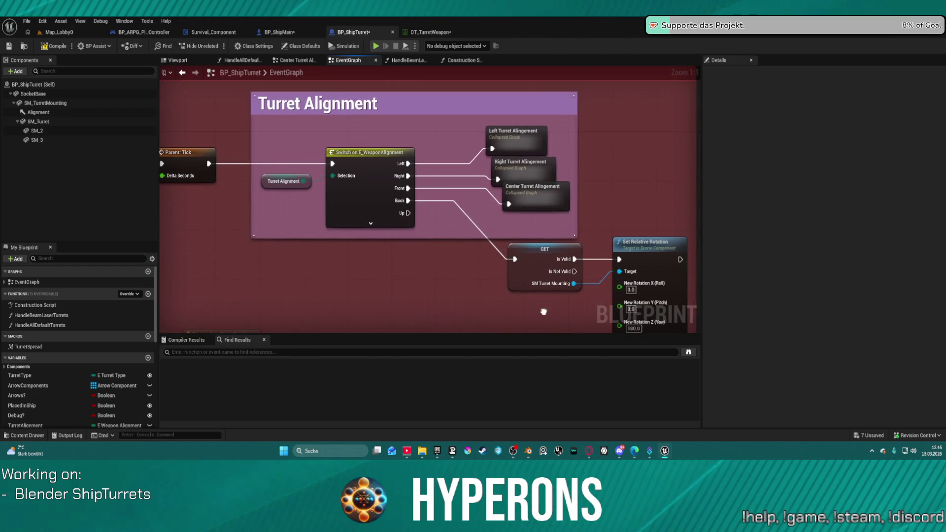
# Open the Left Turret Alingement collapsed graph and compile the blueprint.
pyautogui.doubleClick(516, 141)
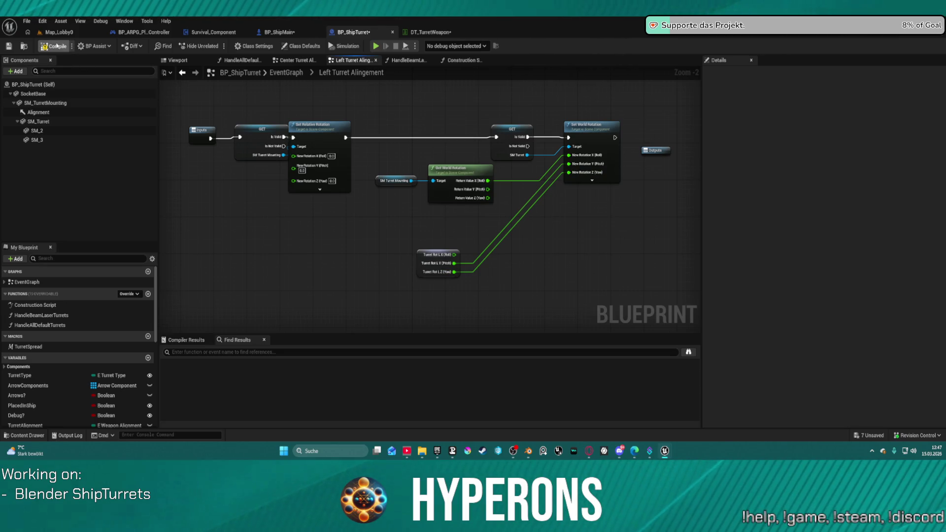
pyautogui.click(55, 45)
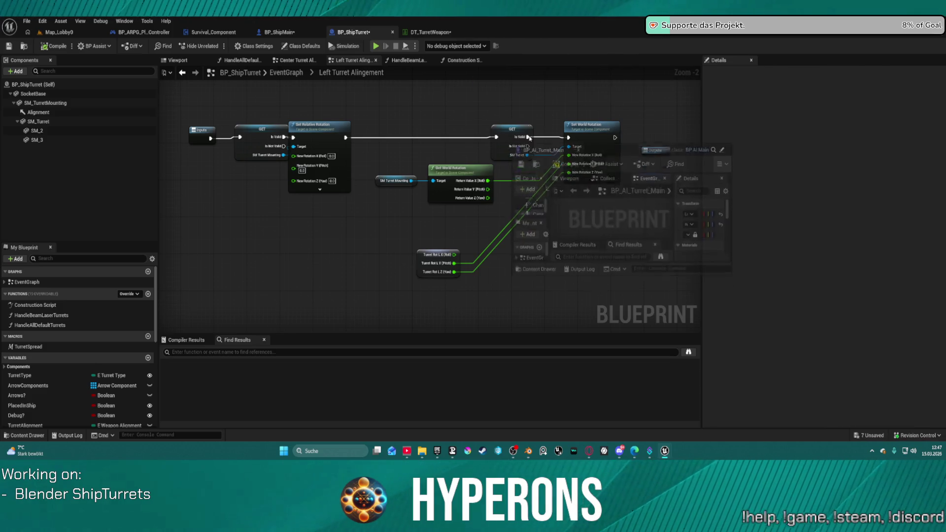
pyautogui.scroll(1, 540, 163)
pyautogui.scroll(1, 596, 191)
pyautogui.moveTo(595, 191); pyautogui.dragTo(872, 167)
pyautogui.scroll(-6, 429, 197)
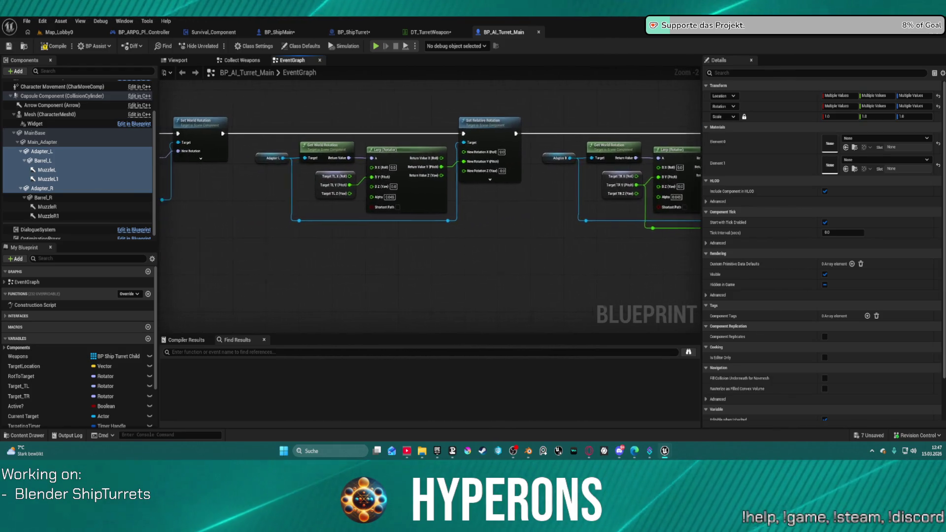
pyautogui.scroll(1, 205, 205)
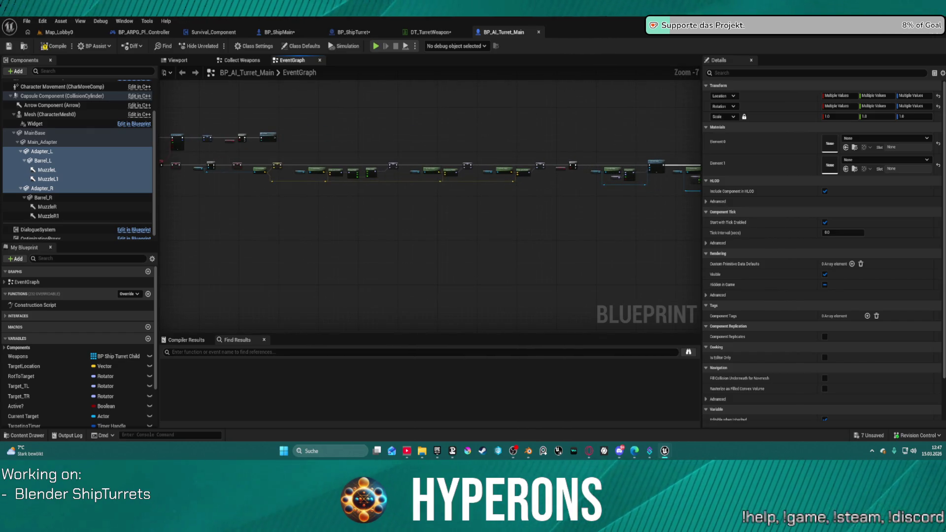
pyautogui.scroll(1, 169, 188)
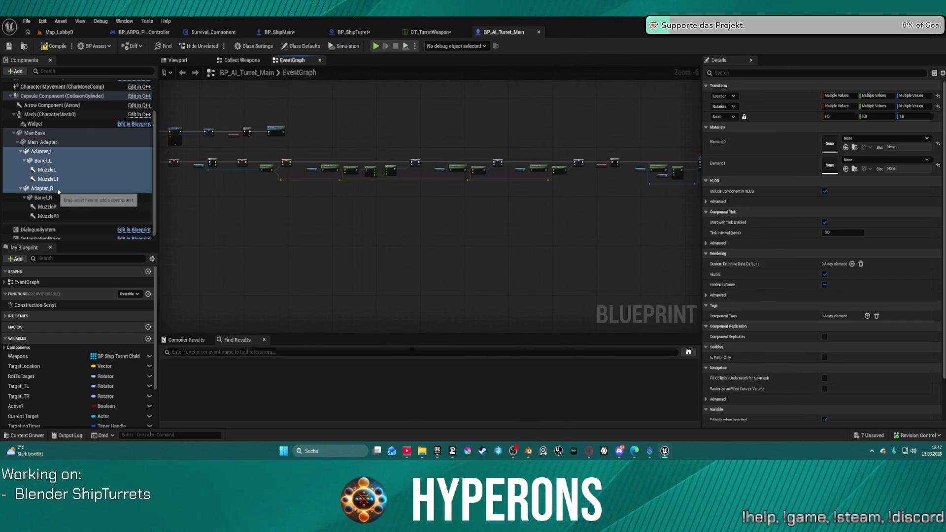
pyautogui.scroll(6, 443, 137)
pyautogui.scroll(-1, 552, 149)
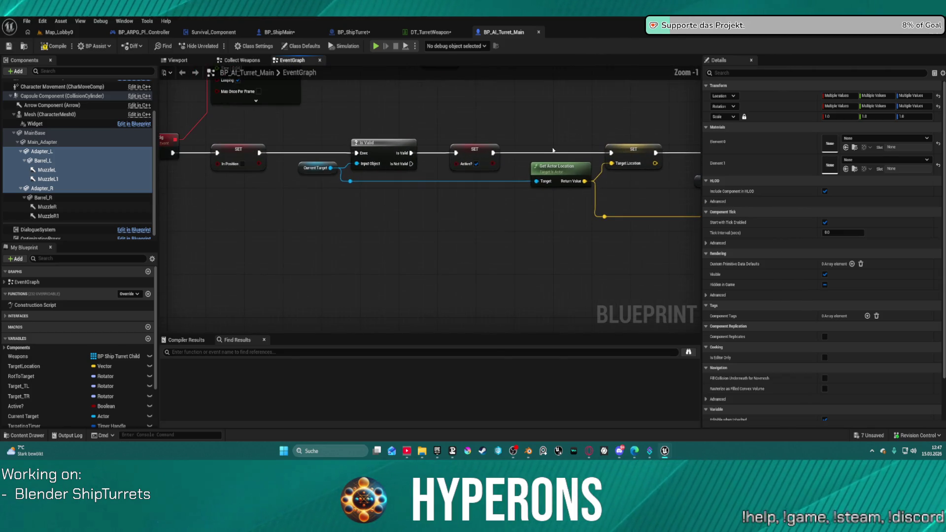
pyautogui.moveTo(556, 149)
pyautogui.mouseDown()
pyautogui.moveTo(425, 125)
pyautogui.moveTo(404, 124)
pyautogui.moveTo(451, 126)
pyautogui.moveTo(262, 123)
pyautogui.moveTo(164, 138)
pyautogui.mouseUp()
pyautogui.moveTo(247, 169); pyautogui.dragTo(369, 184)
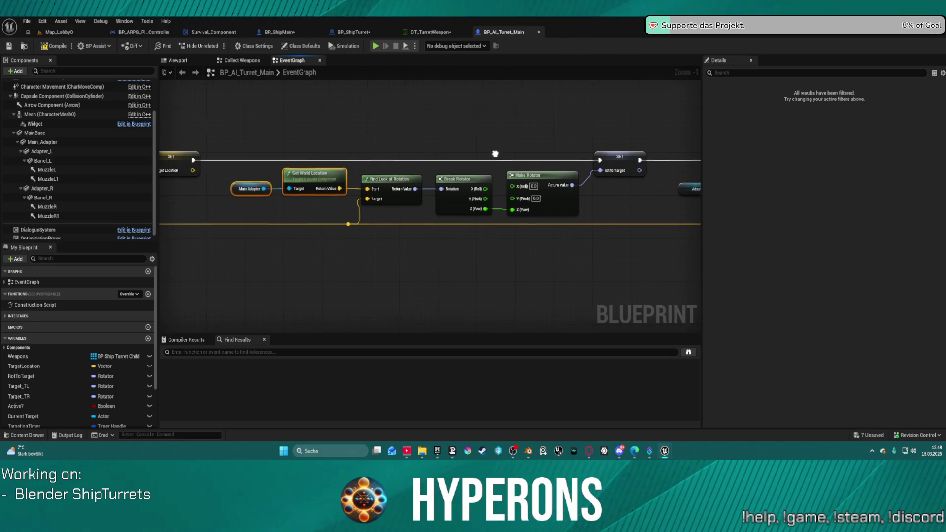
pyautogui.moveTo(579, 141); pyautogui.dragTo(425, 155)
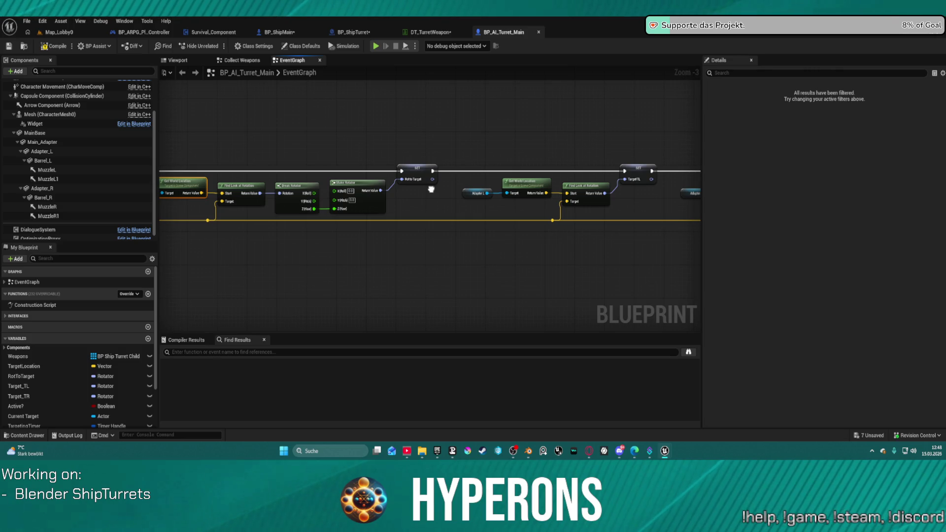
pyautogui.scroll(-2, 432, 189)
pyautogui.scroll(3, 398, 157)
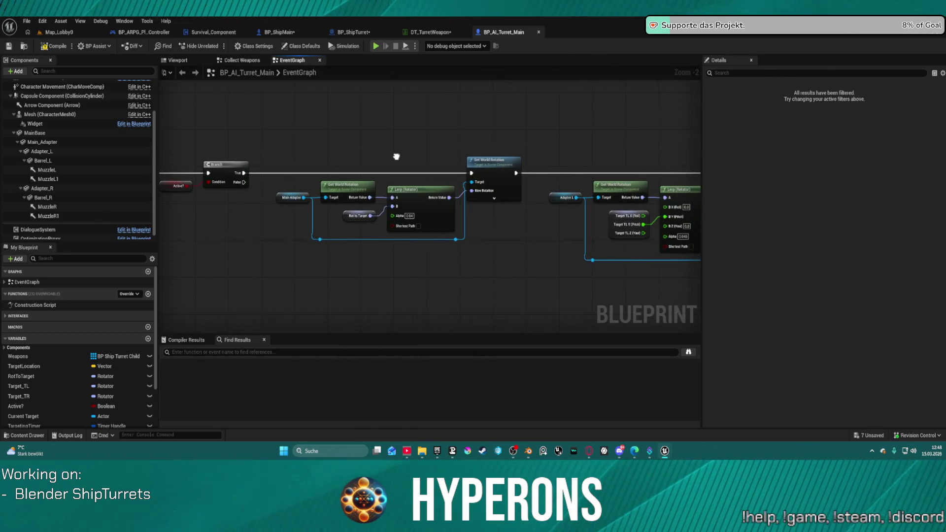
pyautogui.moveTo(397, 157)
pyautogui.mouseDown()
pyautogui.moveTo(317, 169)
pyautogui.moveTo(96, 172)
pyautogui.mouseUp()
pyautogui.moveTo(493, 222)
pyautogui.mouseDown()
pyautogui.moveTo(274, 194)
pyautogui.moveTo(82, 201)
pyautogui.mouseUp()
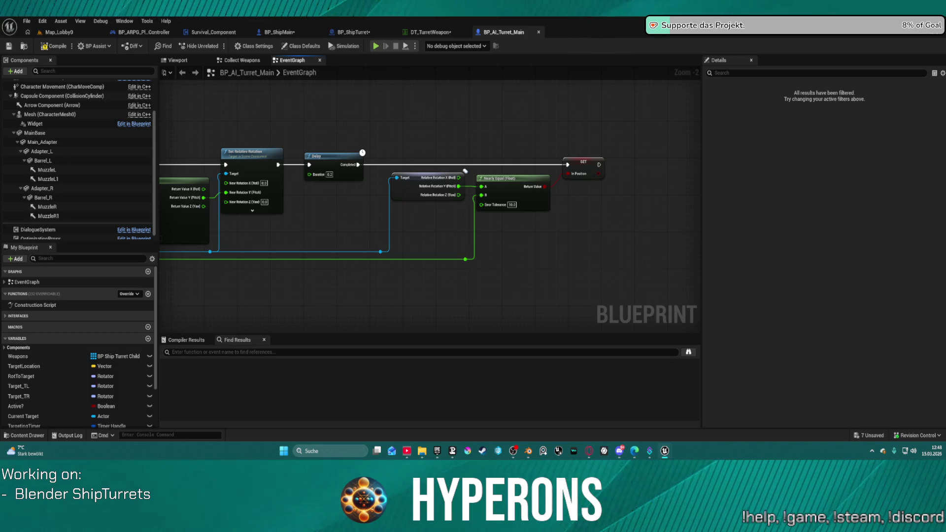
pyautogui.moveTo(422, 186); pyautogui.dragTo(511, 188)
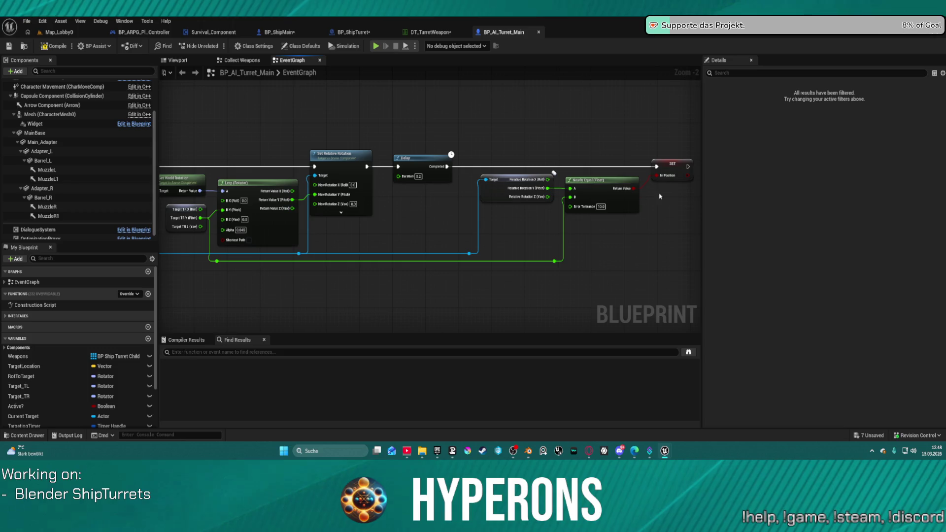
pyautogui.scroll(-3, 560, 185)
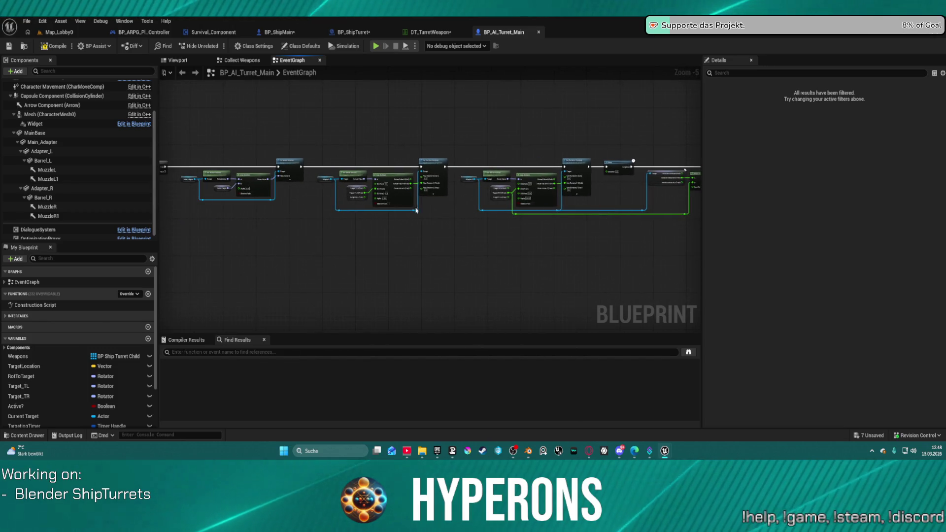
pyautogui.scroll(-3, 301, 236)
pyautogui.scroll(5, 526, 205)
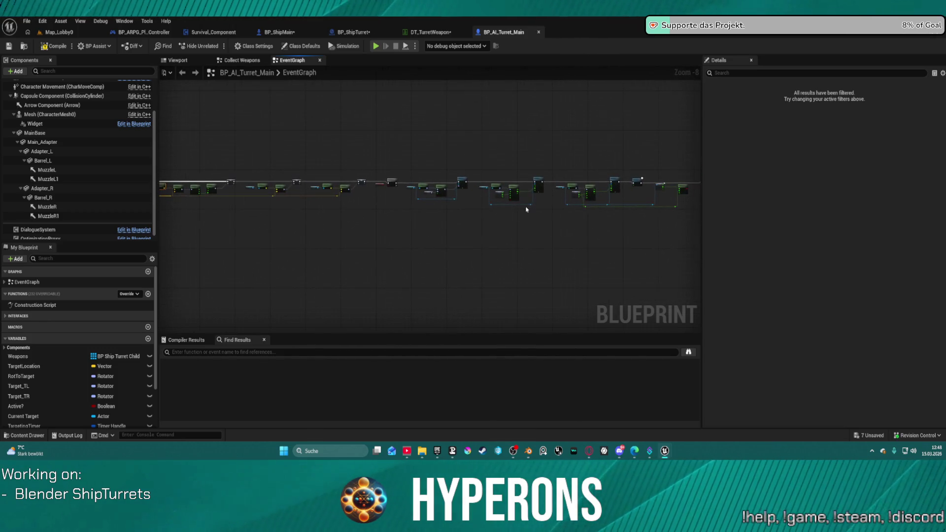
pyautogui.scroll(-3, 518, 210)
pyautogui.moveTo(561, 201); pyautogui.dragTo(582, 197)
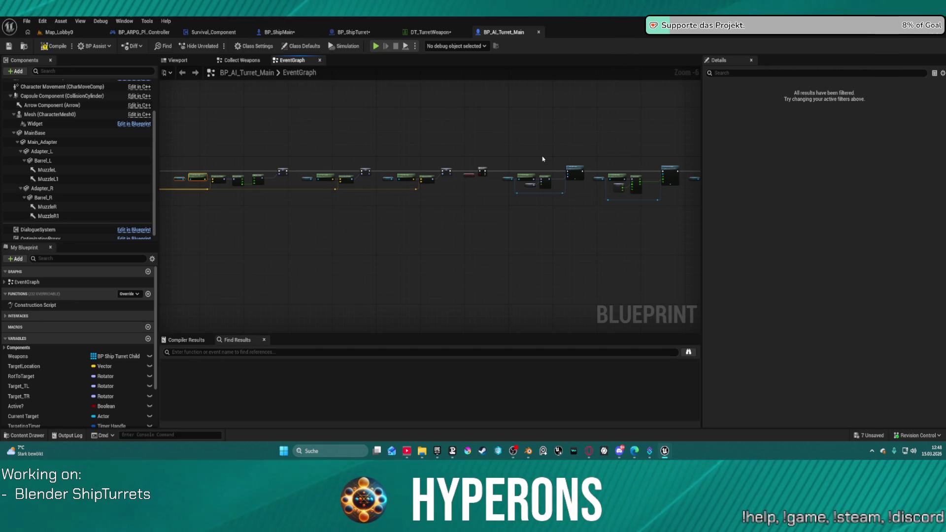
pyautogui.scroll(1, 378, 113)
pyautogui.scroll(-1, 370, 141)
pyautogui.scroll(-1, 493, 184)
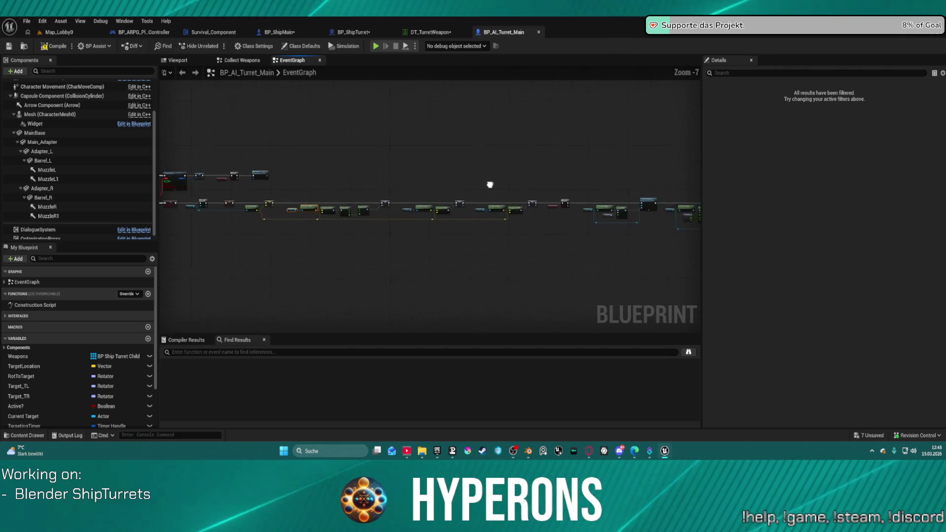
pyautogui.scroll(4, 325, 215)
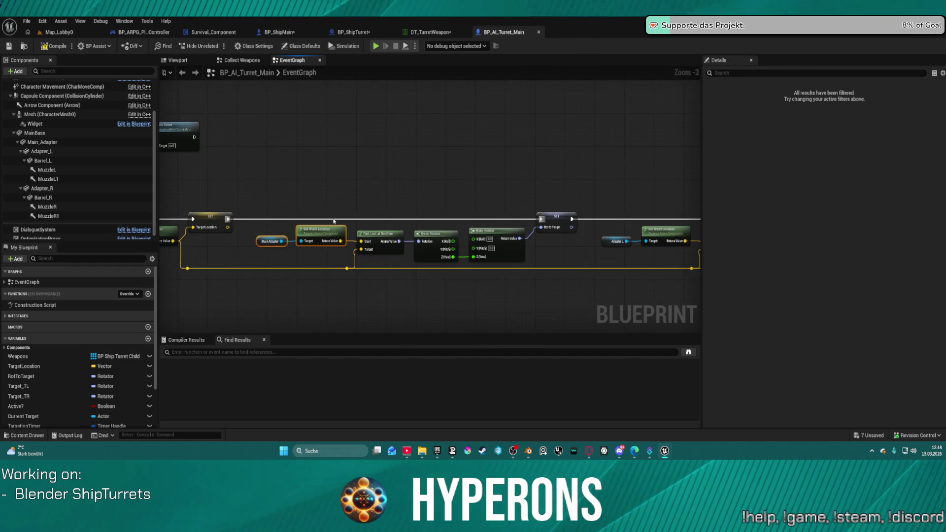
pyautogui.moveTo(333, 221); pyautogui.dragTo(482, 202)
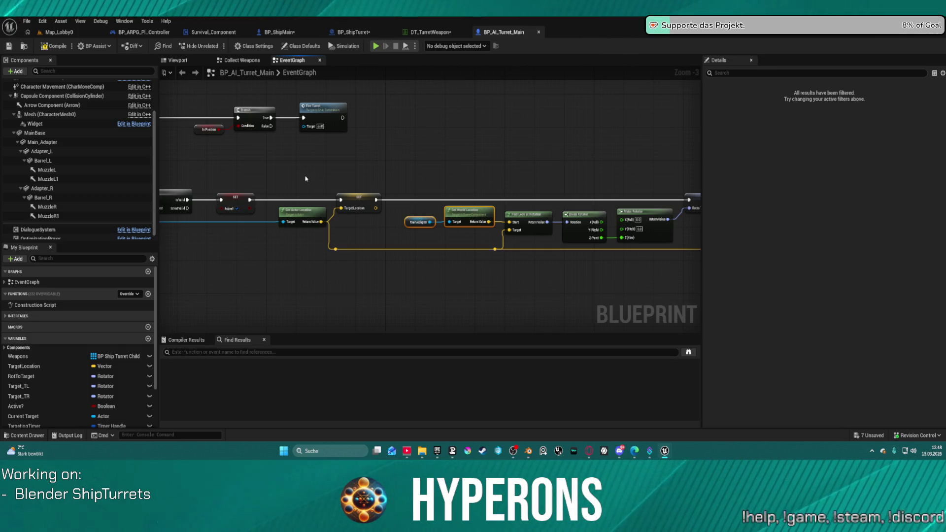
pyautogui.moveTo(190, 130); pyautogui.dragTo(412, 163)
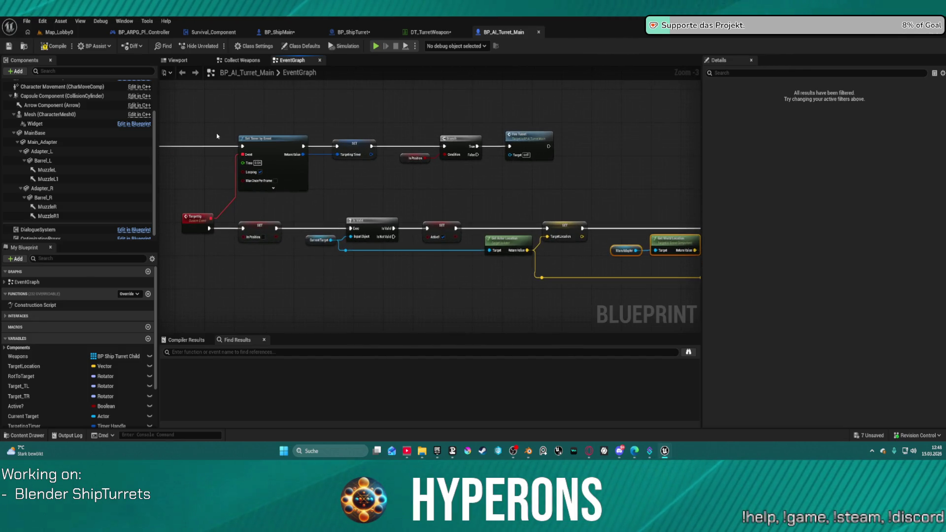
pyautogui.moveTo(201, 131)
pyautogui.mouseDown()
pyautogui.moveTo(532, 127)
pyautogui.moveTo(357, 120)
pyautogui.mouseUp()
pyautogui.moveTo(515, 141); pyautogui.dragTo(178, 130)
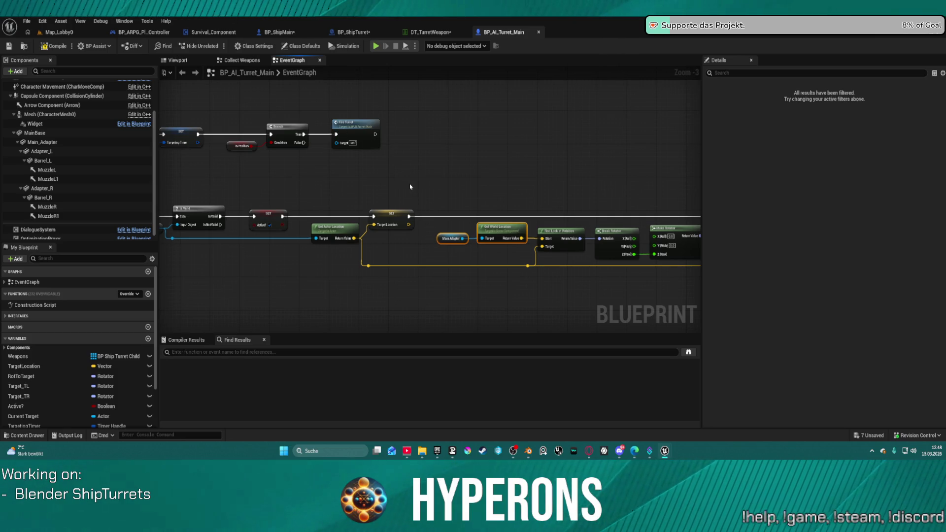
pyautogui.scroll(-4, 394, 172)
pyautogui.scroll(3, 377, 167)
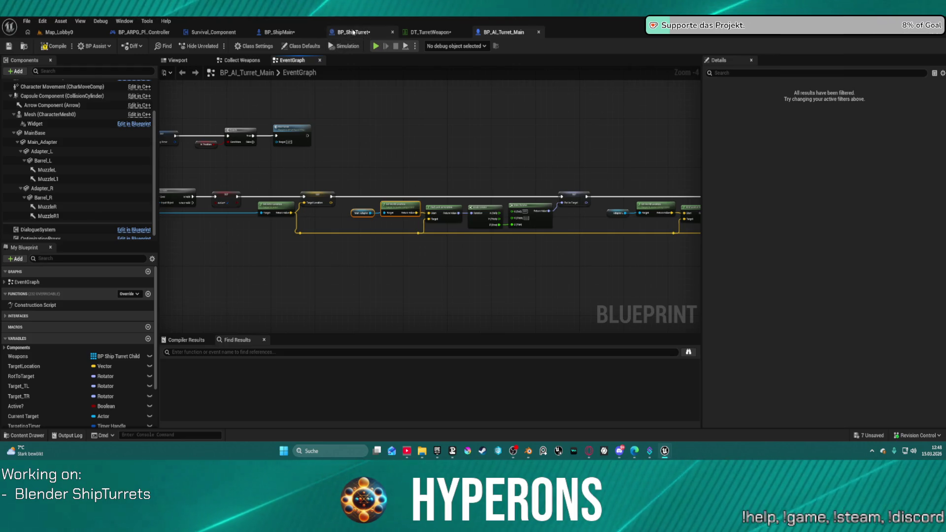
# In BP_ShipTurret, move the Inputs and GET nodes further left.
pyautogui.click(353, 32)
pyautogui.moveTo(435, 153)
pyautogui.mouseDown()
pyautogui.moveTo(440, 167)
pyautogui.moveTo(583, 168)
pyautogui.mouseUp()
pyautogui.moveTo(325, 119); pyautogui.dragTo(413, 184)
pyautogui.moveTo(406, 151); pyautogui.dragTo(324, 152)
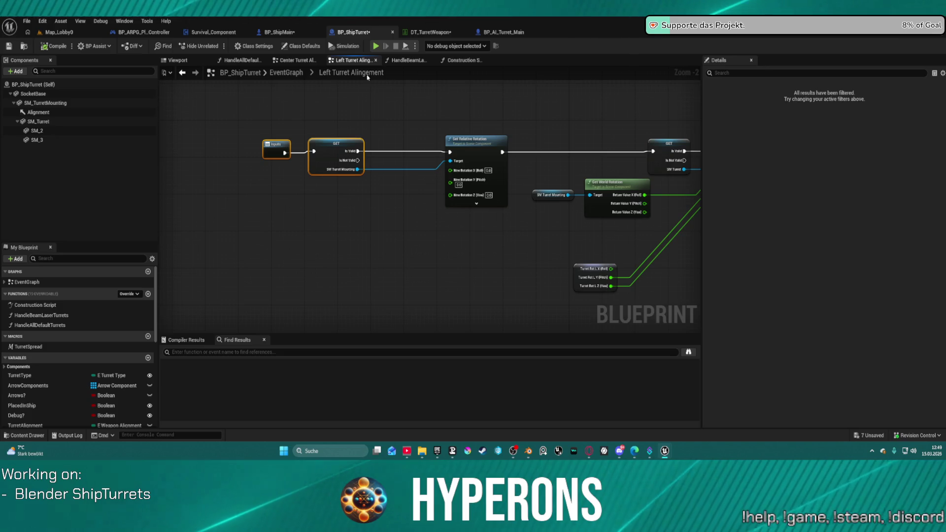
# Back in the main EventGraph, undo the last node formatting change and recentre the Turret Alignment comment.
pyautogui.click(290, 72)
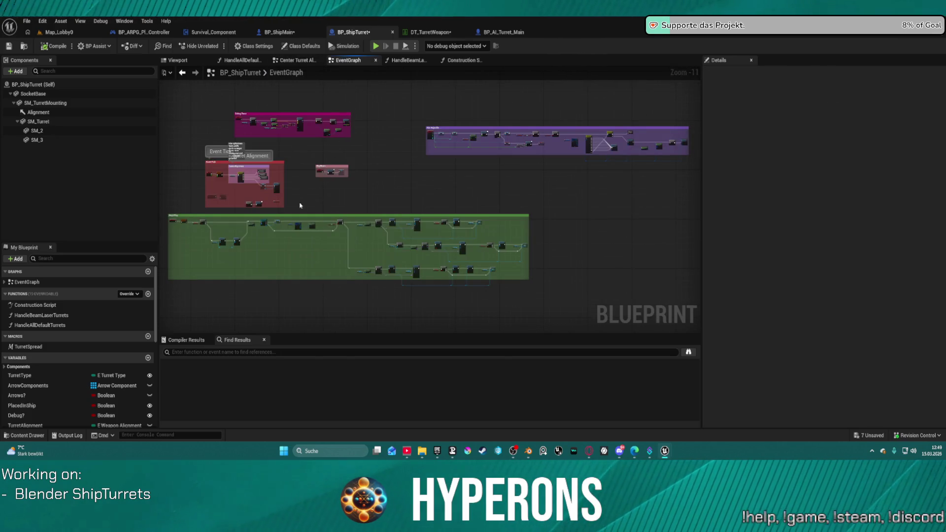
pyautogui.scroll(10, 265, 185)
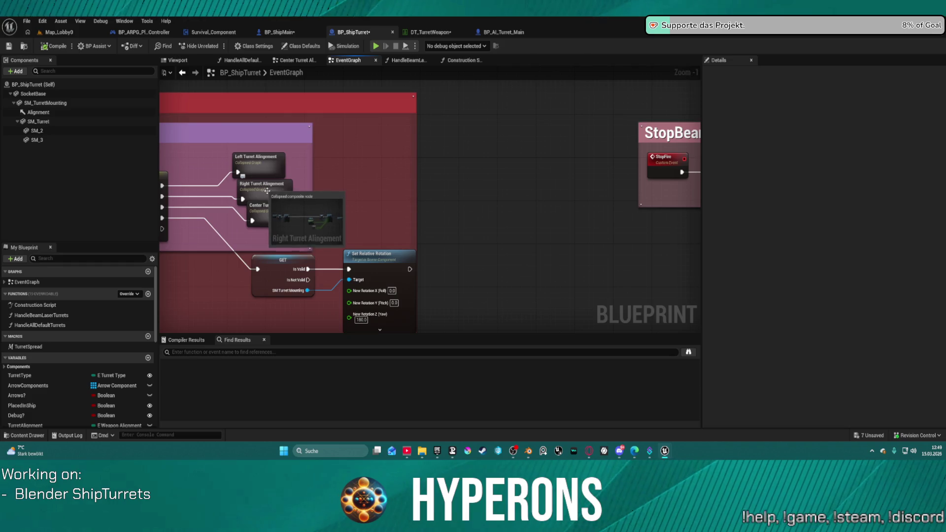
pyautogui.click(273, 190)
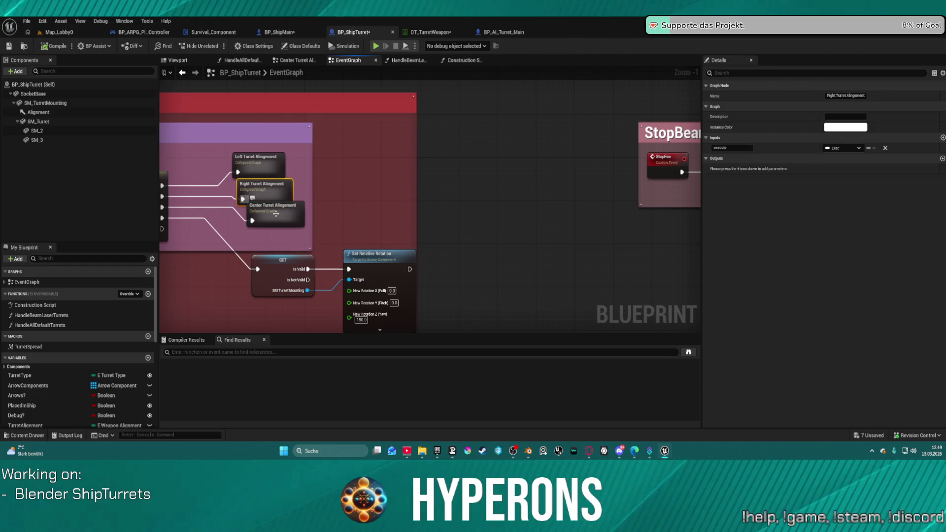
pyautogui.moveTo(276, 214); pyautogui.dragTo(470, 206)
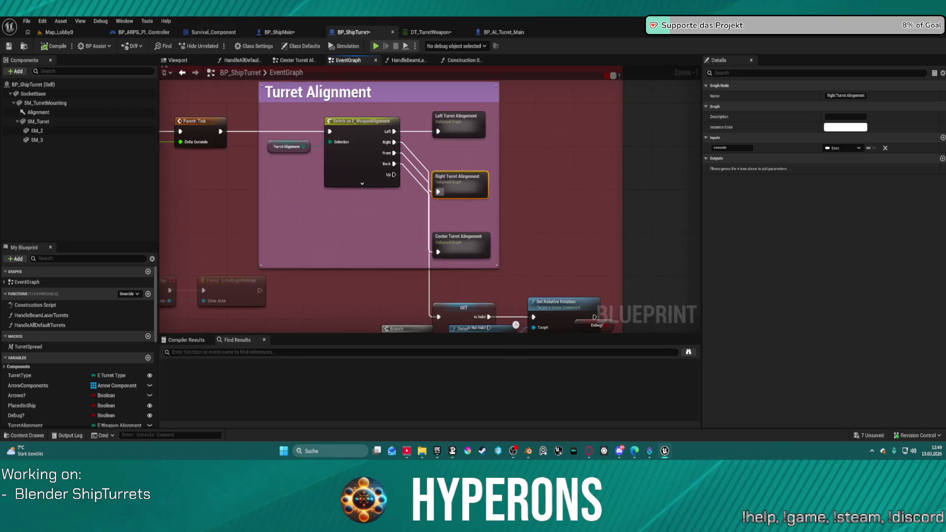
pyautogui.scroll(-2, 517, 124)
pyautogui.hotkey('ctrl', 'z')
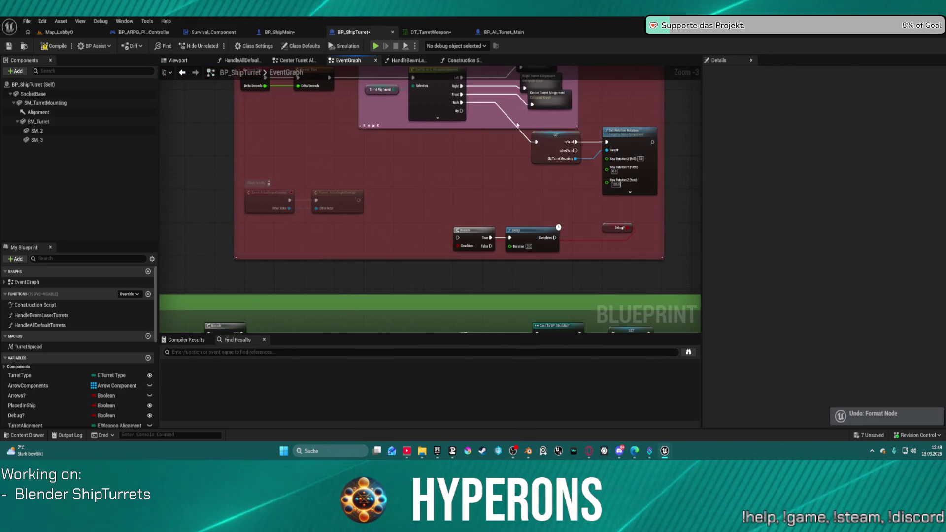
pyautogui.scroll(-7, 517, 124)
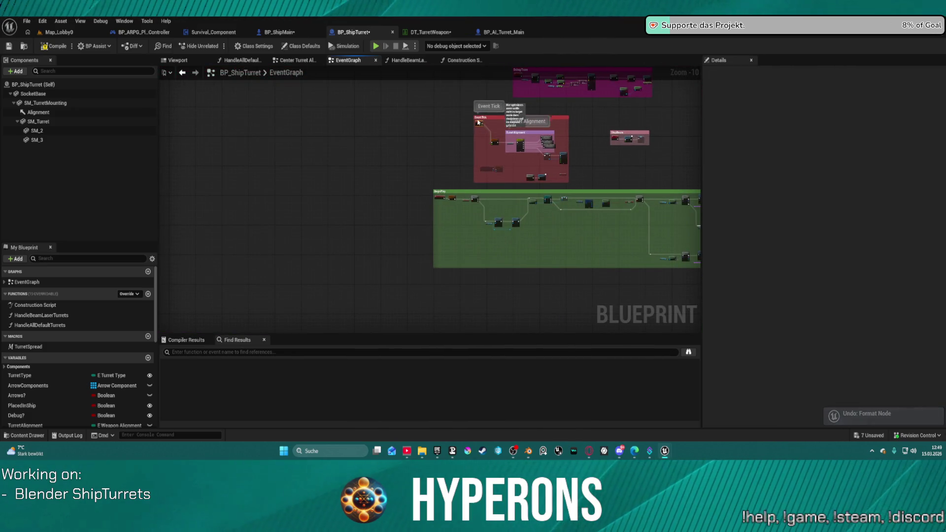
pyautogui.scroll(2, 556, 126)
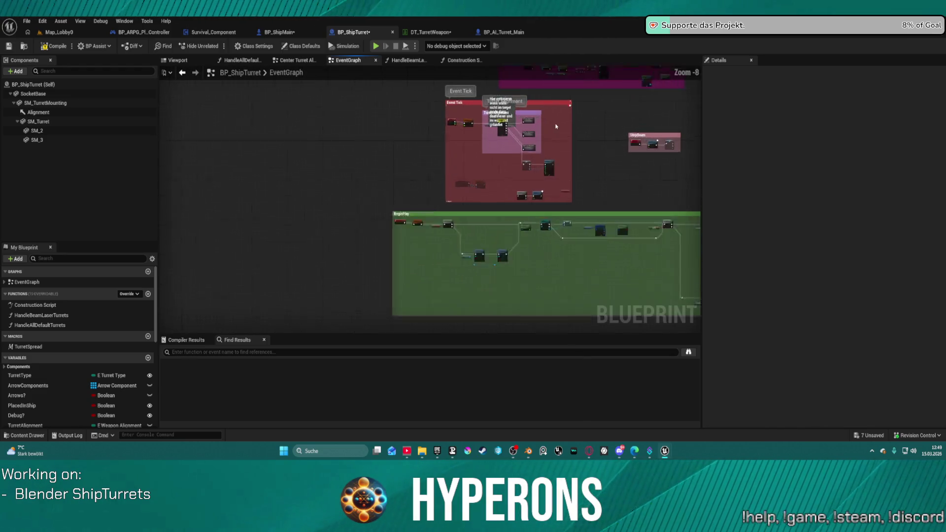
pyautogui.scroll(6, 556, 126)
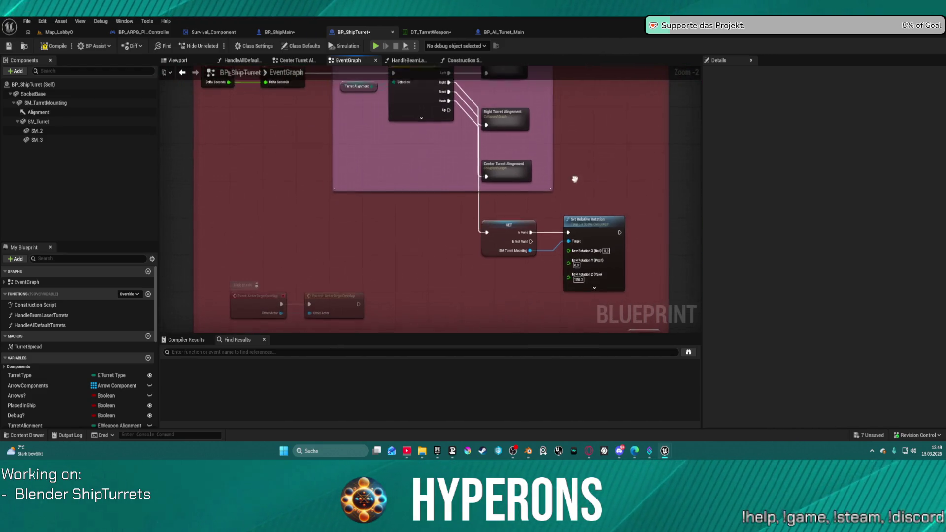
pyautogui.scroll(2, 564, 207)
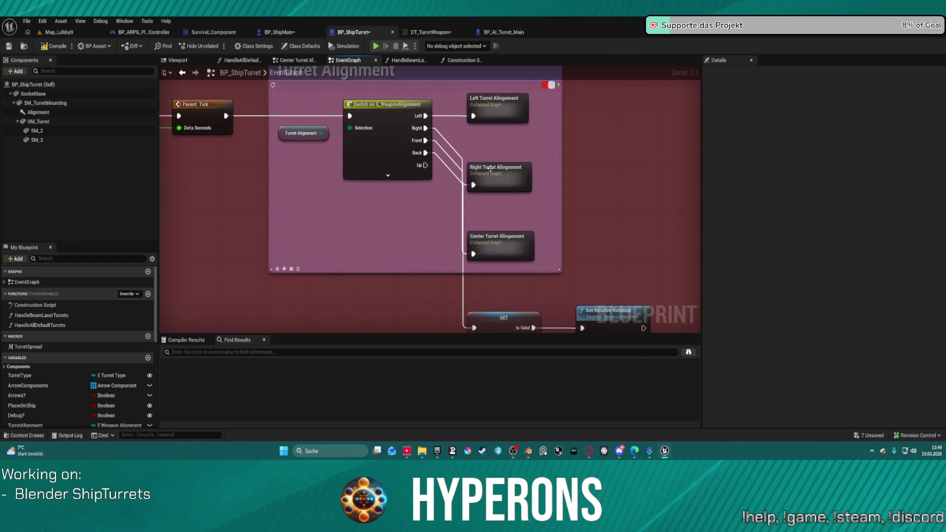
pyautogui.moveTo(474, 109)
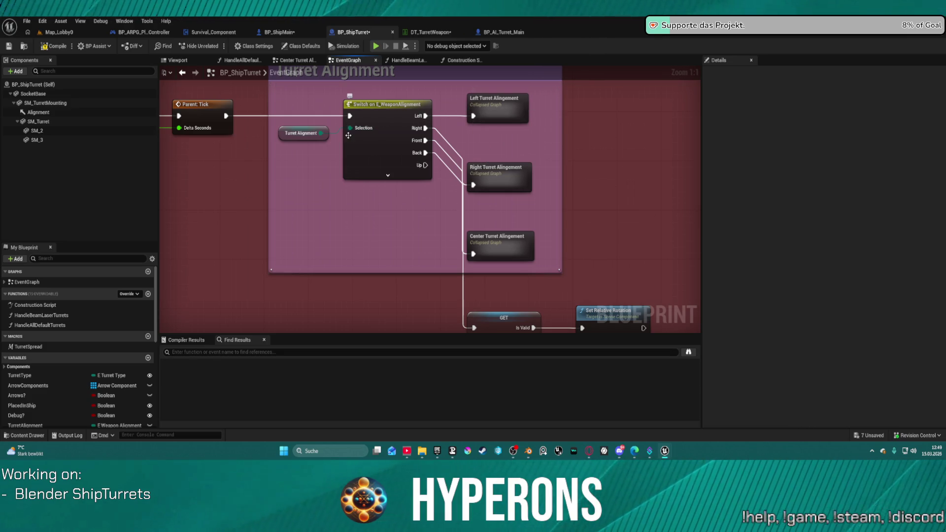
# Inside Left Turret Alingement, reposition the entry node just above the rotation chain.
pyautogui.doubleClick(492, 115)
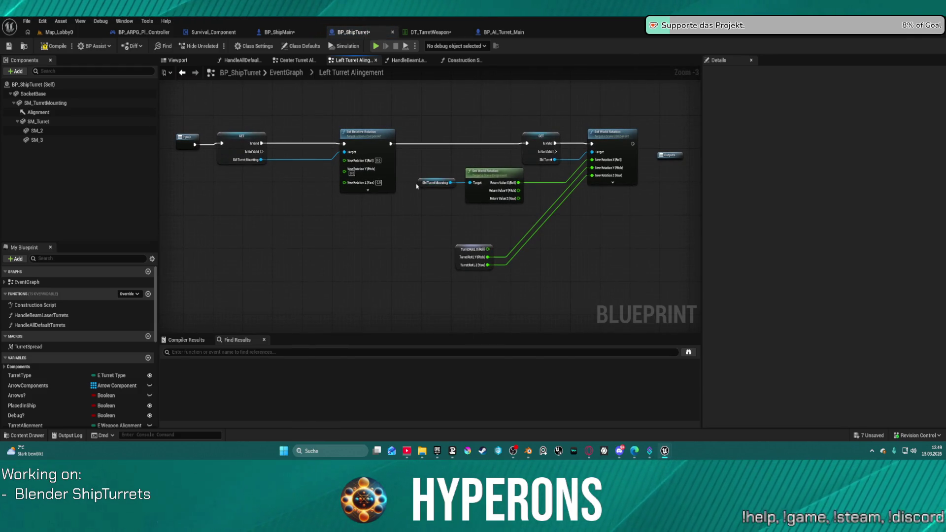
pyautogui.scroll(-2, 417, 186)
pyautogui.moveTo(417, 186); pyautogui.dragTo(423, 212)
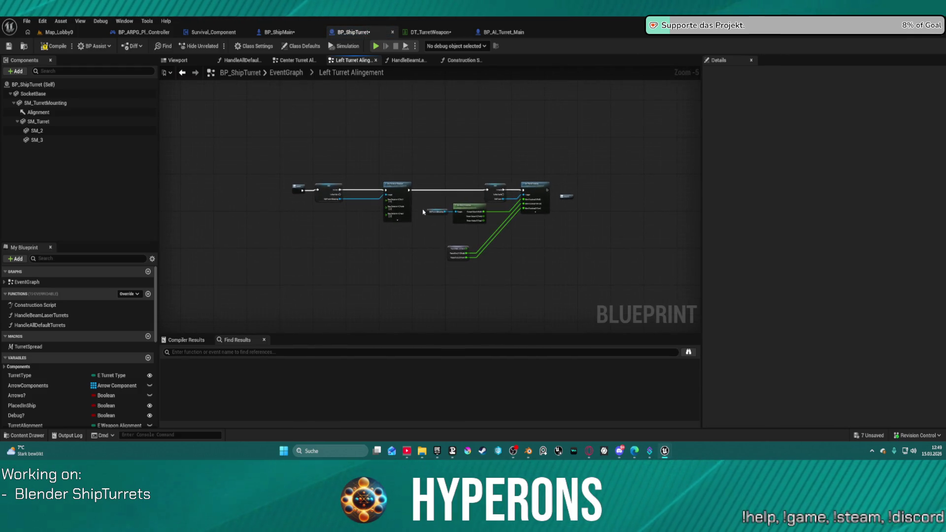
pyautogui.moveTo(298, 184); pyautogui.dragTo(293, 158)
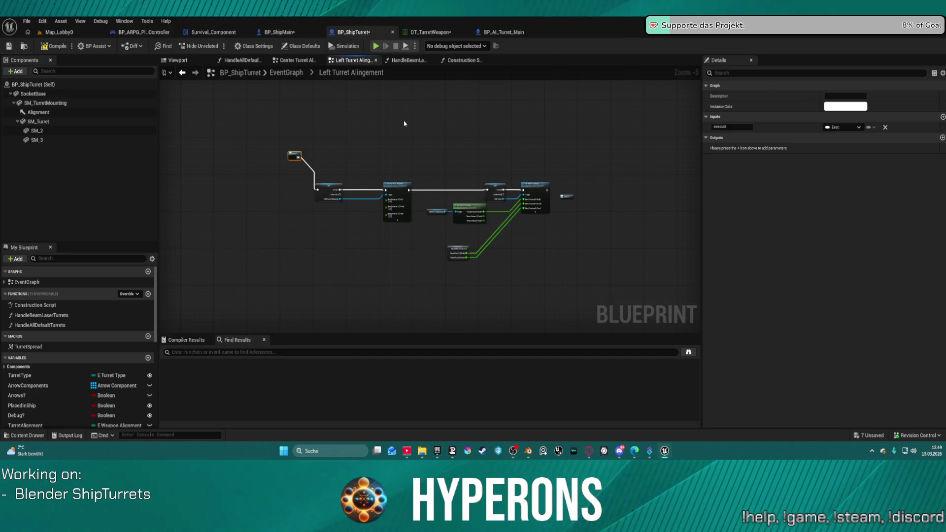
pyautogui.moveTo(294, 153)
pyautogui.mouseDown()
pyautogui.moveTo(293, 185)
pyautogui.moveTo(287, 173)
pyautogui.mouseUp()
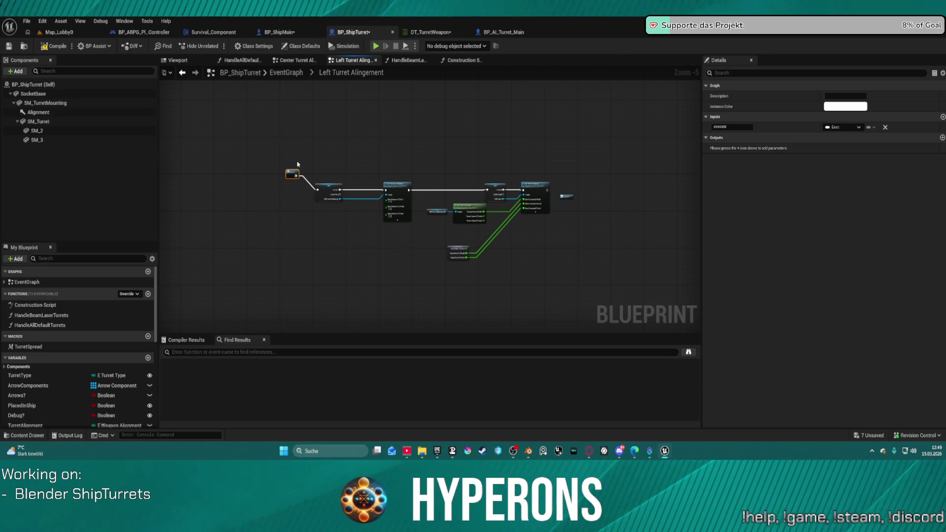
pyautogui.click(502, 32)
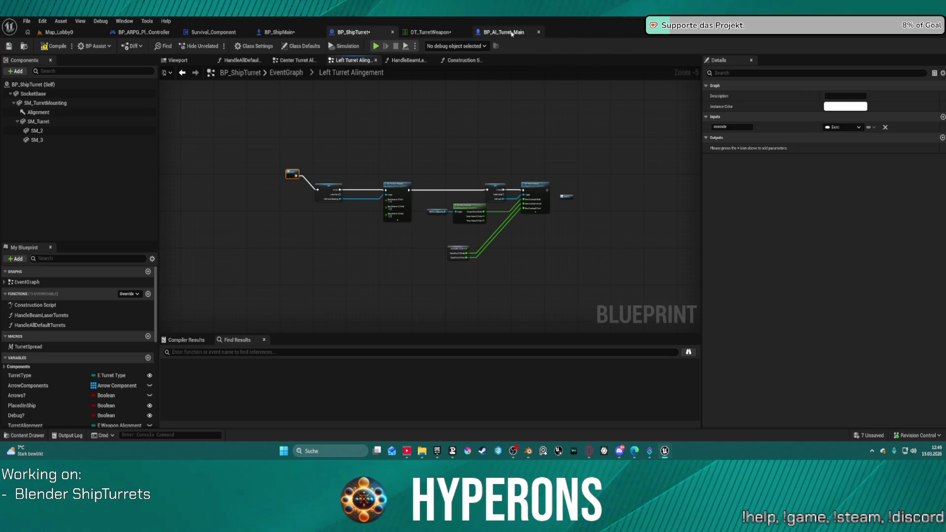
# Close BP_AI_Turret_Main and paste the copied look-at rotation nodes into BP_ShipTurret's graph.
pyautogui.click(539, 32)
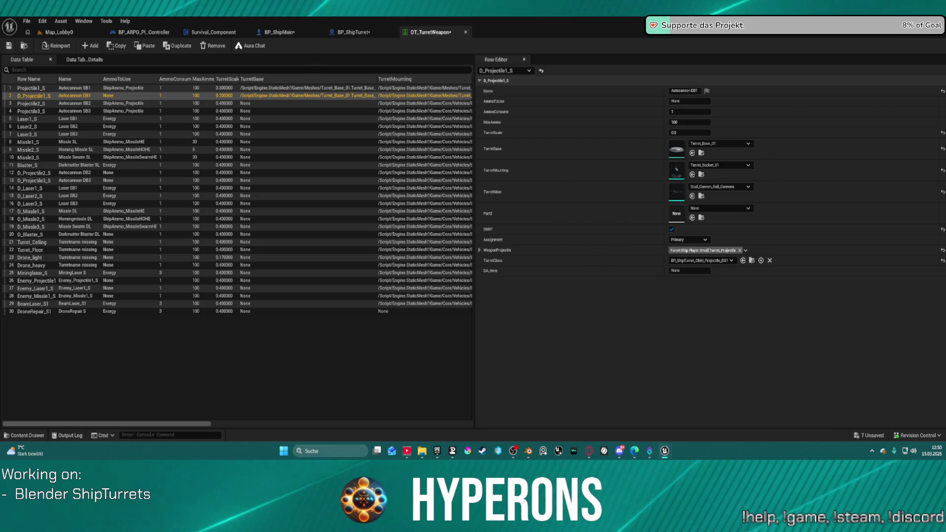
pyautogui.click(353, 32)
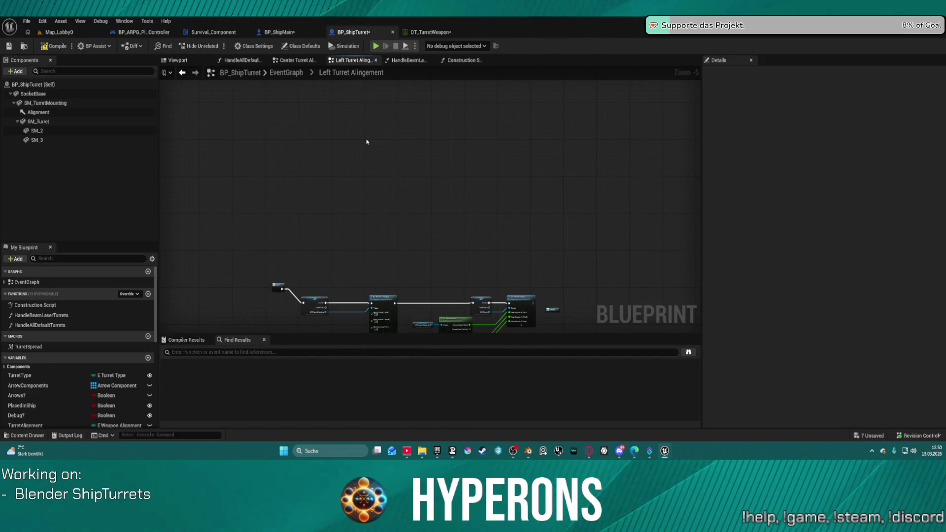
pyautogui.hotkey('ctrl', 'v')
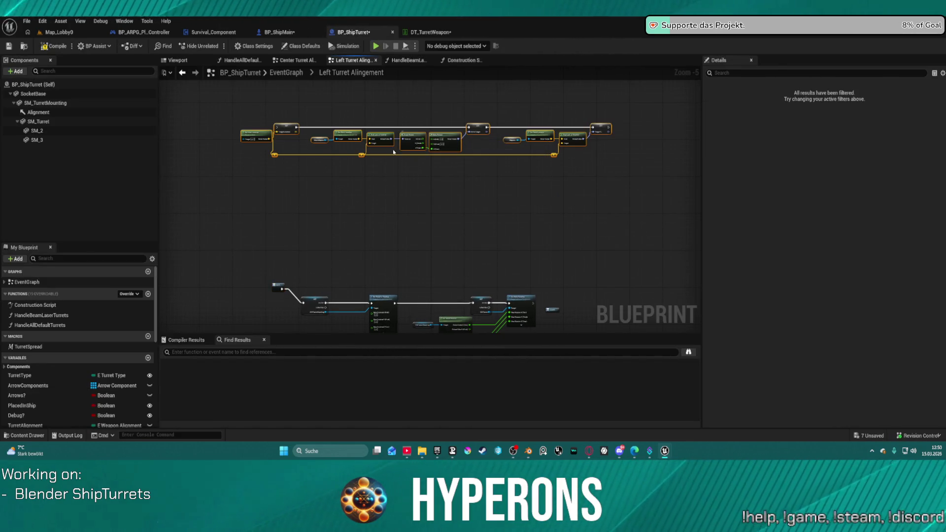
pyautogui.moveTo(337, 209); pyautogui.dragTo(418, 203)
# Move the Inputs node up beside the pasted chain and pan to the original rotation nodes.
pyautogui.moveTo(355, 281); pyautogui.dragTo(245, 127)
pyautogui.scroll(2, 340, 132)
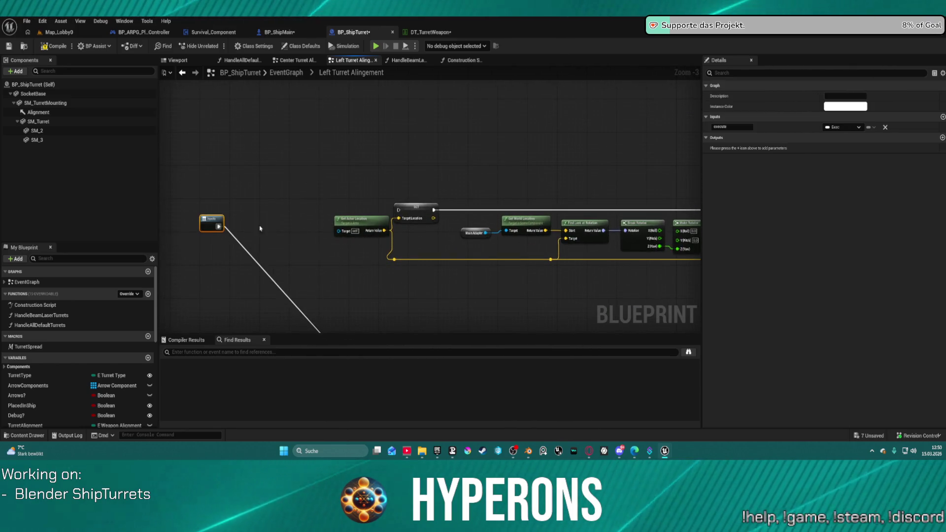
pyautogui.moveTo(219, 226)
pyautogui.mouseDown()
pyautogui.moveTo(402, 211)
pyautogui.moveTo(317, 230)
pyautogui.moveTo(229, 228)
pyautogui.moveTo(232, 236)
pyautogui.moveTo(232, 208)
pyautogui.mouseUp()
pyautogui.click(207, 226)
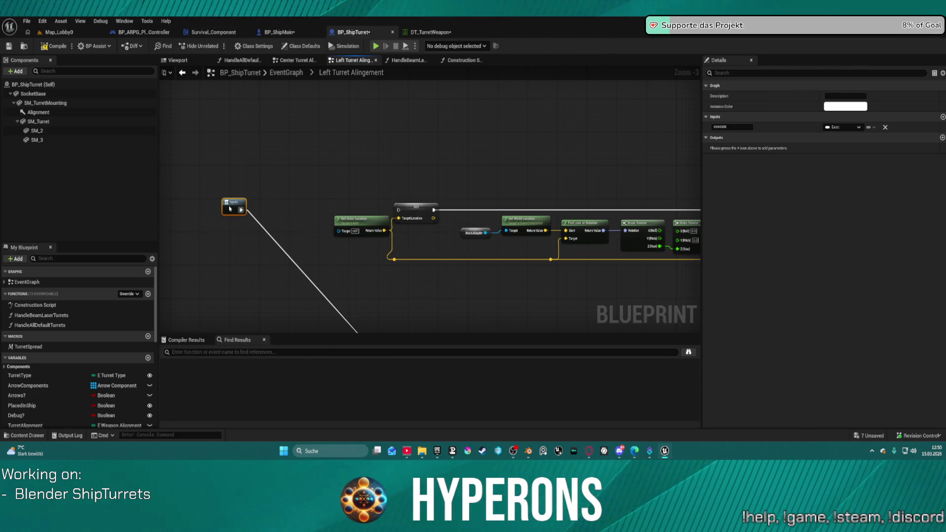
pyautogui.moveTo(623, 188); pyautogui.dragTo(420, 162)
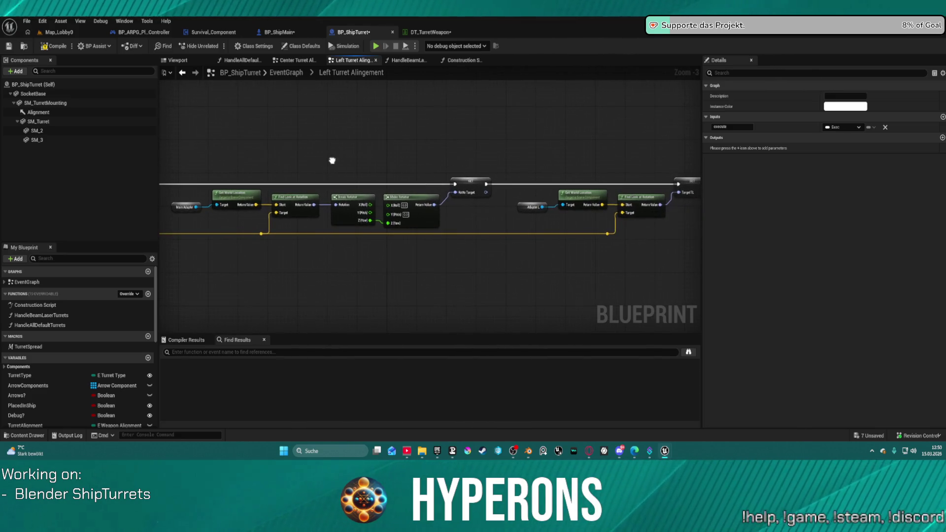
pyautogui.scroll(-4, 420, 162)
pyautogui.scroll(2, 421, 165)
pyautogui.scroll(1, 420, 165)
pyautogui.moveTo(399, 171)
pyautogui.mouseDown()
pyautogui.moveTo(408, 228)
pyautogui.moveTo(433, 212)
pyautogui.moveTo(533, 203)
pyautogui.moveTo(563, 243)
pyautogui.moveTo(545, 165)
pyautogui.moveTo(528, 150)
pyautogui.moveTo(466, 143)
pyautogui.mouseUp()
pyautogui.click(280, 32)
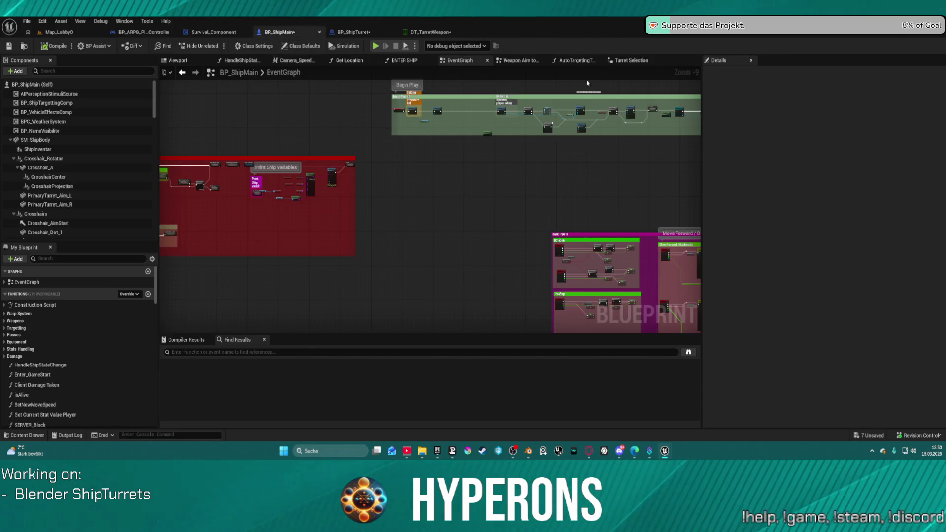
# Open AutoTargetingTurretAlignment, inspect its look-at nodes and Target Spread macro, then return.
pyautogui.click(576, 60)
pyautogui.scroll(4, 509, 171)
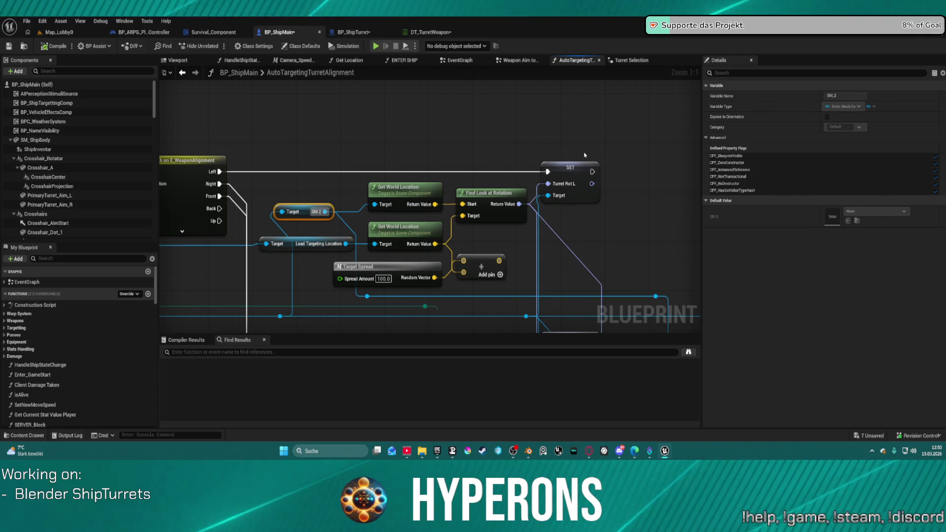
pyautogui.moveTo(512, 208)
pyautogui.mouseDown()
pyautogui.moveTo(507, 113)
pyautogui.moveTo(671, 208)
pyautogui.moveTo(617, 120)
pyautogui.moveTo(532, 124)
pyautogui.moveTo(493, 157)
pyautogui.moveTo(429, 145)
pyautogui.moveTo(415, 183)
pyautogui.mouseUp()
pyautogui.moveTo(323, 219)
pyautogui.mouseDown()
pyautogui.moveTo(291, 239)
pyautogui.moveTo(316, 216)
pyautogui.mouseUp()
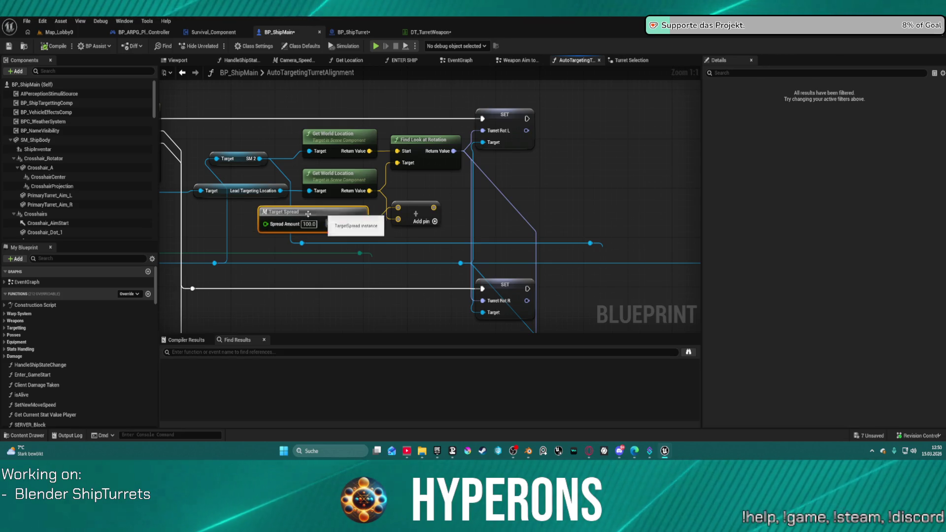
pyautogui.doubleClick(287, 229)
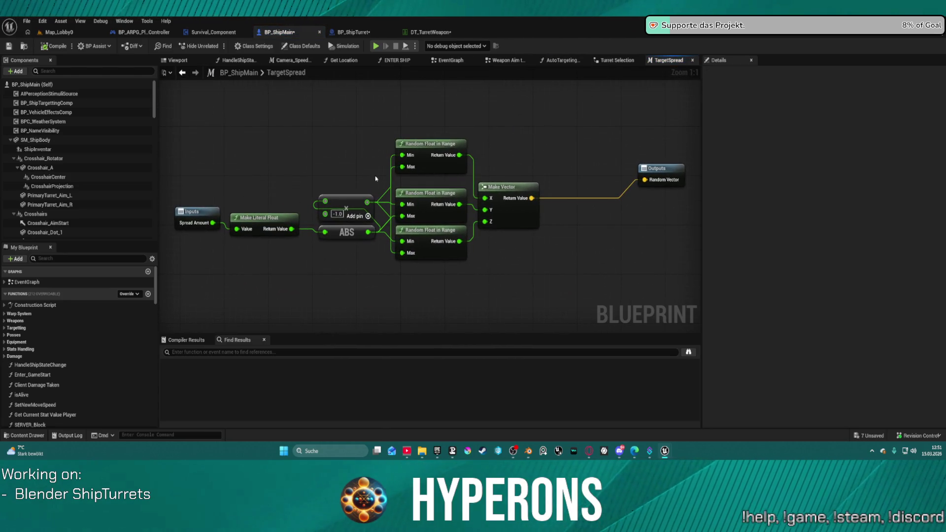
pyautogui.click(184, 73)
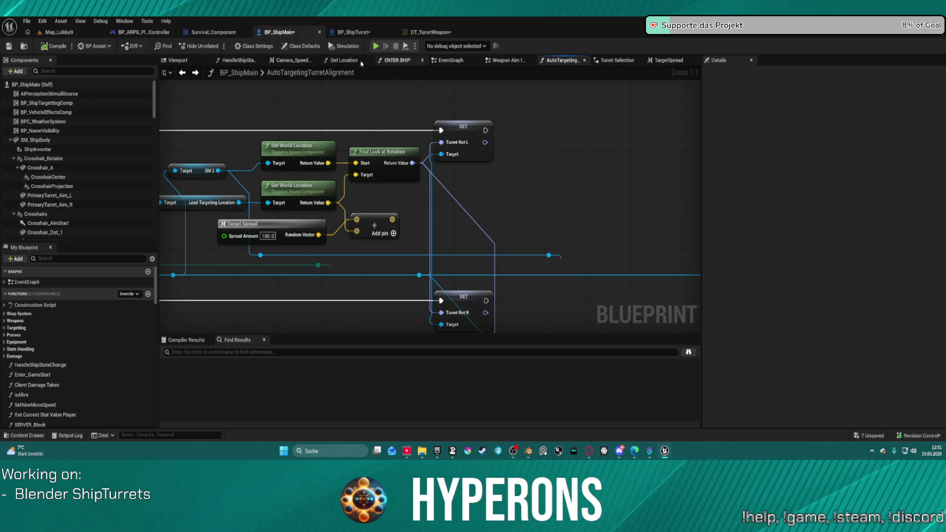
# In BP_ShipTurret, pan along the pasted chain to the Set World Rotation and Outputs nodes.
pyautogui.click(354, 32)
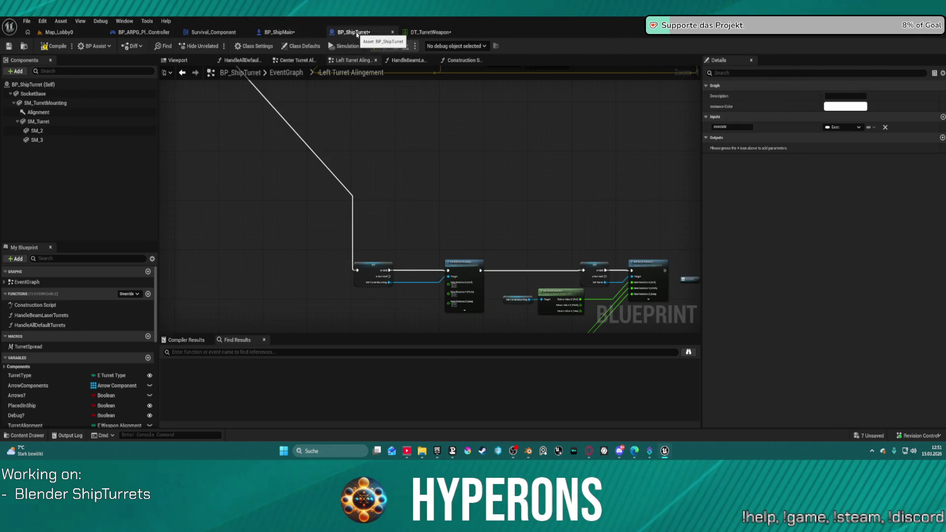
pyautogui.scroll(3, 456, 258)
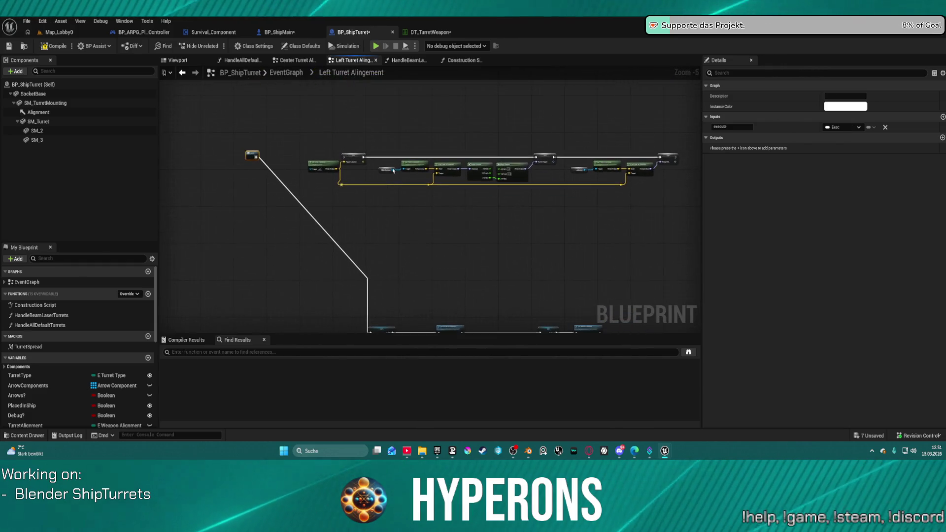
pyautogui.moveTo(323, 103); pyautogui.dragTo(526, 202)
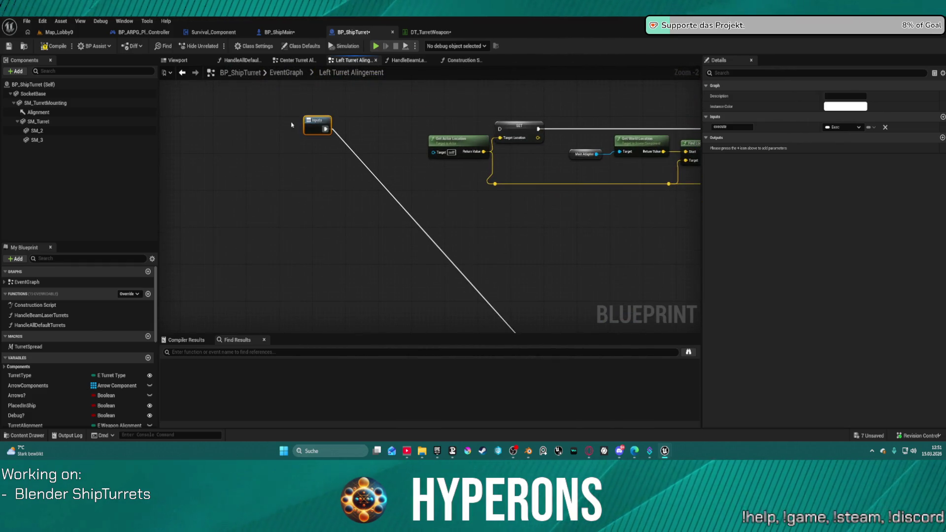
pyautogui.moveTo(327, 158)
pyautogui.mouseDown()
pyautogui.moveTo(344, 256)
pyautogui.moveTo(560, 323)
pyautogui.moveTo(560, 271)
pyautogui.moveTo(287, 177)
pyautogui.moveTo(288, 190)
pyautogui.mouseUp()
pyautogui.moveTo(287, 187); pyautogui.dragTo(103, 183)
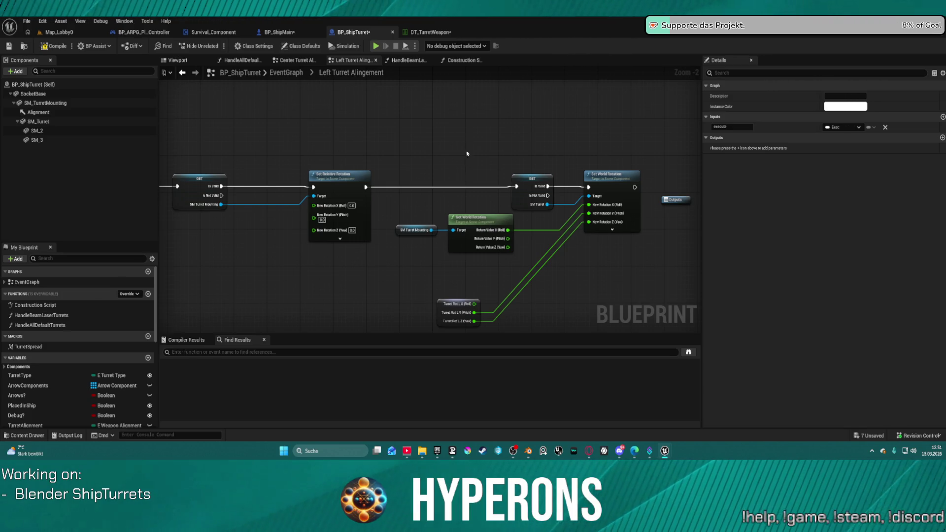
pyautogui.moveTo(565, 254); pyautogui.dragTo(493, 224)
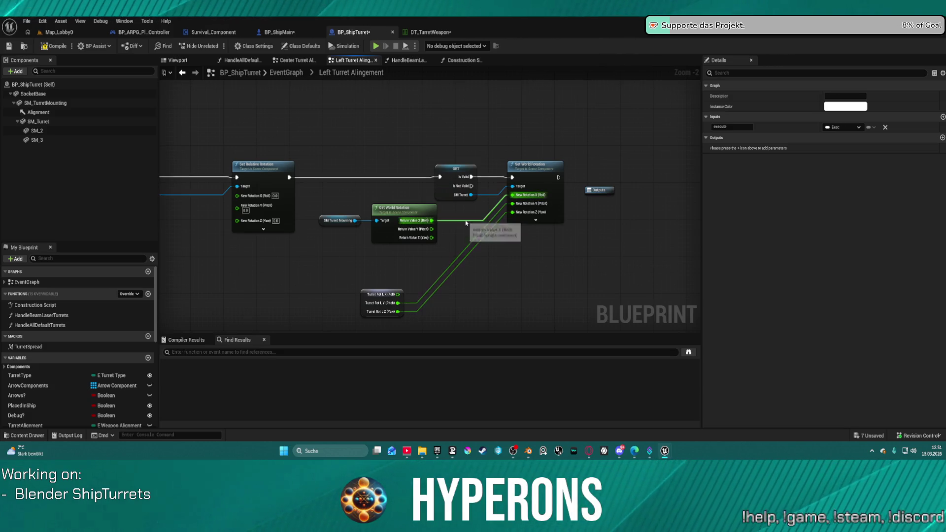
# Disconnect Get World Rotation X and Turret Rot L Z from Set World Rotation, keeping only pitch.
pyautogui.click(466, 224)
pyautogui.keyDown('alt'); pyautogui.click(472, 222); pyautogui.keyUp('alt')
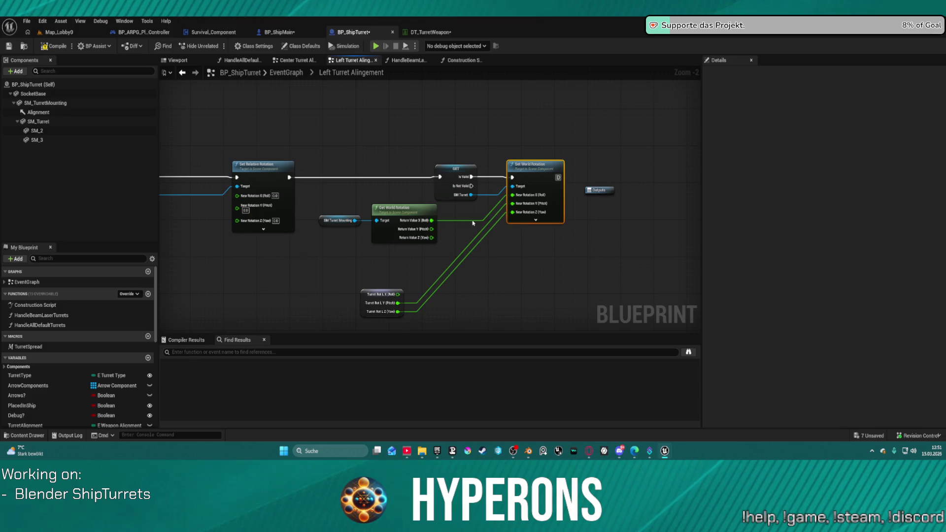
pyautogui.keyDown('alt'); pyautogui.click(478, 247); pyautogui.keyUp('alt')
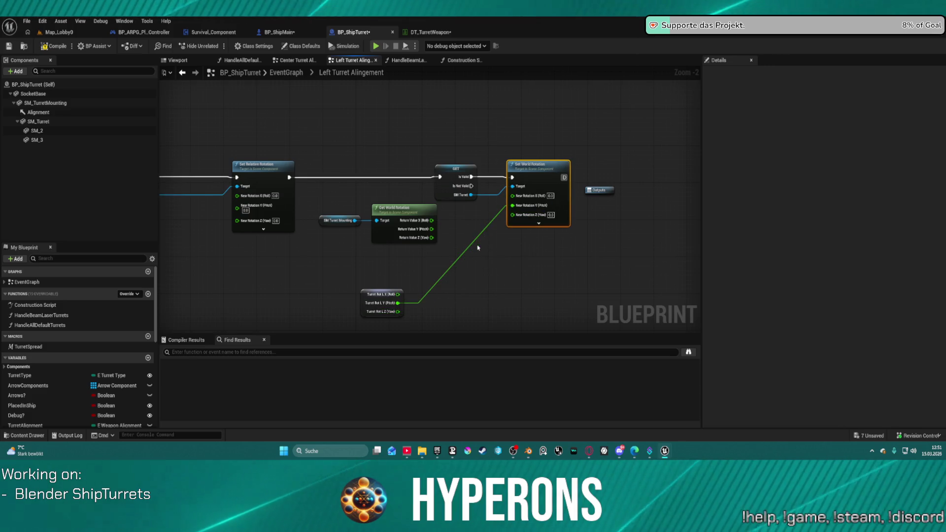
pyautogui.moveTo(394, 293); pyautogui.dragTo(436, 254)
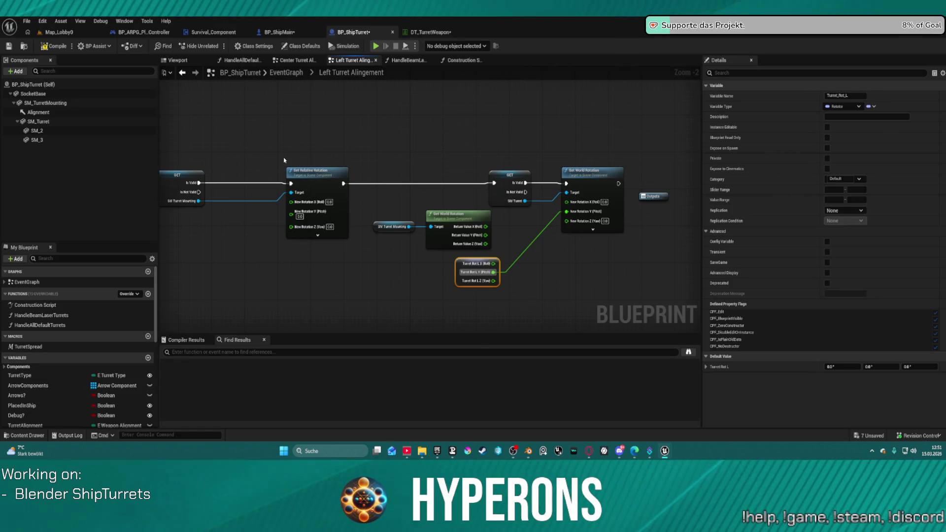
pyautogui.moveTo(284, 158)
pyautogui.mouseDown()
pyautogui.moveTo(681, 154)
pyautogui.moveTo(464, 158)
pyautogui.moveTo(22, 138)
pyautogui.moveTo(351, 139)
pyautogui.mouseUp()
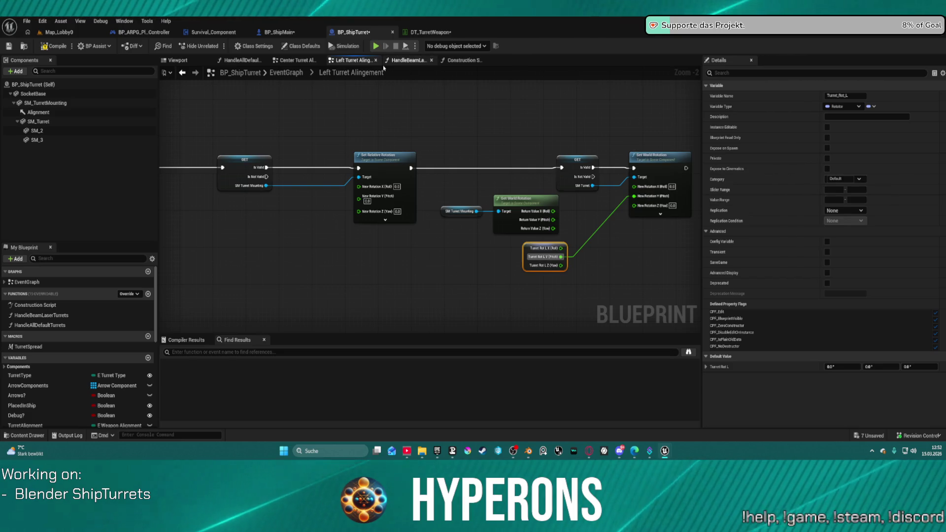
pyautogui.click(305, 64)
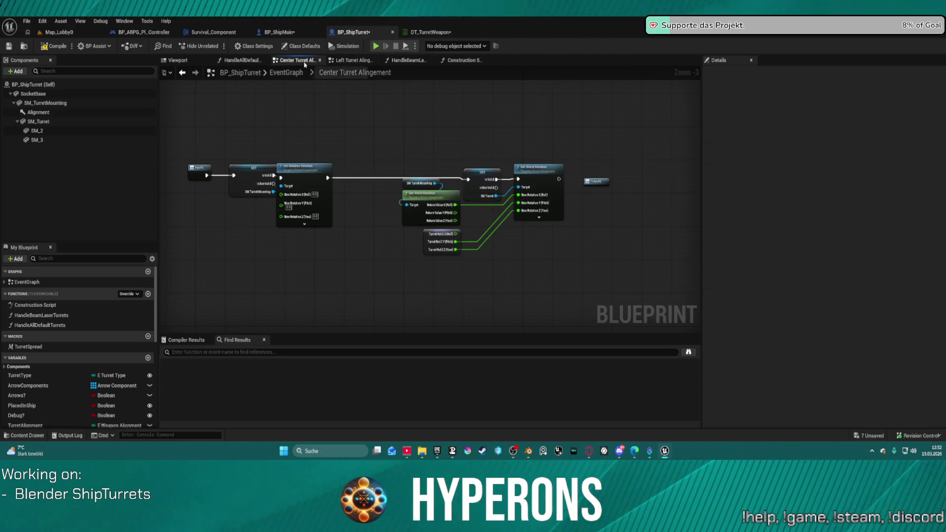
# Disconnect the roll wire in the Center graph and the roll and yaw wires in the Right graph.
pyautogui.keyDown('alt'); pyautogui.click(486, 208); pyautogui.keyUp('alt')
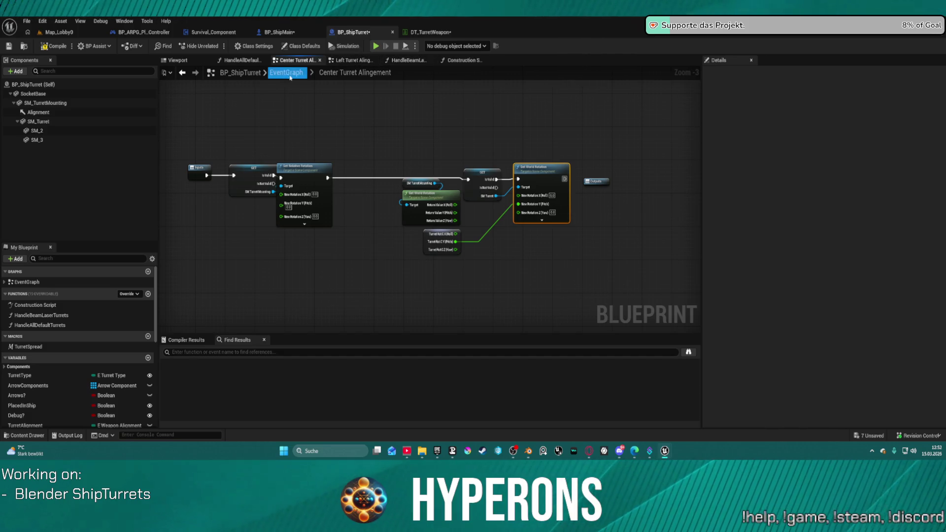
pyautogui.click(287, 73)
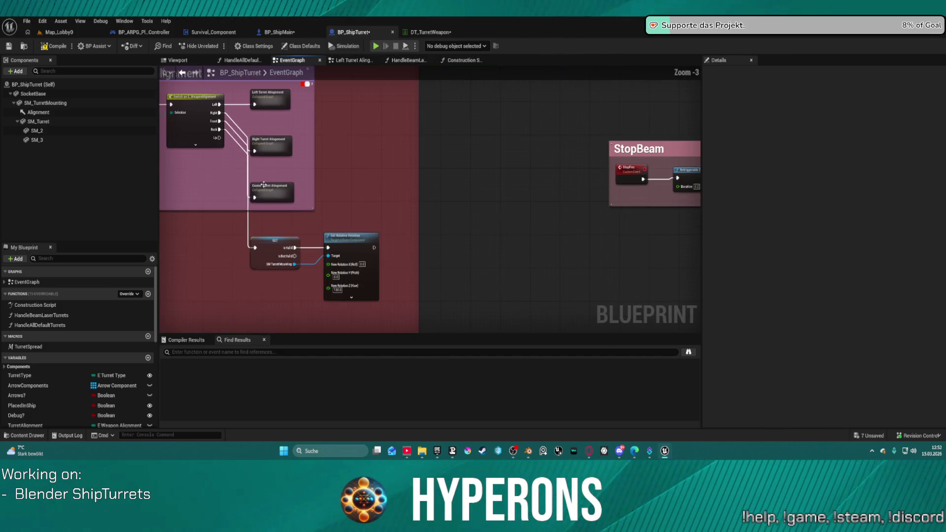
pyautogui.doubleClick(265, 145)
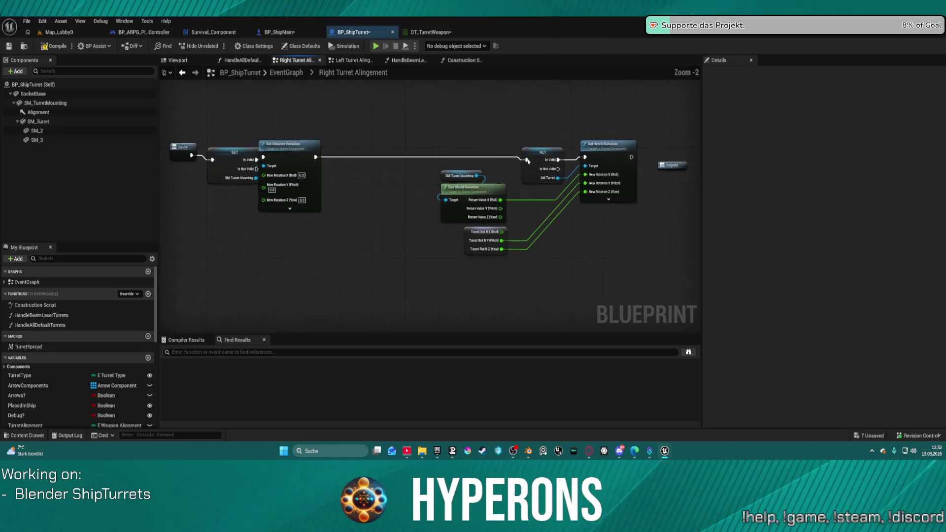
pyautogui.keyDown('alt'); pyautogui.click(541, 203); pyautogui.keyUp('alt')
pyautogui.keyDown('alt'); pyautogui.click(557, 224); pyautogui.keyUp('alt')
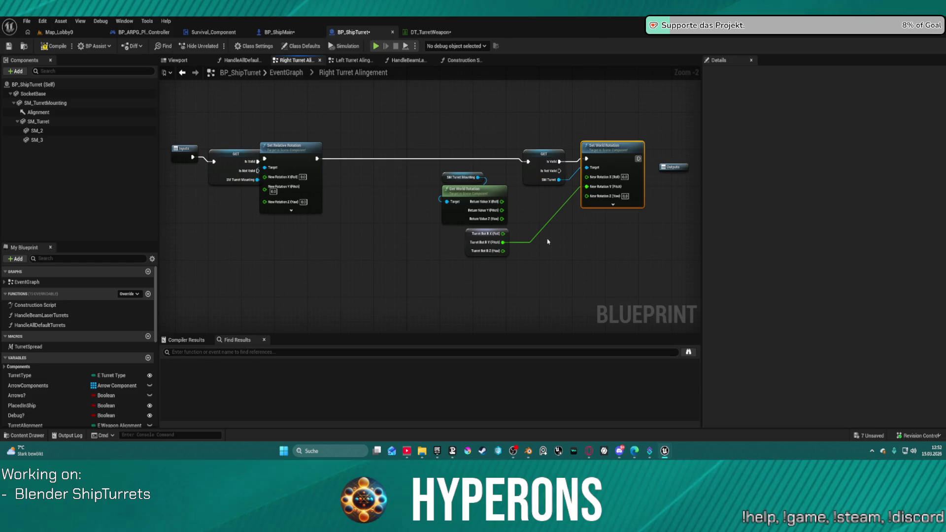
# In the Right graph, paste a second Set Relative Rotation fed by the mounting's pitch and Is Valid exec.
pyautogui.moveTo(539, 153); pyautogui.dragTo(516, 151)
pyautogui.moveTo(600, 157); pyautogui.dragTo(606, 157)
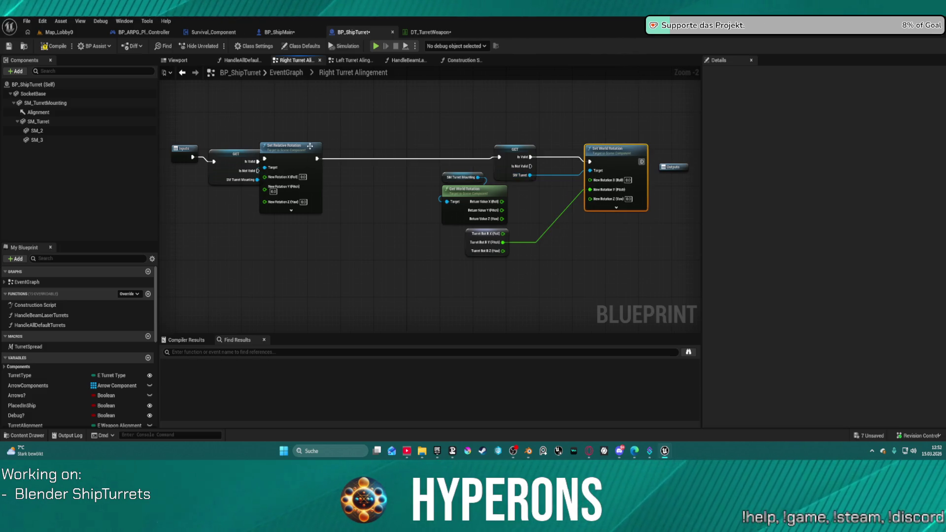
pyautogui.moveTo(278, 147); pyautogui.dragTo(289, 149)
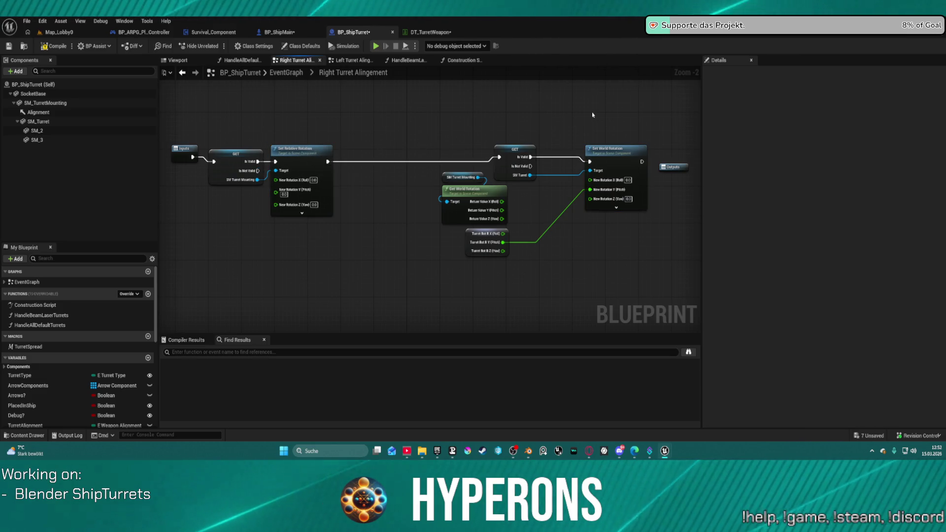
pyautogui.hotkey('ctrl', 'v')
pyautogui.moveTo(502, 211)
pyautogui.mouseDown()
pyautogui.moveTo(542, 202)
pyautogui.moveTo(595, 107)
pyautogui.mouseUp()
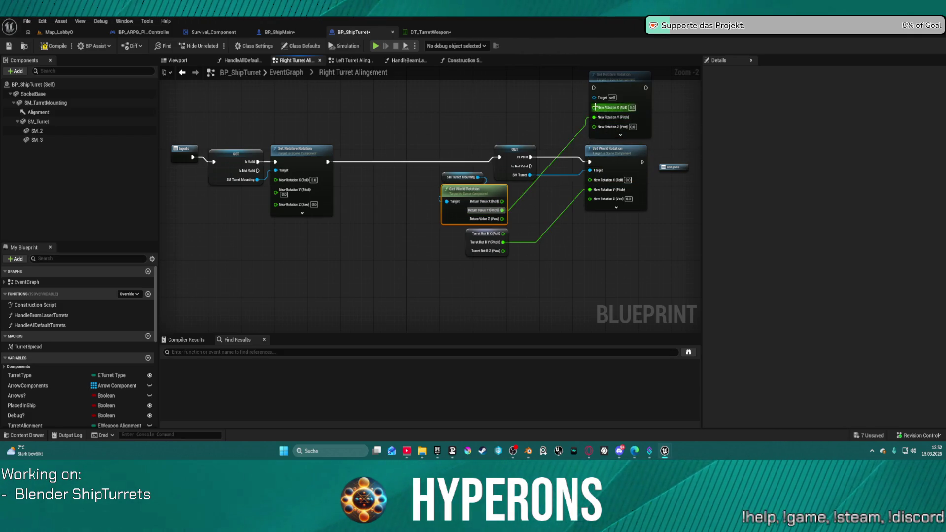
pyautogui.click(619, 79)
pyautogui.moveTo(531, 157); pyautogui.dragTo(594, 88)
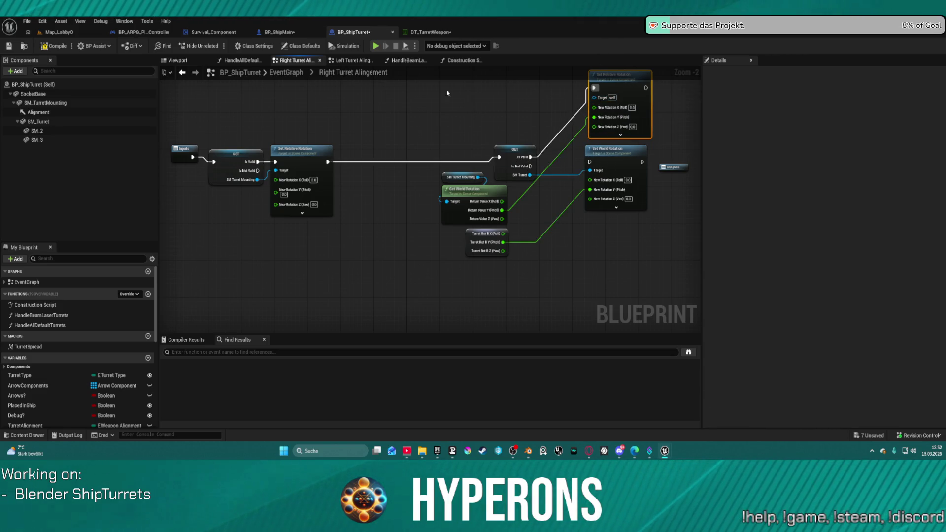
pyautogui.click(348, 63)
# In the Left graph, paste a Set Relative Rotation with SM Turret as Target and pitch as rotation.
pyautogui.hotkey('ctrl', 'v')
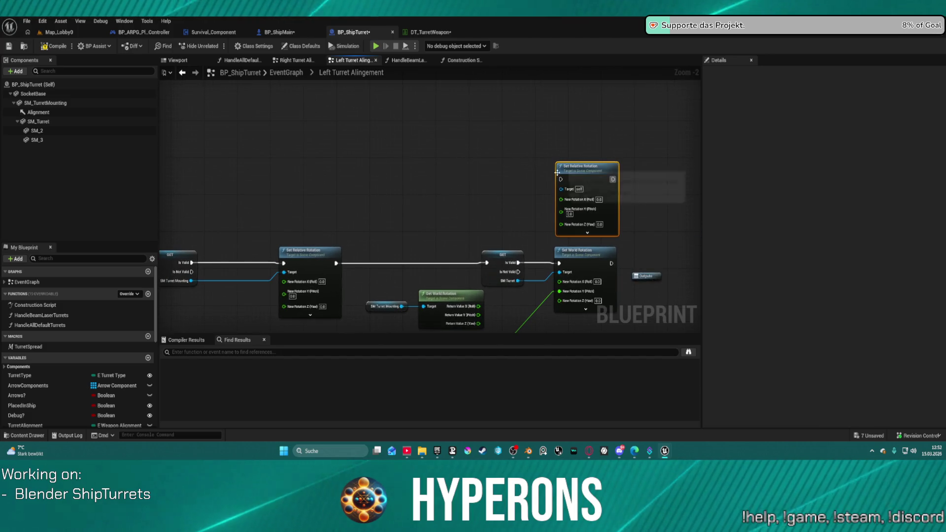
pyautogui.click(515, 275)
pyautogui.moveTo(518, 281); pyautogui.dragTo(561, 190)
pyautogui.click(578, 210)
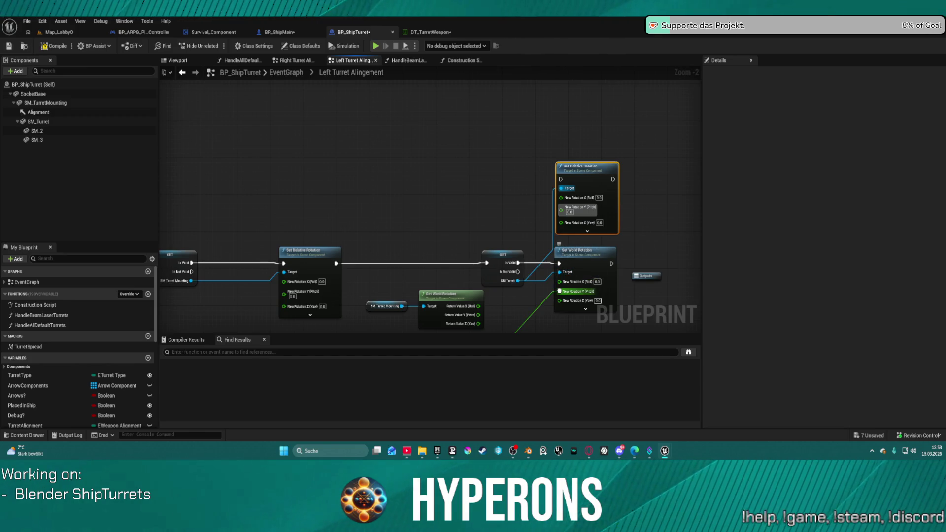
pyautogui.moveTo(559, 291); pyautogui.dragTo(561, 207)
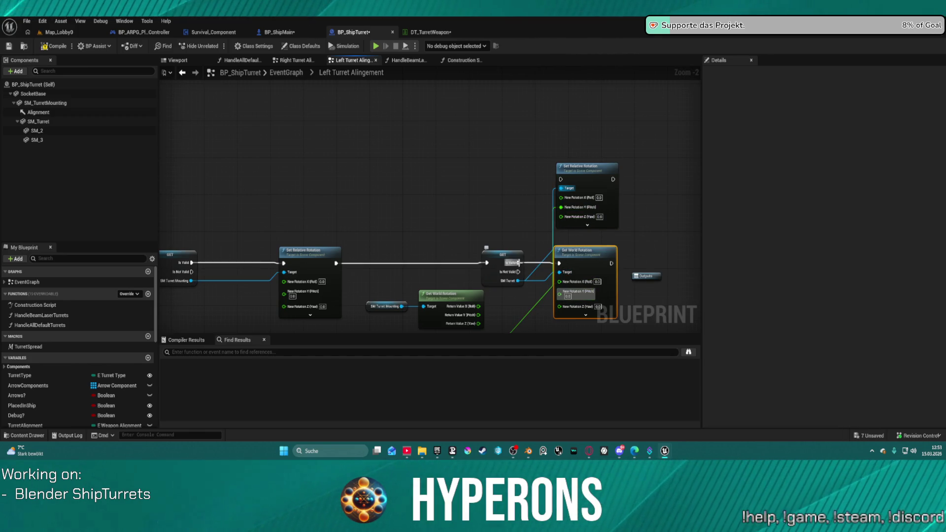
pyautogui.moveTo(516, 263)
pyautogui.mouseDown()
pyautogui.moveTo(483, 261)
pyautogui.moveTo(561, 179)
pyautogui.mouseUp()
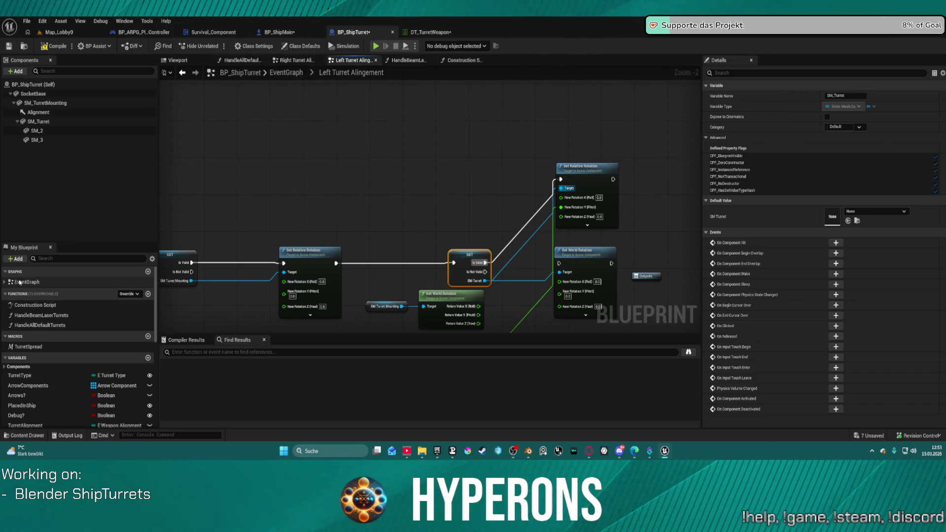
# In the Center graph, add a Set Relative Rotation fed by Is Valid exec and pitch, then try Play.
pyautogui.doubleClick(26, 282)
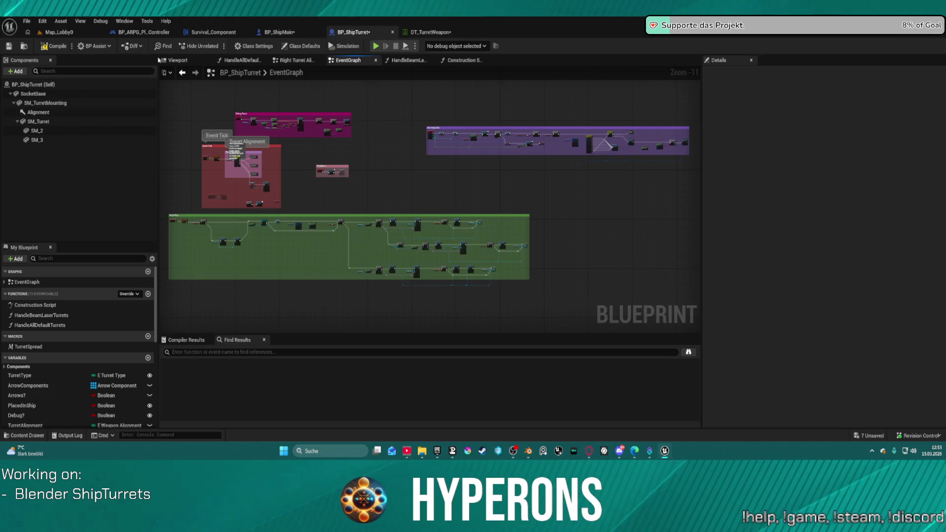
pyautogui.click(182, 73)
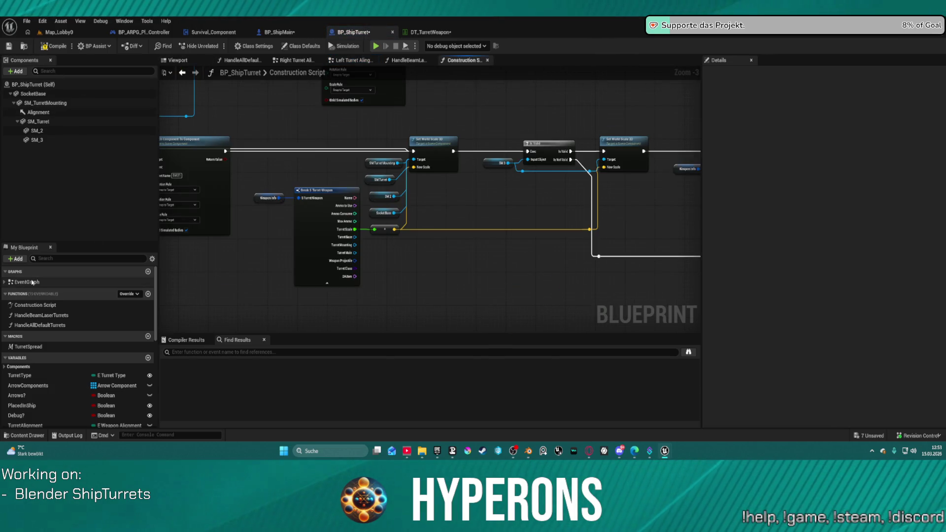
pyautogui.doubleClick(31, 282)
pyautogui.scroll(4, 259, 172)
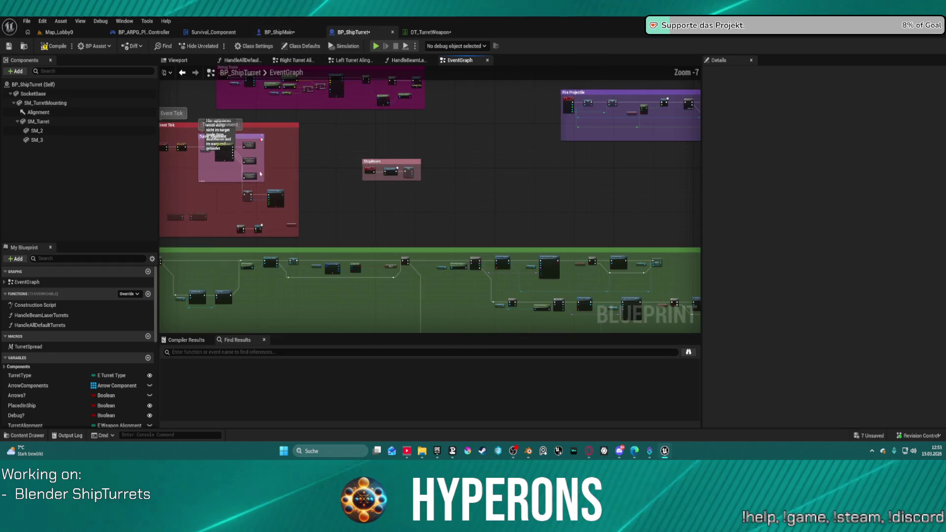
pyautogui.scroll(2, 252, 166)
pyautogui.doubleClick(253, 166)
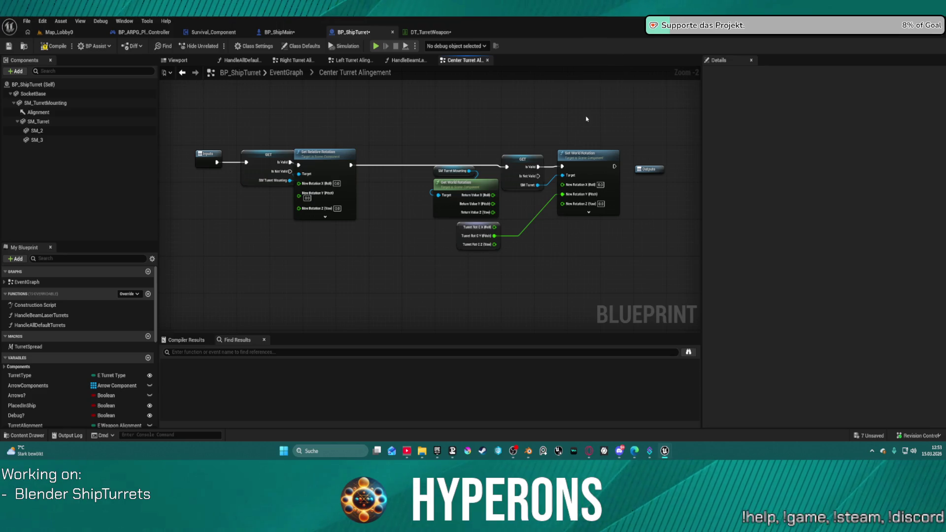
pyautogui.hotkey('ctrl', 'v')
pyautogui.moveTo(582, 109); pyautogui.dragTo(584, 71)
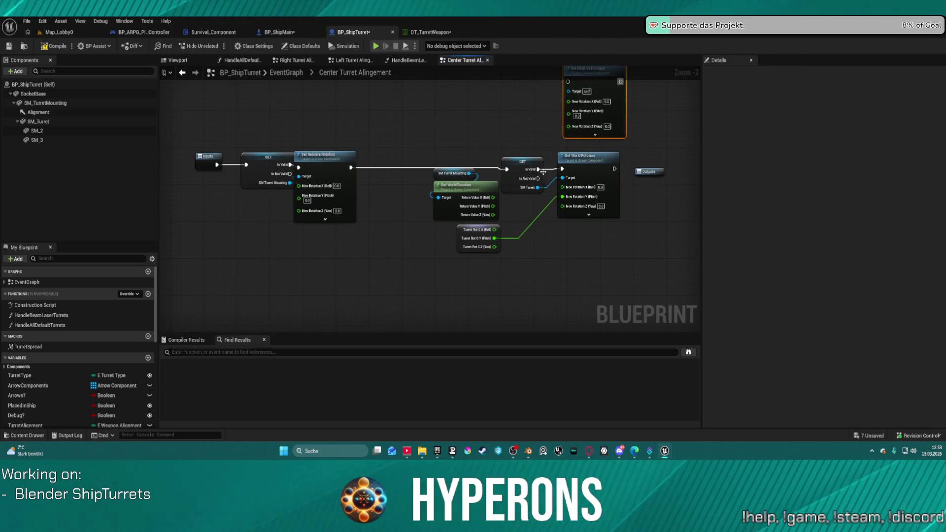
pyautogui.click(540, 166)
pyautogui.moveTo(538, 165); pyautogui.dragTo(570, 83)
pyautogui.moveTo(561, 199); pyautogui.dragTo(569, 111)
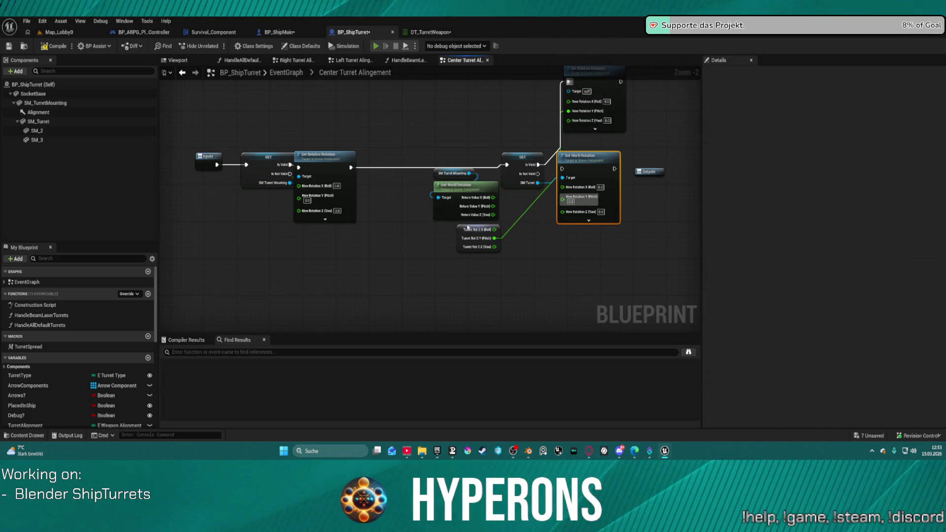
pyautogui.hotkey('alt', 'p')
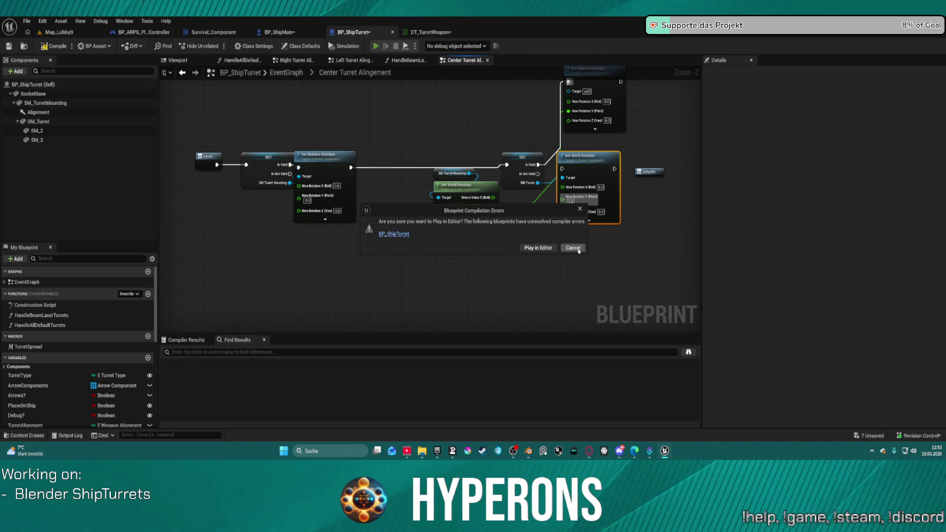
# Cancel play, close the Message Log, and connect SM Turret to the Center graph's Set Relative Rotation Target.
pyautogui.click(573, 248)
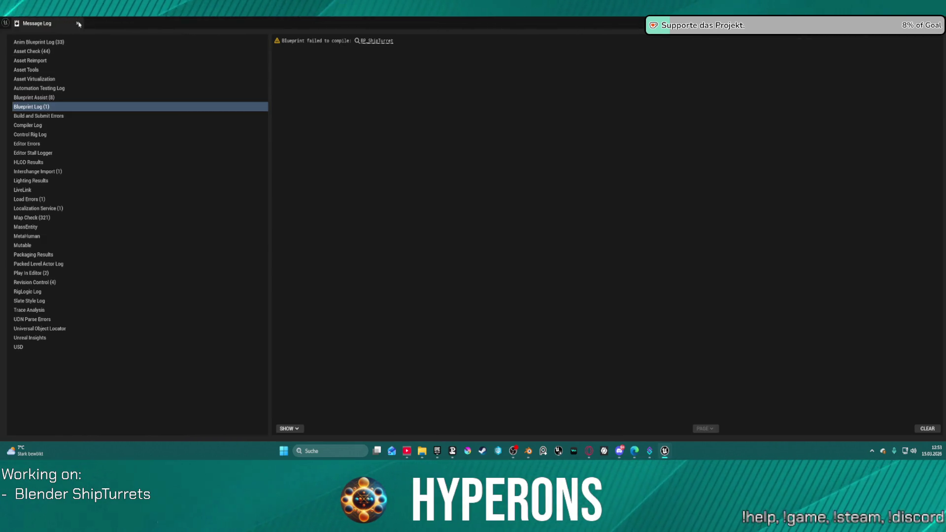
pyautogui.click(79, 23)
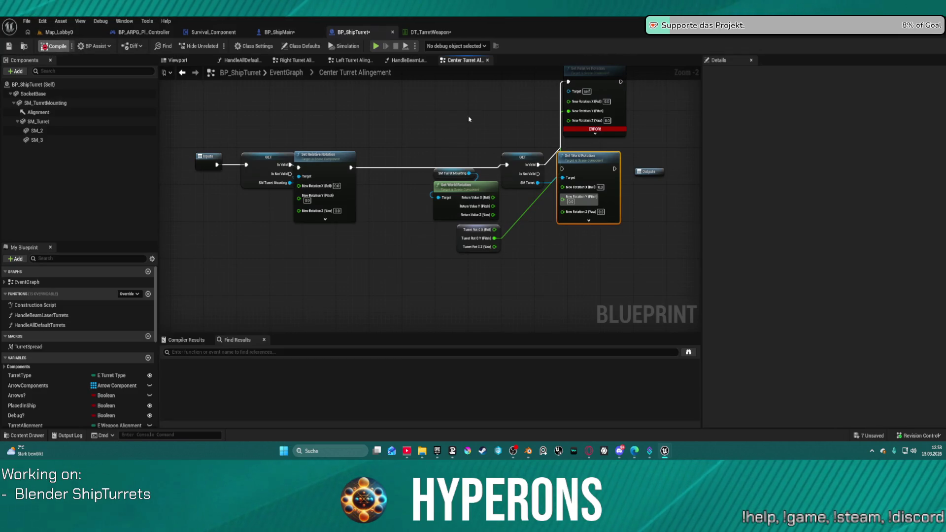
pyautogui.click(434, 222)
pyautogui.moveTo(449, 244); pyautogui.dragTo(480, 153)
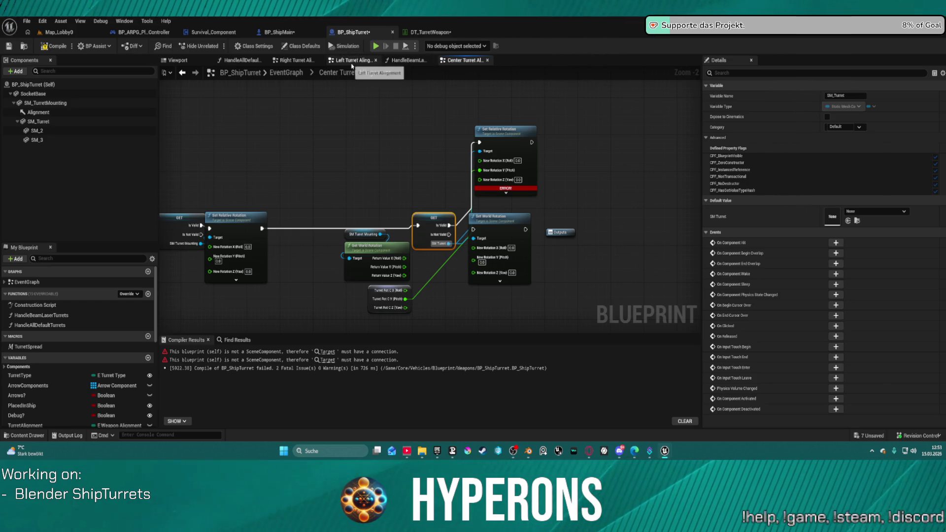
# Connect SM Turret to the Target of the Right graph's top Set Relative Rotation node.
pyautogui.click(347, 63)
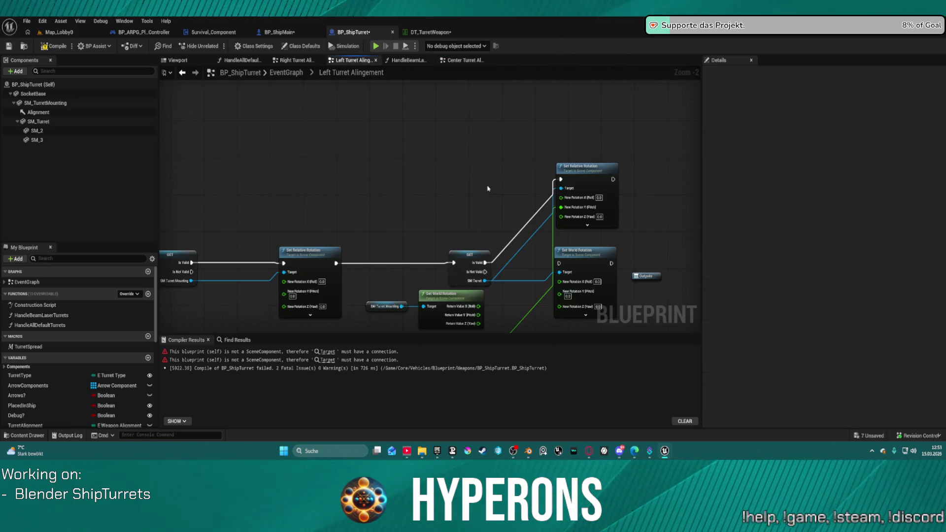
pyautogui.click(295, 60)
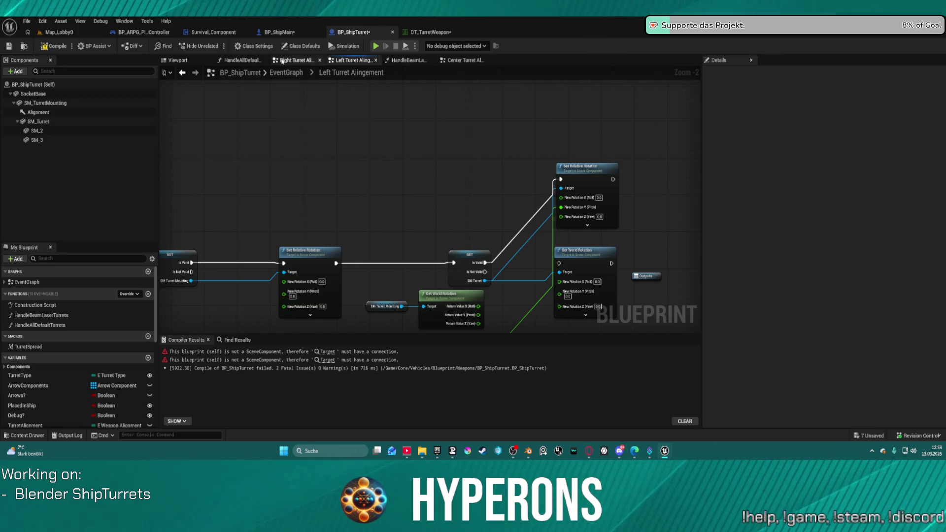
pyautogui.click(529, 176)
pyautogui.moveTo(530, 175); pyautogui.dragTo(594, 97)
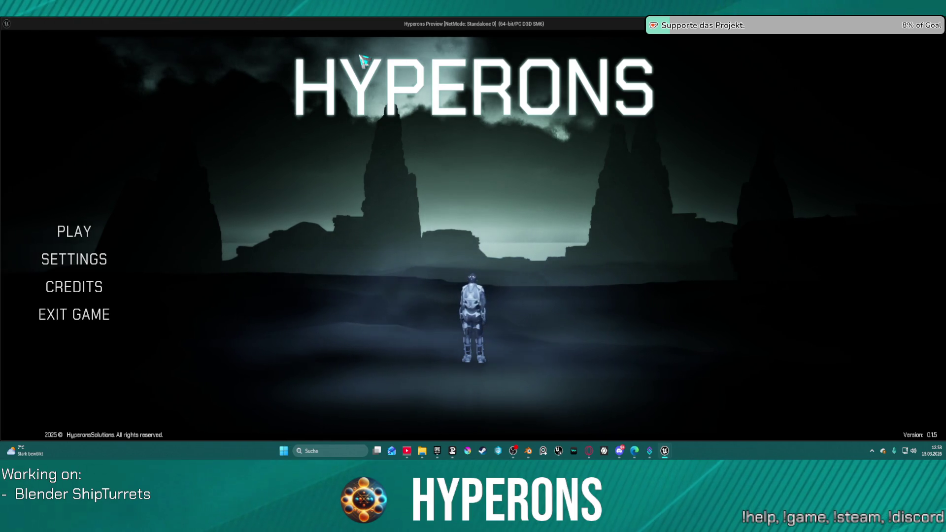
# Choose the second character, located in New Eden, and start the game.
pyautogui.click(82, 236)
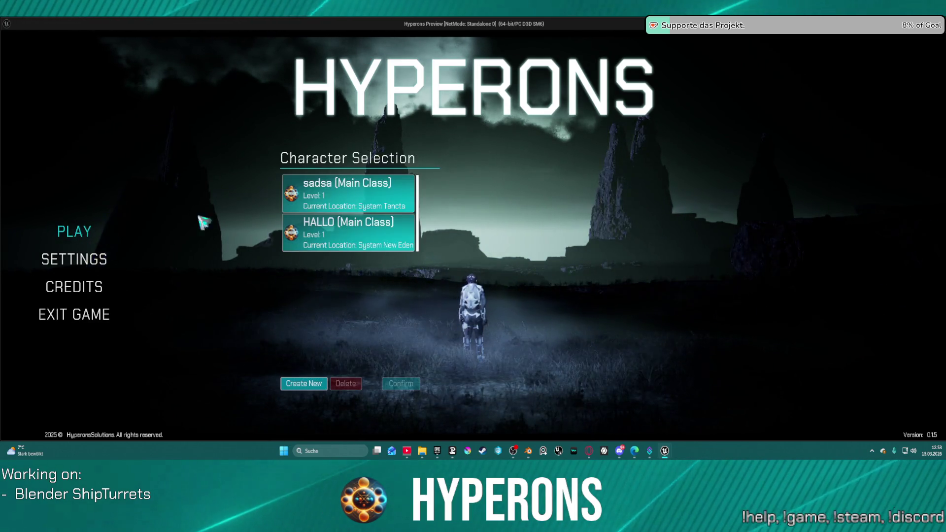
pyautogui.click(354, 235)
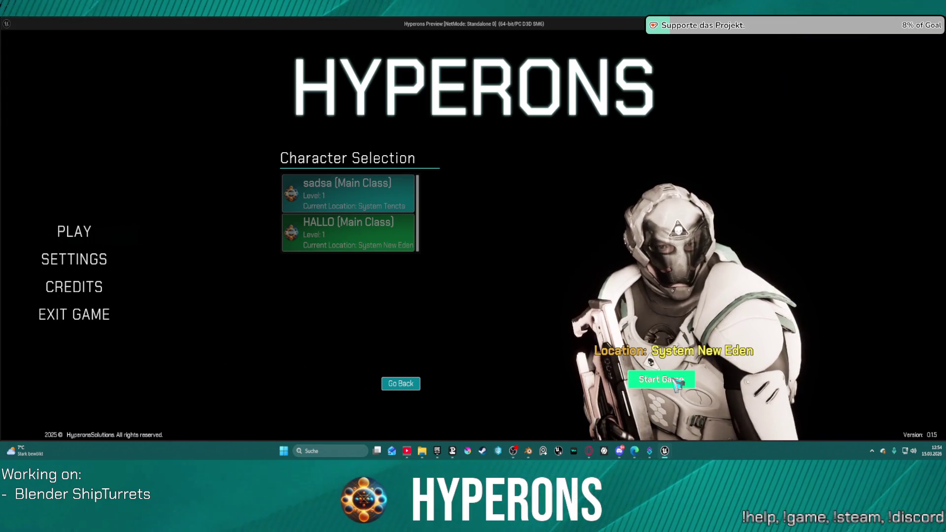
pyautogui.click(690, 373)
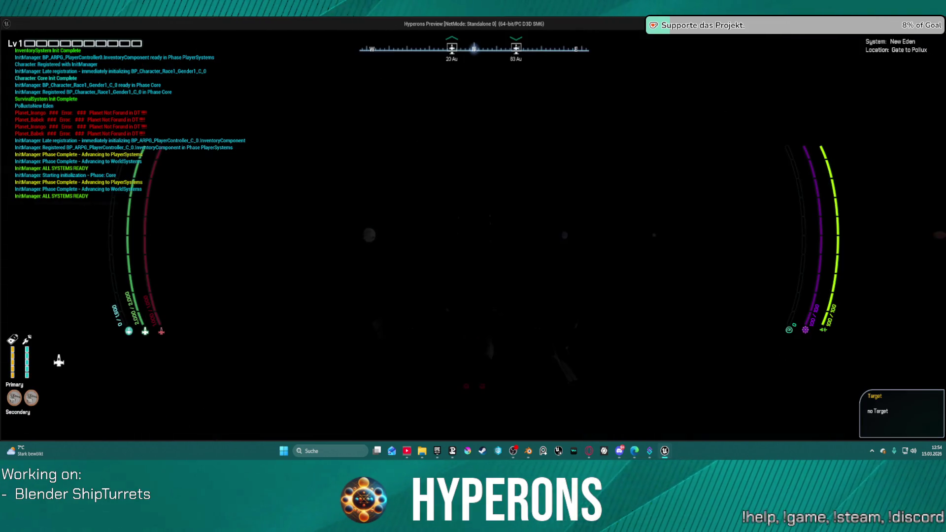
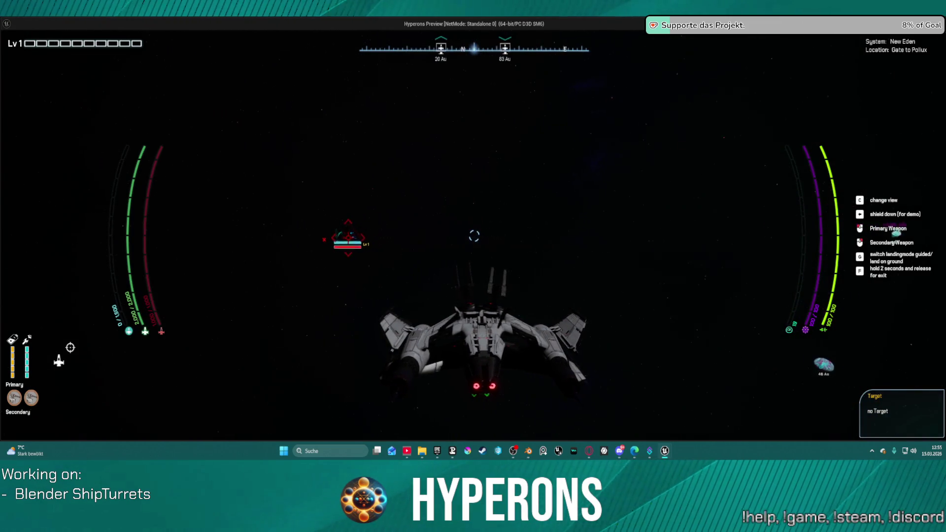
# Stop the game preview and shift the right graph's Set Relative Rotation node rightward.
pyautogui.hotkey('alt', 'Tab')
pyautogui.press('Escape')
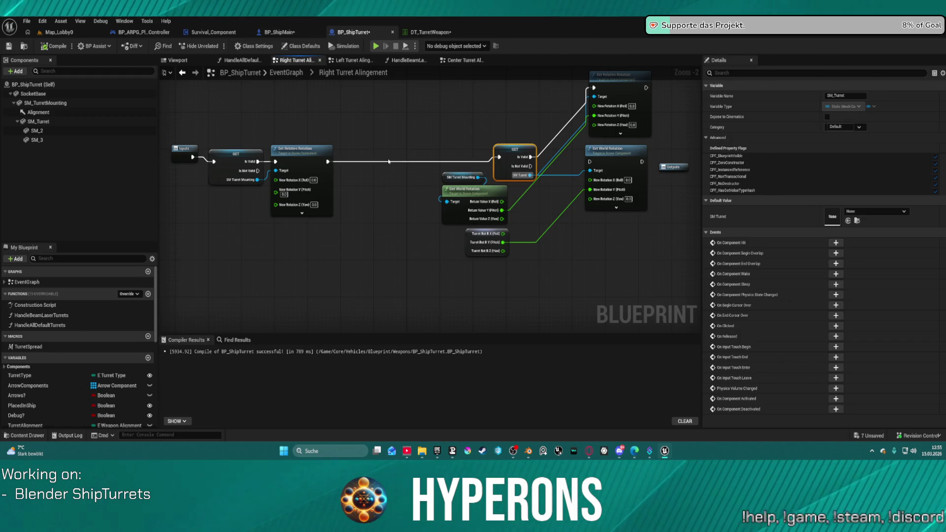
pyautogui.scroll(2, 389, 162)
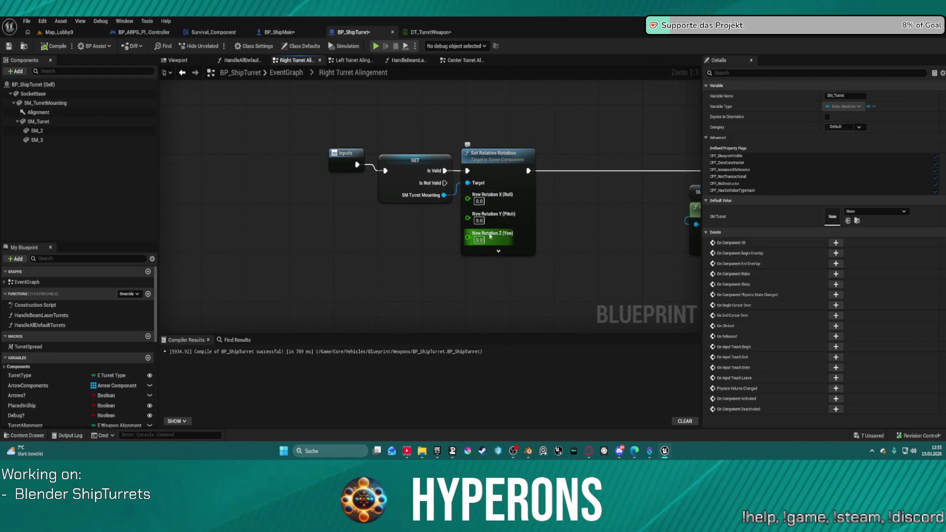
pyautogui.moveTo(515, 158); pyautogui.dragTo(585, 181)
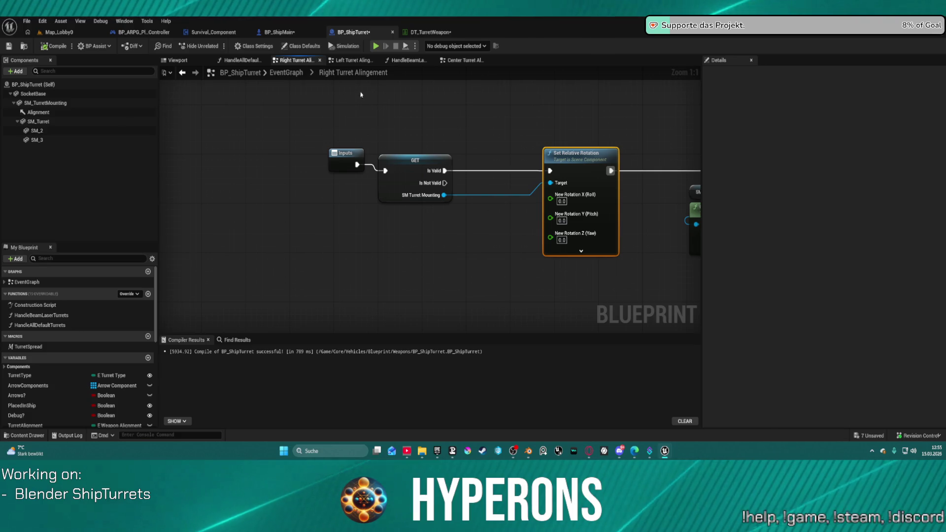
# Review the left turret graph, moving Turret Rot L left, then return to the right graph.
pyautogui.click(353, 60)
pyautogui.moveTo(361, 150); pyautogui.dragTo(611, 127)
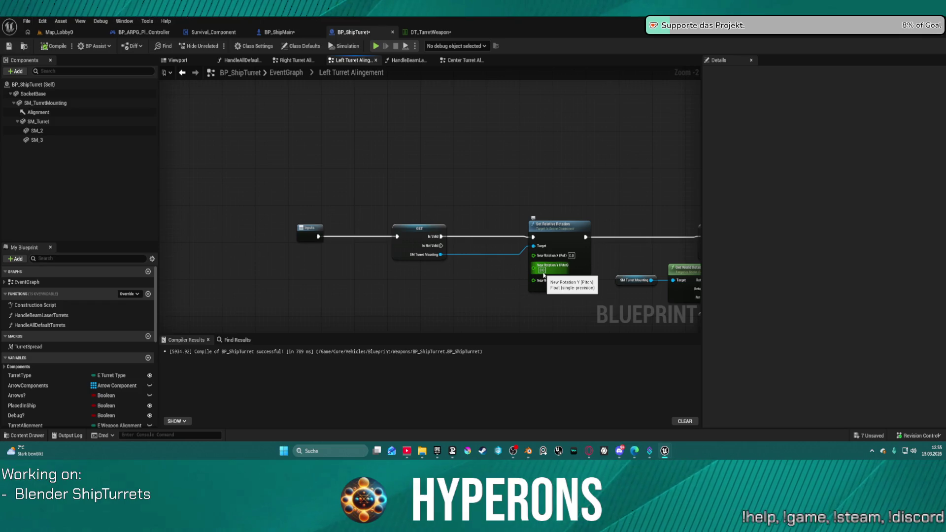
pyautogui.moveTo(613, 262); pyautogui.dragTo(546, 240)
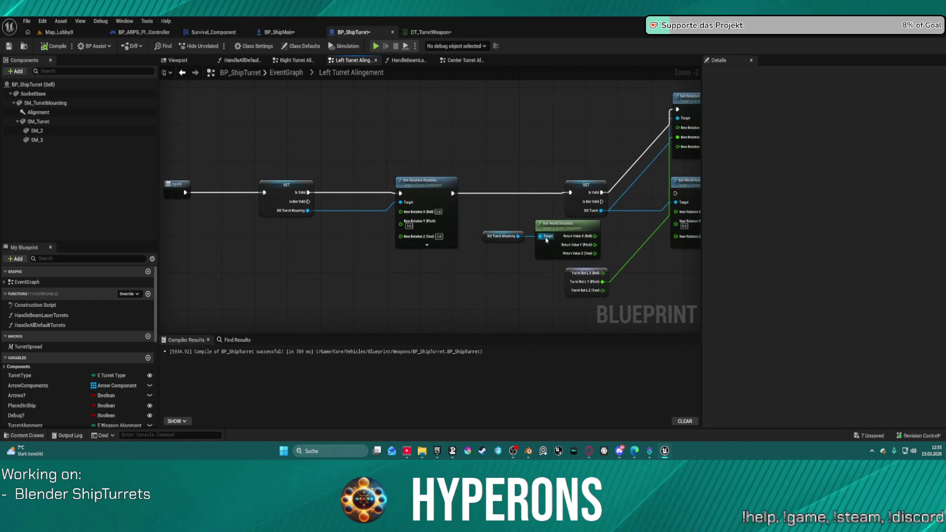
pyautogui.moveTo(570, 280)
pyautogui.mouseDown()
pyautogui.moveTo(337, 277)
pyautogui.moveTo(372, 241)
pyautogui.moveTo(402, 240)
pyautogui.mouseUp()
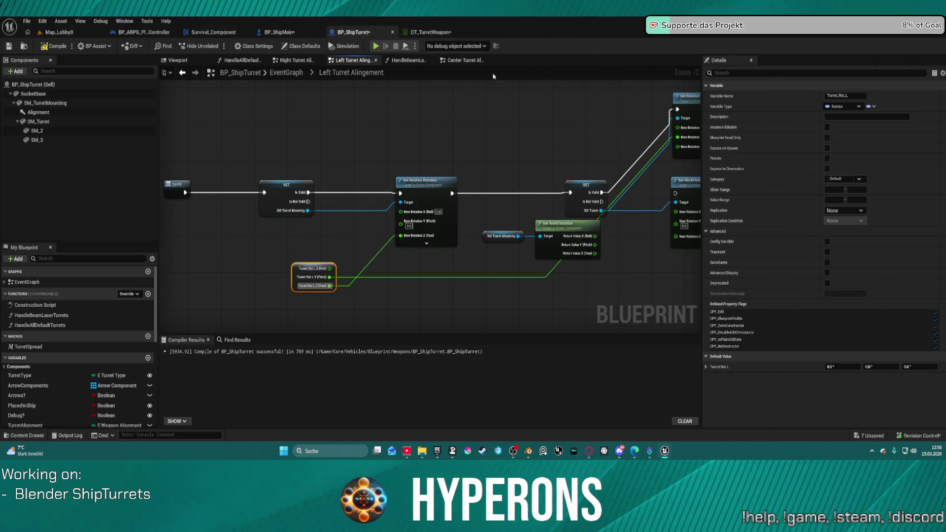
pyautogui.click(286, 61)
pyautogui.moveTo(559, 262)
pyautogui.mouseDown()
pyautogui.moveTo(577, 220)
pyautogui.moveTo(515, 268)
pyautogui.moveTo(478, 269)
pyautogui.mouseUp()
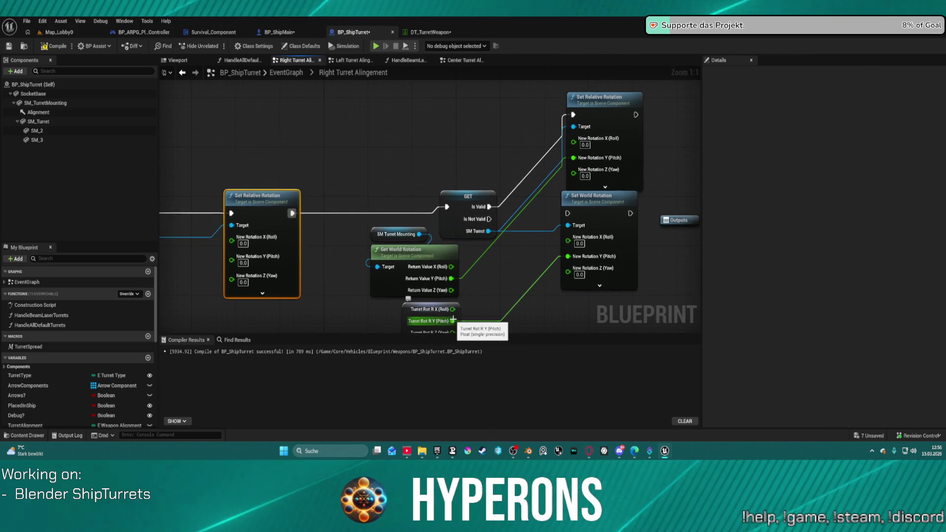
# Wire Turret Rot R's pitch into Set Relative Rotation, move the node left, and compare the left graph.
pyautogui.moveTo(453, 321); pyautogui.dragTo(574, 160)
pyautogui.moveTo(414, 314)
pyautogui.mouseDown()
pyautogui.moveTo(261, 327)
pyautogui.moveTo(216, 234)
pyautogui.mouseUp()
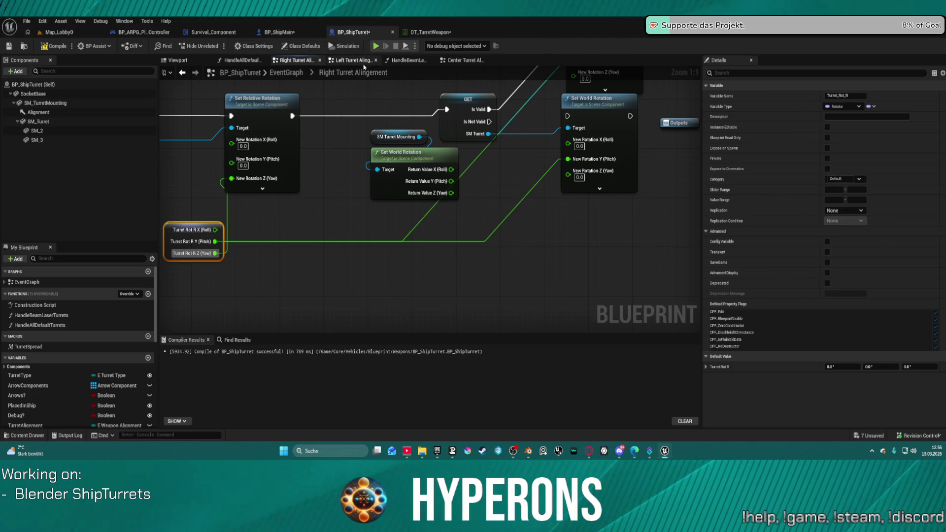
pyautogui.click(347, 60)
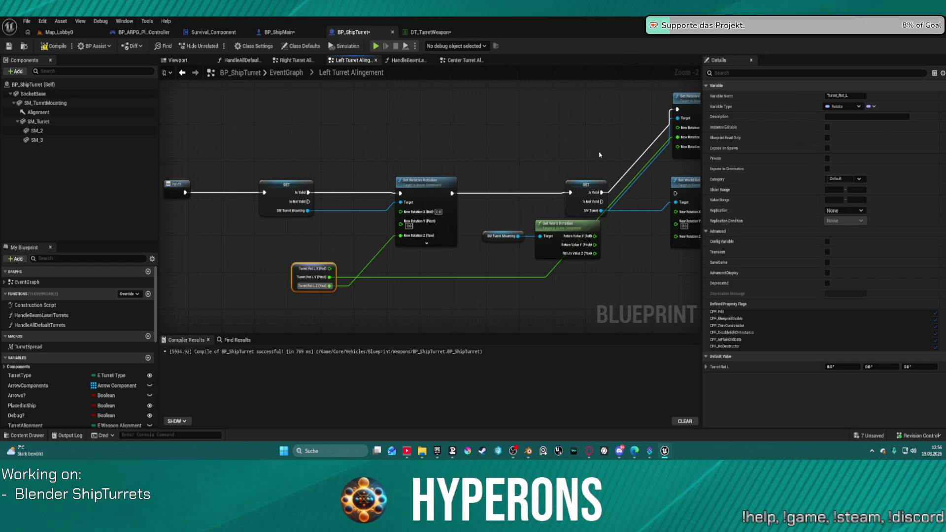
pyautogui.moveTo(600, 155); pyautogui.dragTo(538, 115)
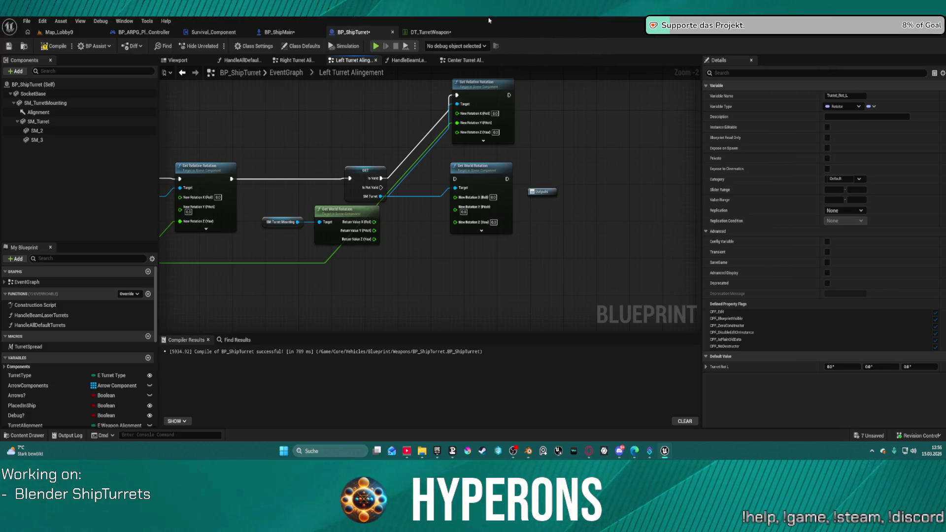
# Toggle the asset list and deselect the Turret_Rot_L variable in the left turret graph.
pyautogui.hotkey('ctrl', 'space')
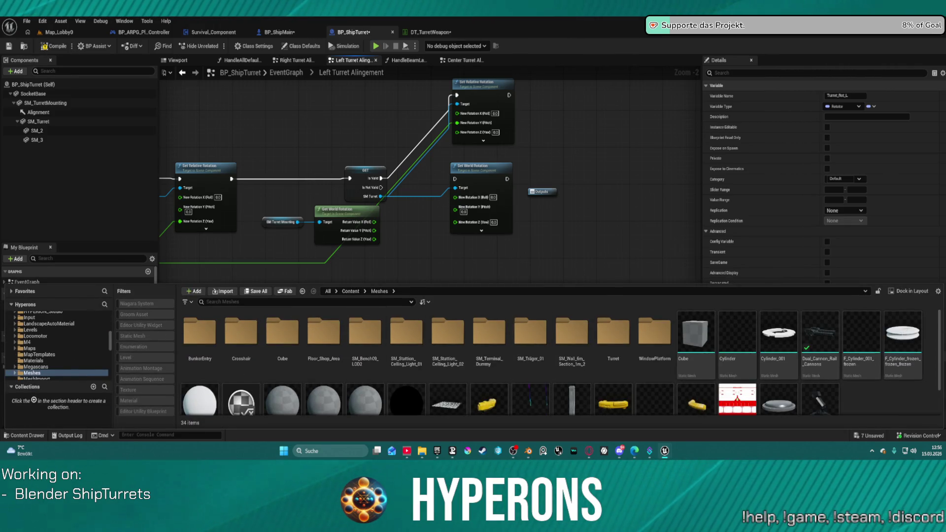
pyautogui.click(561, 269)
pyautogui.rightClick(587, 236)
pyautogui.click(390, 145)
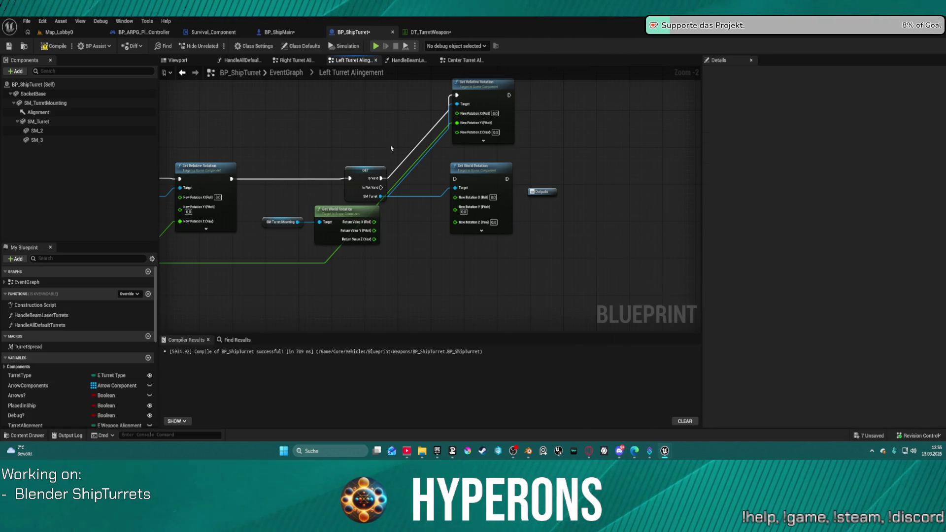
pyautogui.scroll(-2, 379, 166)
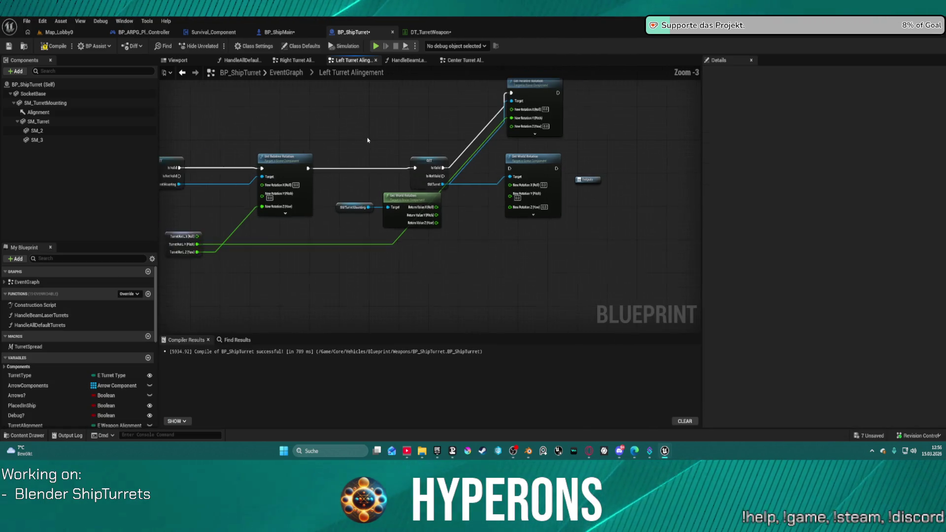
# Move from the right turret graph on to the Center Turret Alingement graph.
pyautogui.click(293, 63)
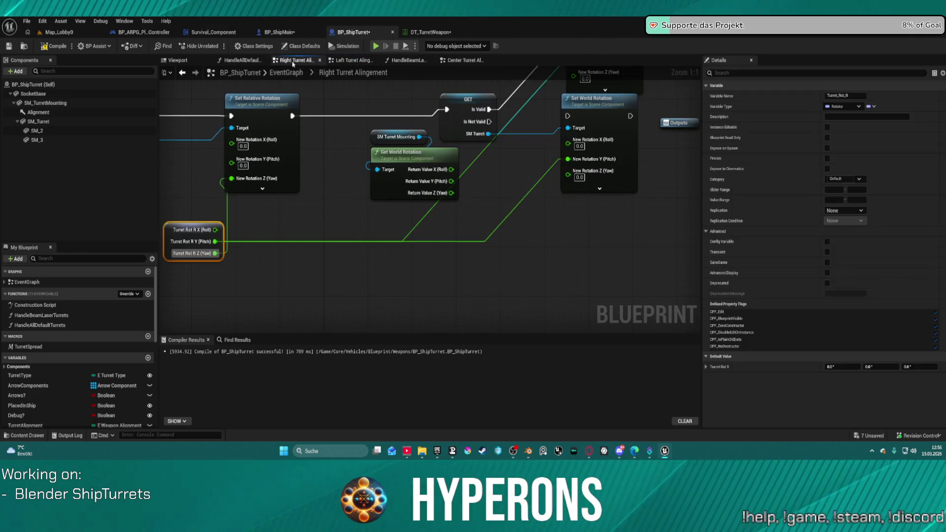
pyautogui.scroll(-4, 297, 251)
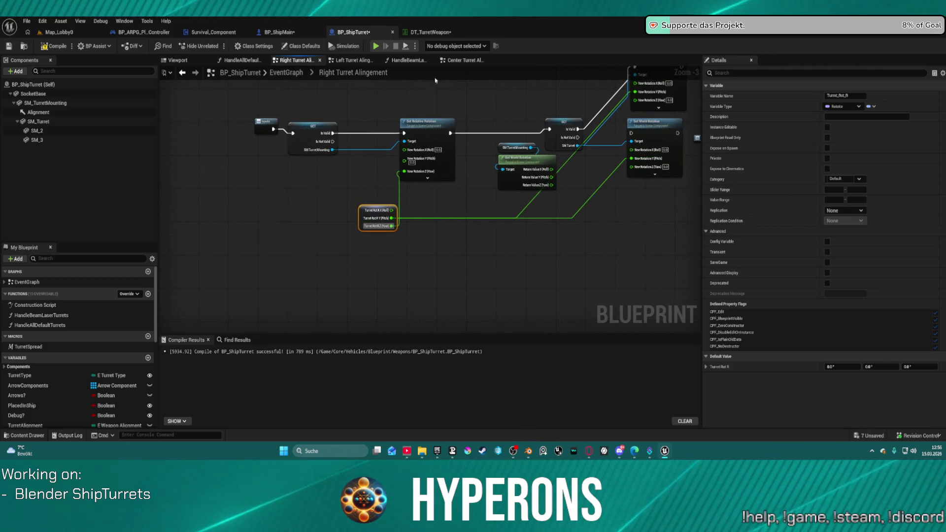
pyautogui.click(448, 62)
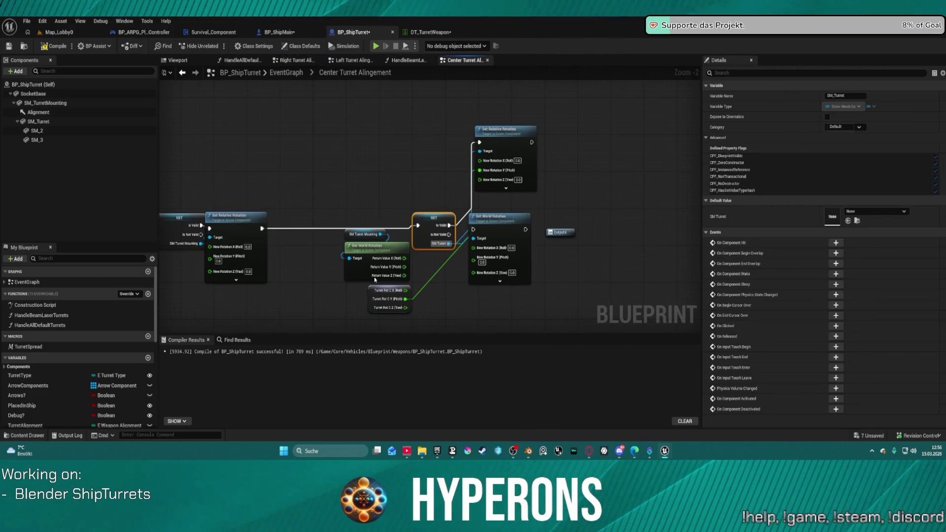
# Connect Turret Rot C to the center rotation nodes and launch the standalone Hyperons preview.
pyautogui.moveTo(409, 304); pyautogui.dragTo(415, 283)
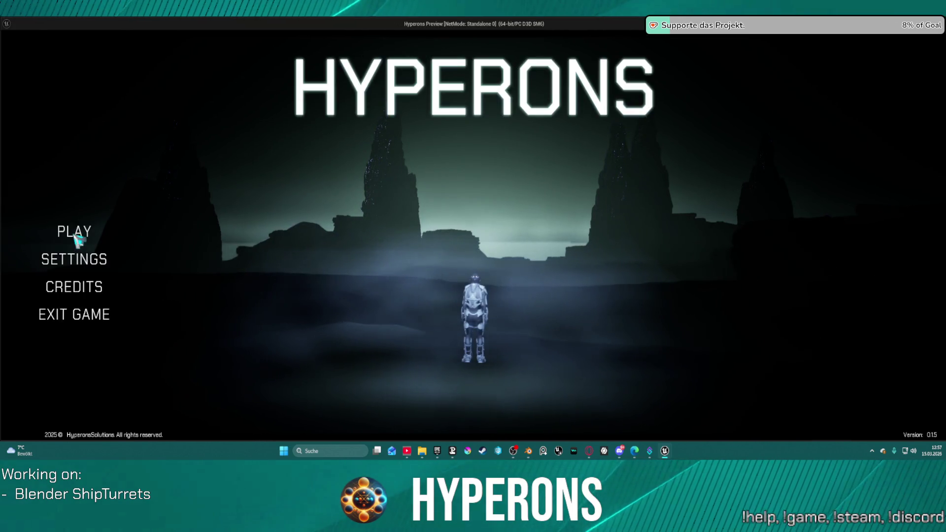
pyautogui.click(71, 233)
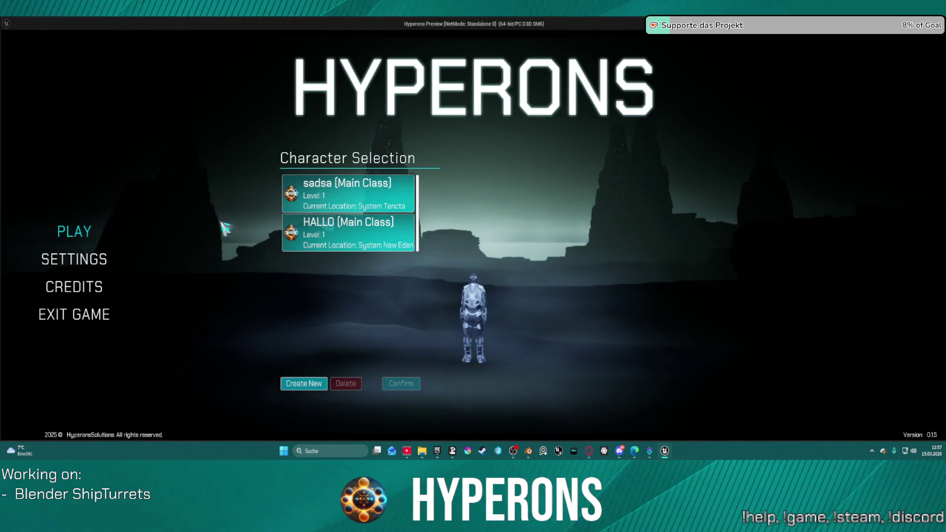
# Confirm the second saved character, test the turrets in flight, then exit the preview.
pyautogui.click(358, 241)
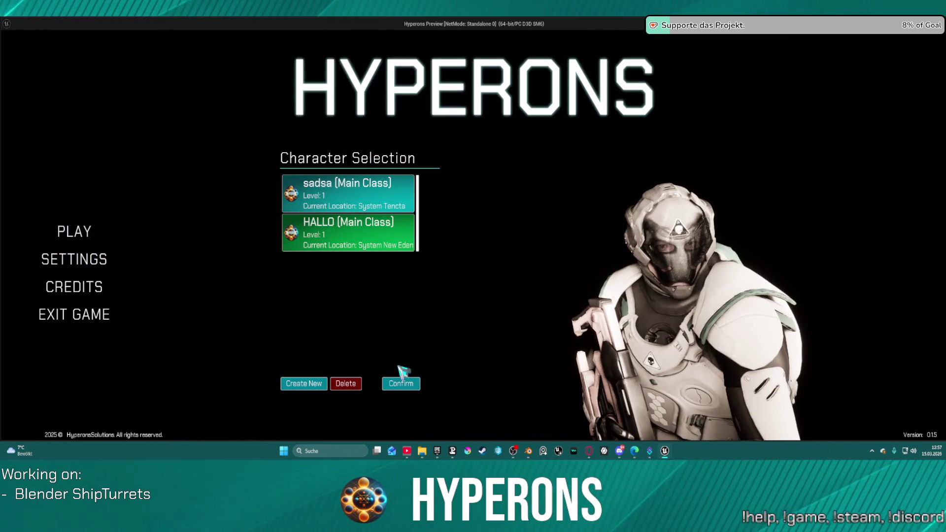
pyautogui.click(403, 389)
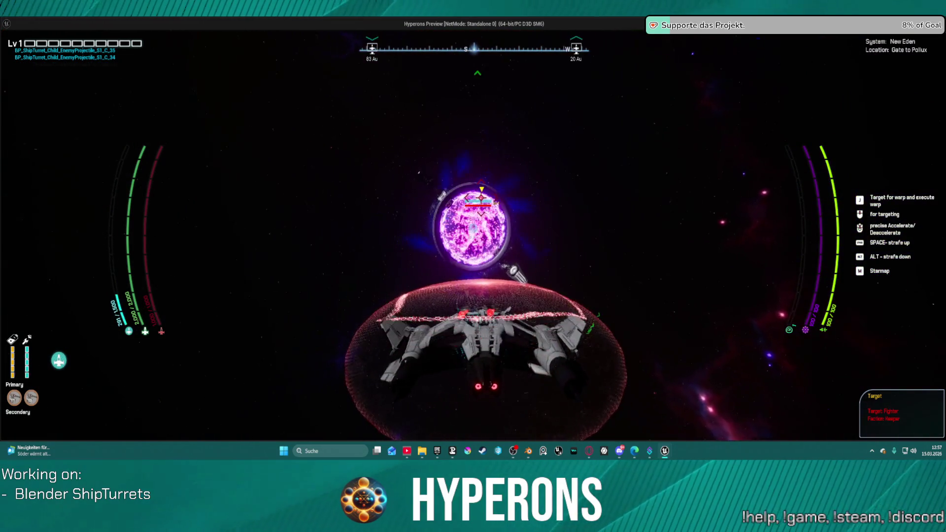
pyautogui.press('Escape')
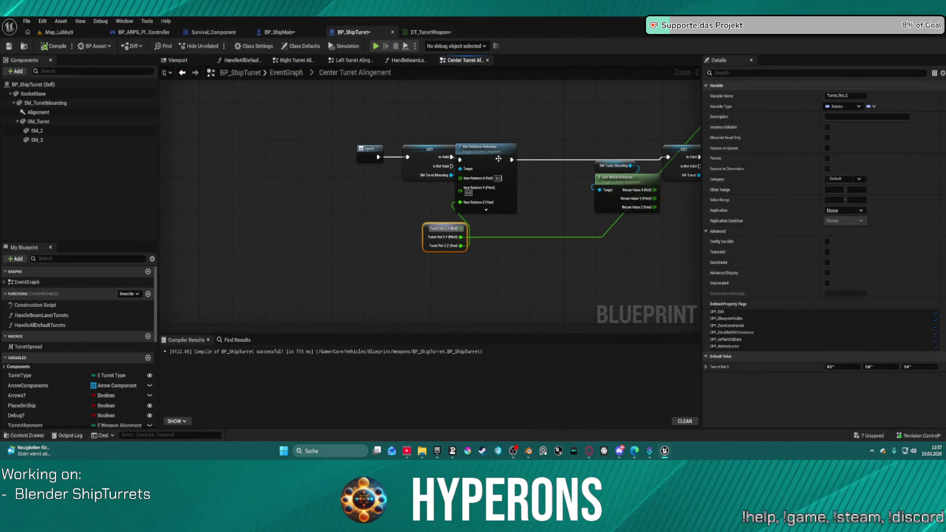
# Untangle the center graph, separating Get World Rotation, Set World Rotation and SM Turret Mounting.
pyautogui.click(499, 158)
pyautogui.moveTo(499, 159); pyautogui.dragTo(582, 157)
pyautogui.moveTo(327, 145); pyautogui.dragTo(363, 142)
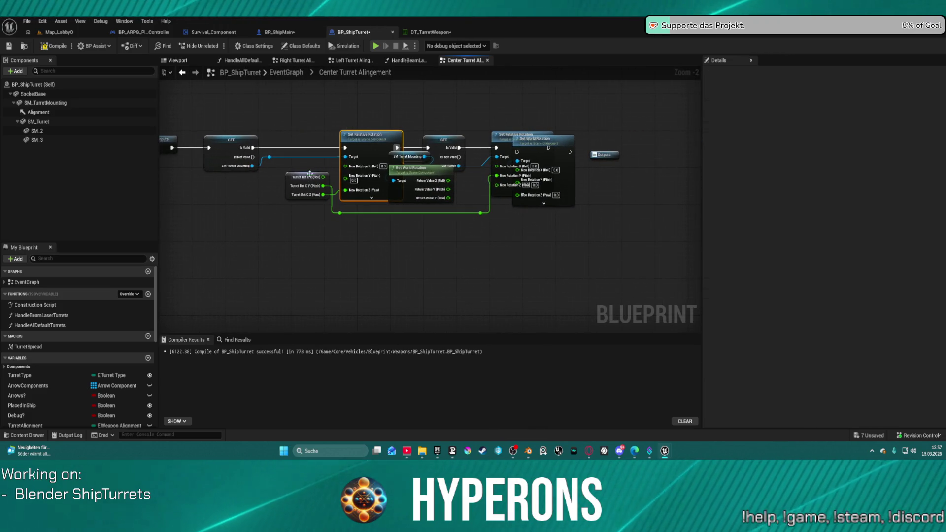
pyautogui.moveTo(287, 184); pyautogui.dragTo(212, 207)
pyautogui.moveTo(369, 150)
pyautogui.mouseDown()
pyautogui.moveTo(304, 151)
pyautogui.moveTo(310, 143)
pyautogui.mouseUp()
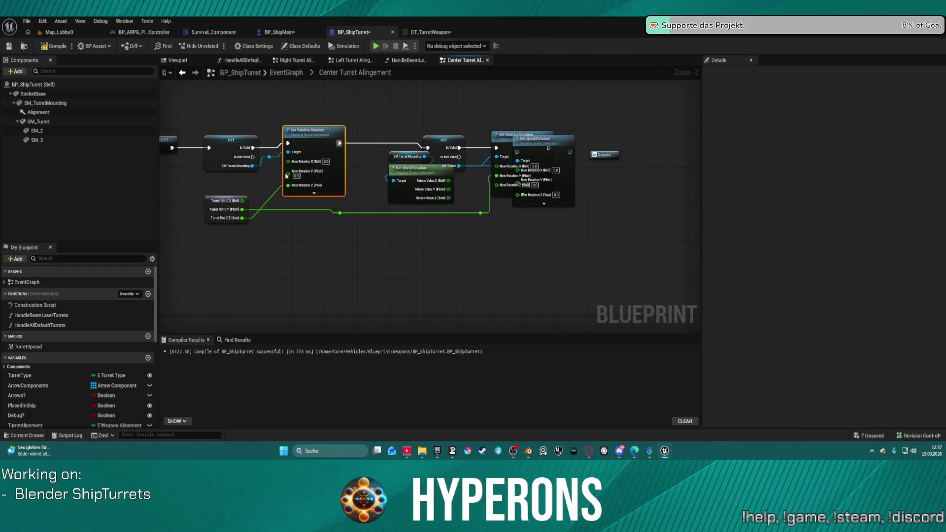
pyautogui.click(442, 144)
pyautogui.hotkey('ctrl', 'z')
pyautogui.hotkey('ctrl', 'z')
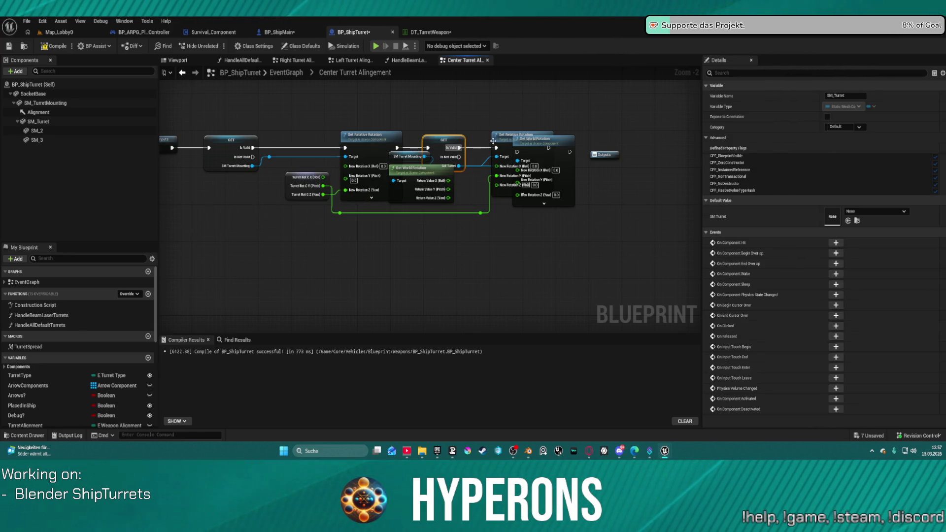
pyautogui.moveTo(430, 181)
pyautogui.mouseDown()
pyautogui.moveTo(482, 249)
pyautogui.moveTo(526, 275)
pyautogui.mouseUp()
pyautogui.moveTo(560, 157)
pyautogui.mouseDown()
pyautogui.moveTo(610, 239)
pyautogui.moveTo(611, 262)
pyautogui.mouseUp()
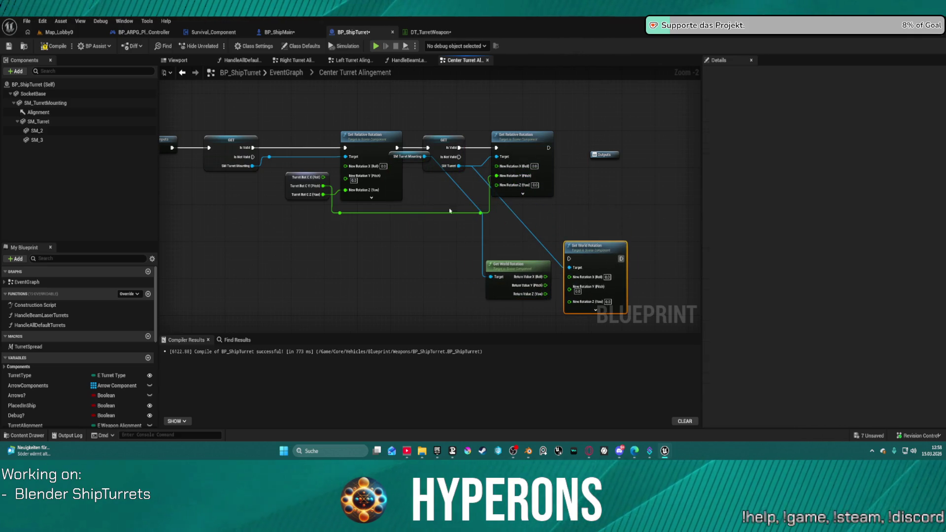
pyautogui.moveTo(404, 157); pyautogui.dragTo(418, 244)
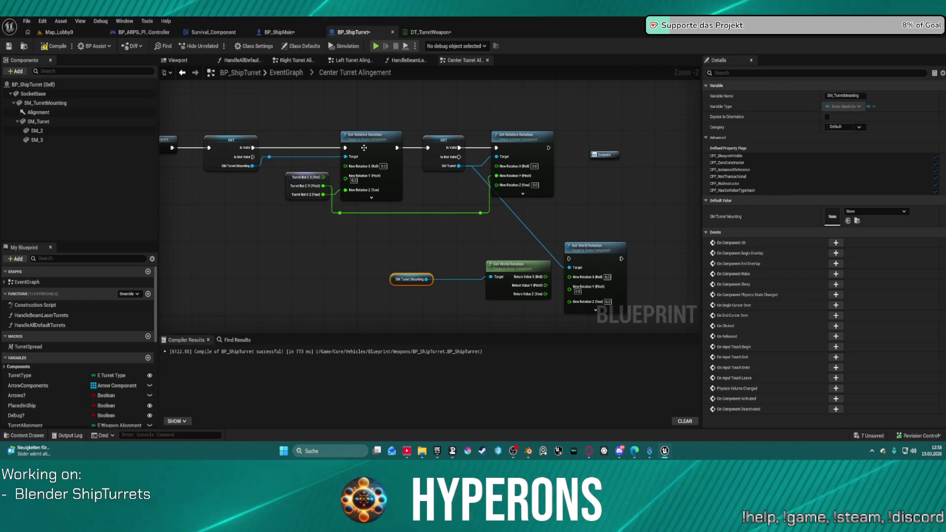
# Replace the first Set Relative Rotation with Set World Rotation between the GETs, targeting SM Turret Mounting.
pyautogui.click(589, 254)
pyautogui.moveTo(589, 255); pyautogui.dragTo(386, 76)
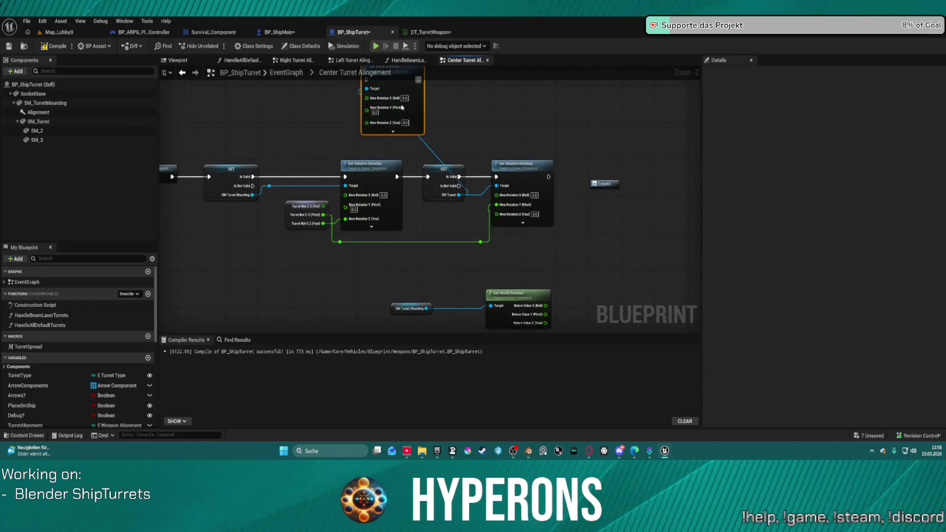
pyautogui.keyDown('alt'); pyautogui.click(367, 88); pyautogui.keyUp('alt')
pyautogui.moveTo(253, 177)
pyautogui.mouseDown()
pyautogui.moveTo(366, 80)
pyautogui.moveTo(429, 178)
pyautogui.mouseUp()
pyautogui.click(397, 197)
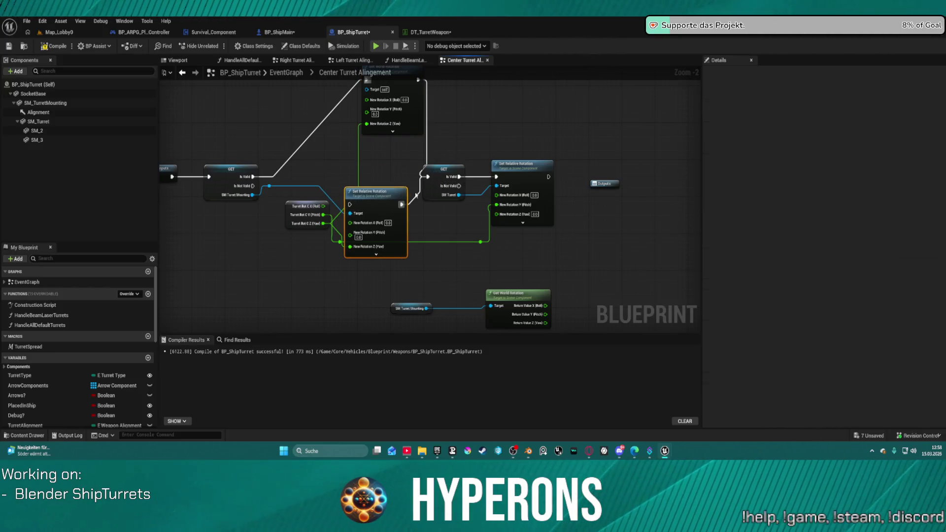
pyautogui.press('Delete')
pyautogui.moveTo(411, 115)
pyautogui.mouseDown()
pyautogui.moveTo(407, 211)
pyautogui.moveTo(393, 212)
pyautogui.mouseUp()
pyautogui.moveTo(346, 186)
pyautogui.mouseDown()
pyautogui.moveTo(269, 186)
pyautogui.moveTo(280, 227)
pyautogui.moveTo(245, 240)
pyautogui.mouseUp()
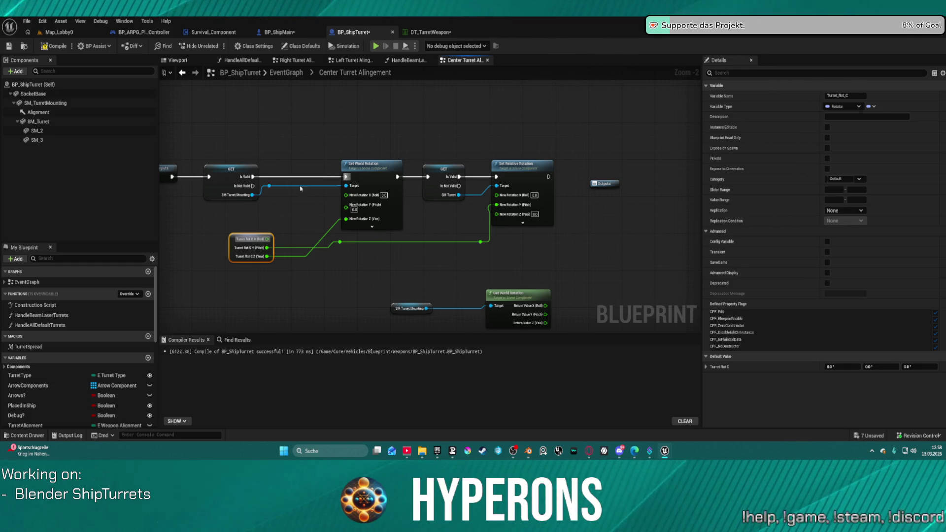
# Shift Turret Rot C left and switch to BP_ShipMain's AutoTargetingTurretAlignment graph.
pyautogui.moveTo(231, 251); pyautogui.dragTo(210, 246)
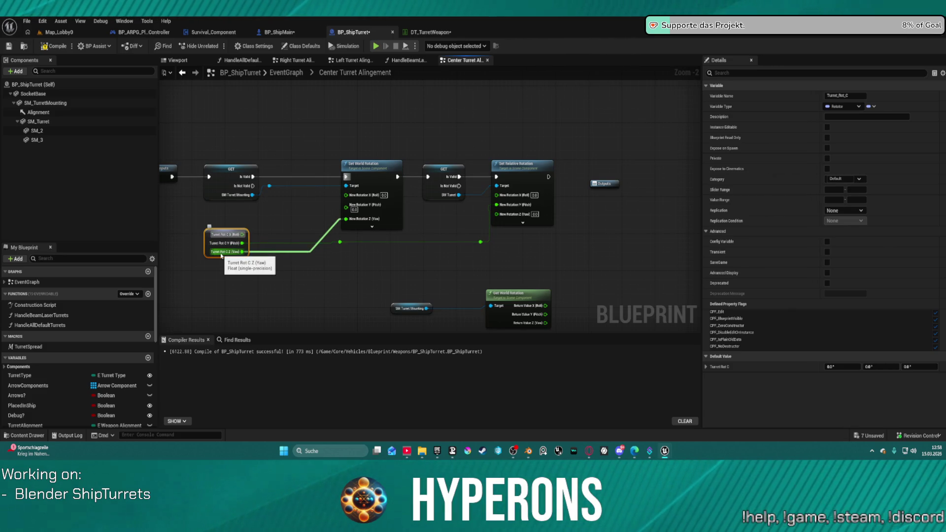
pyautogui.click(291, 33)
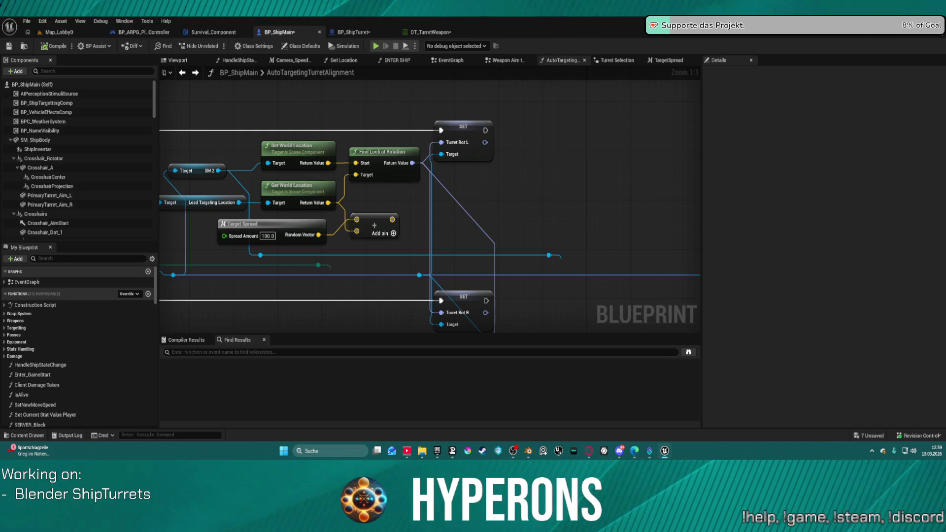
# Switch from BP_ShipMain to BP_ShipTurret and view its HandleBeamLaserTurrets graph.
pyautogui.scroll(-2, 475, 189)
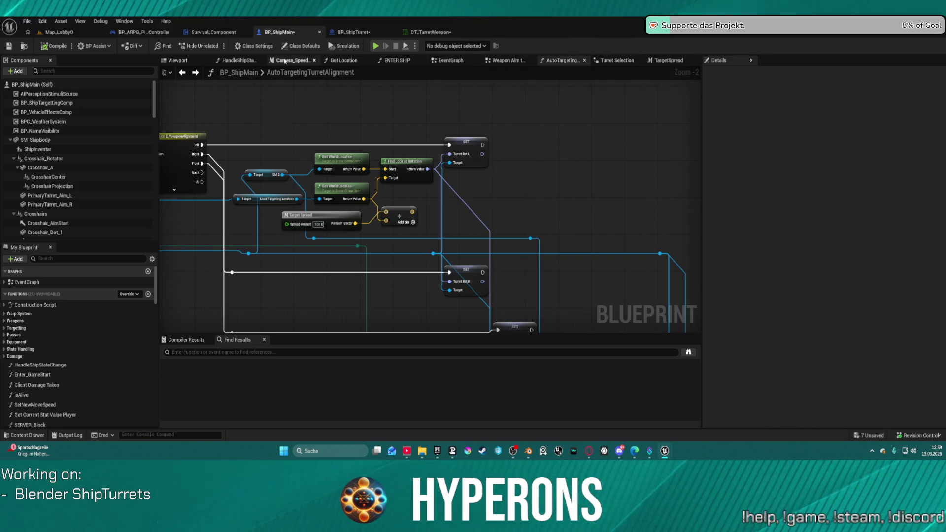
pyautogui.click(355, 32)
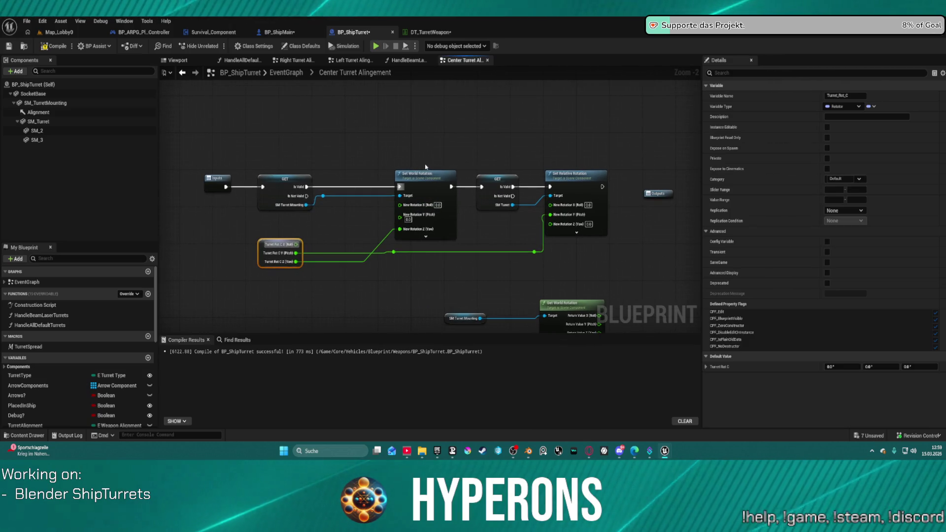
pyautogui.click(407, 60)
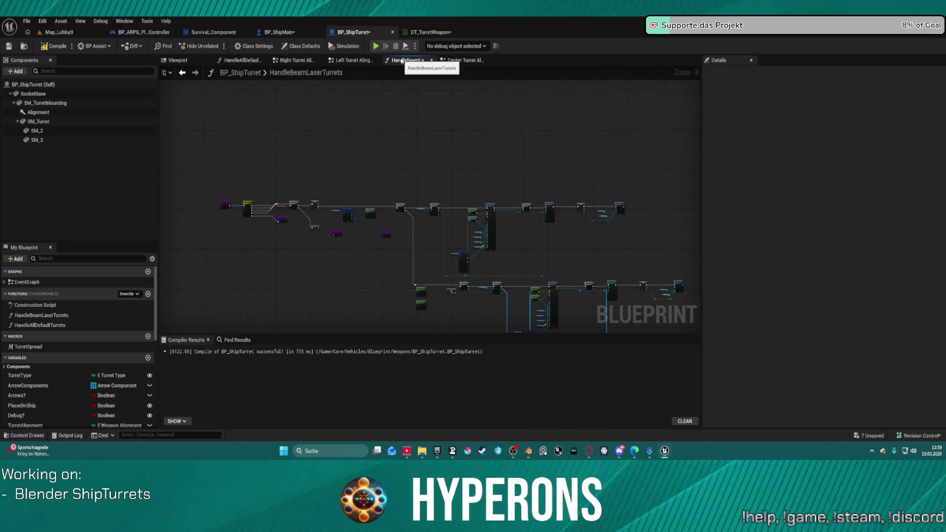
# Rearrange the turret graph tabs, close HandleAllDefaultTurrets, and open Right Turret Alingement.
pyautogui.click(355, 60)
pyautogui.click(275, 60)
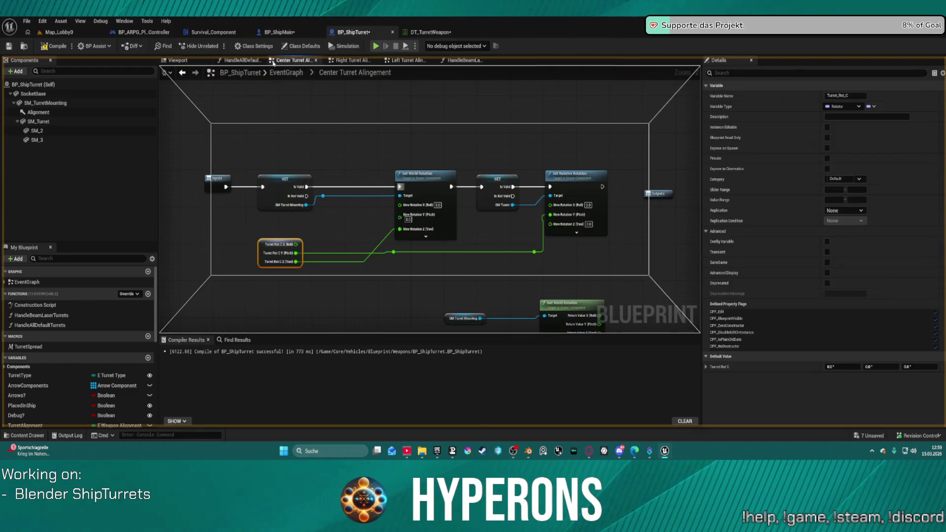
pyautogui.moveTo(275, 60); pyautogui.dragTo(287, 64)
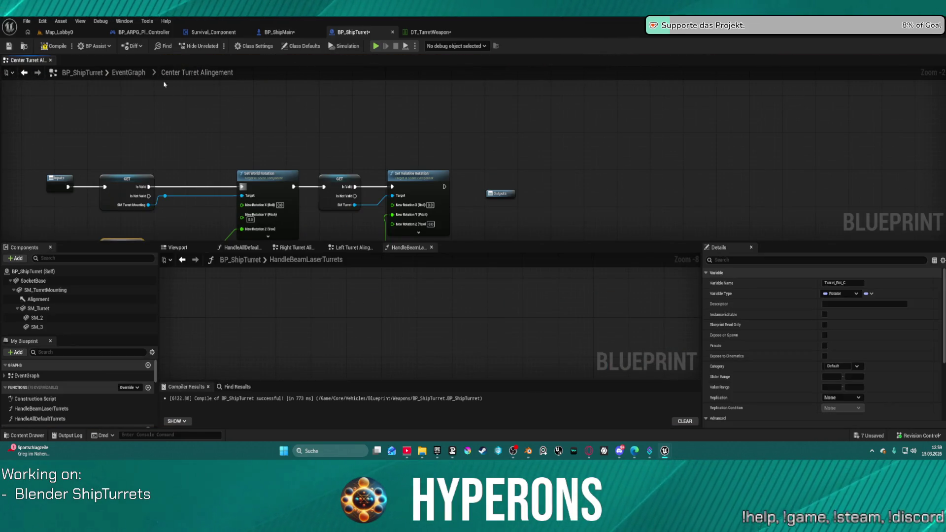
pyautogui.moveTo(27, 61); pyautogui.dragTo(279, 62)
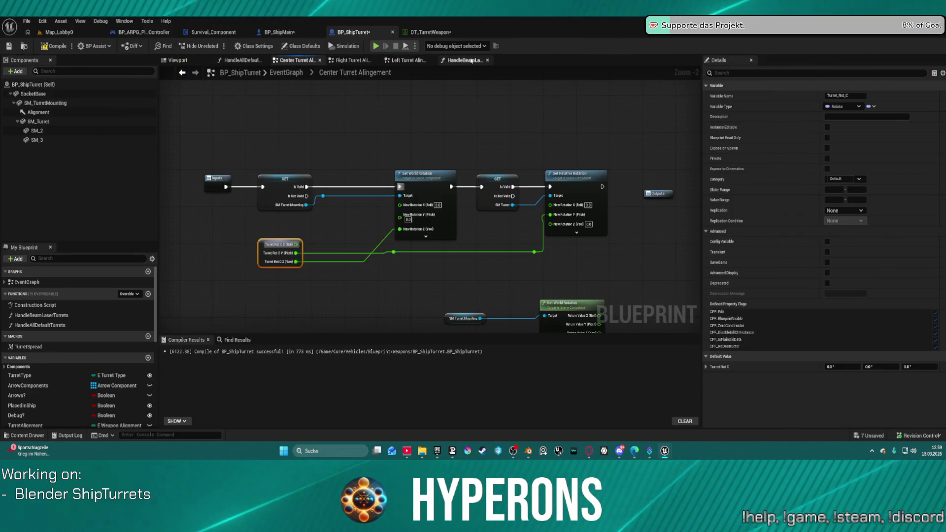
pyautogui.click(265, 60)
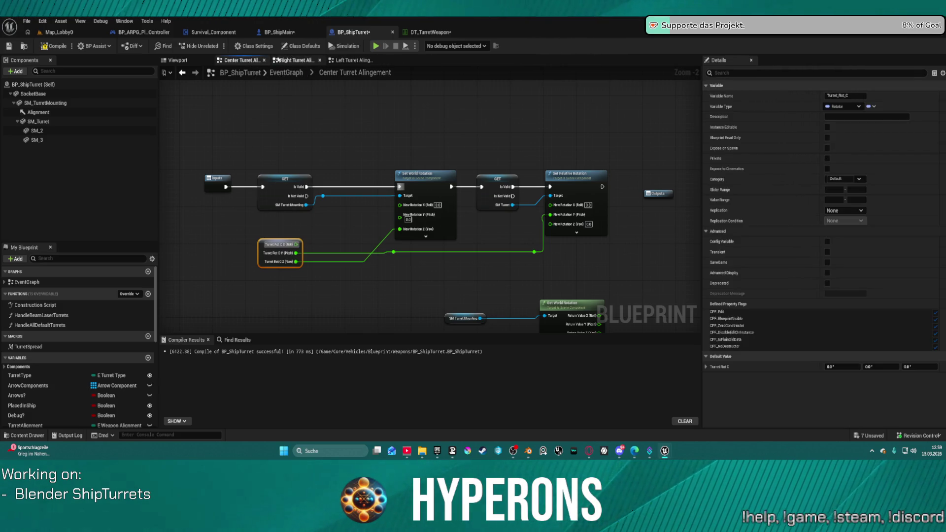
pyautogui.click(292, 61)
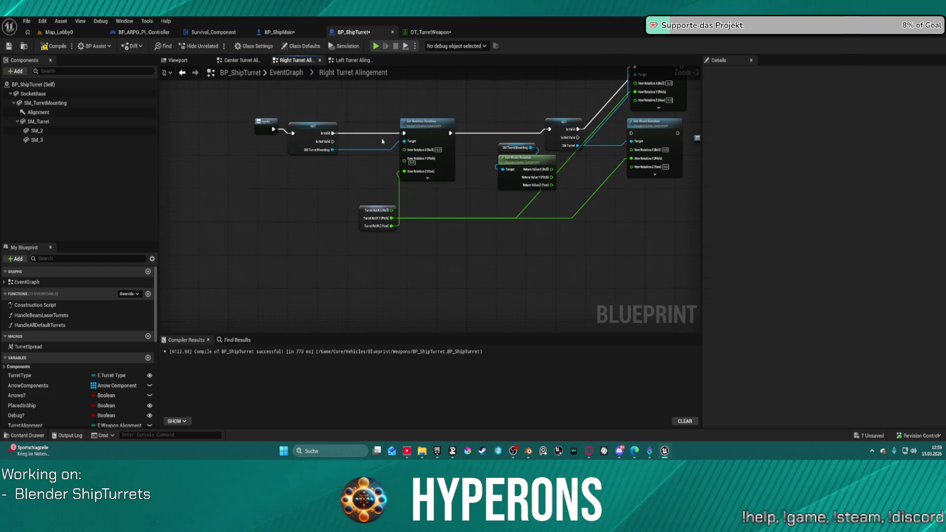
# Place Set World Rotation ahead of Set Relative Rotation, fed by the GET node's valid branch.
pyautogui.hotkey('ctrl', 'z')
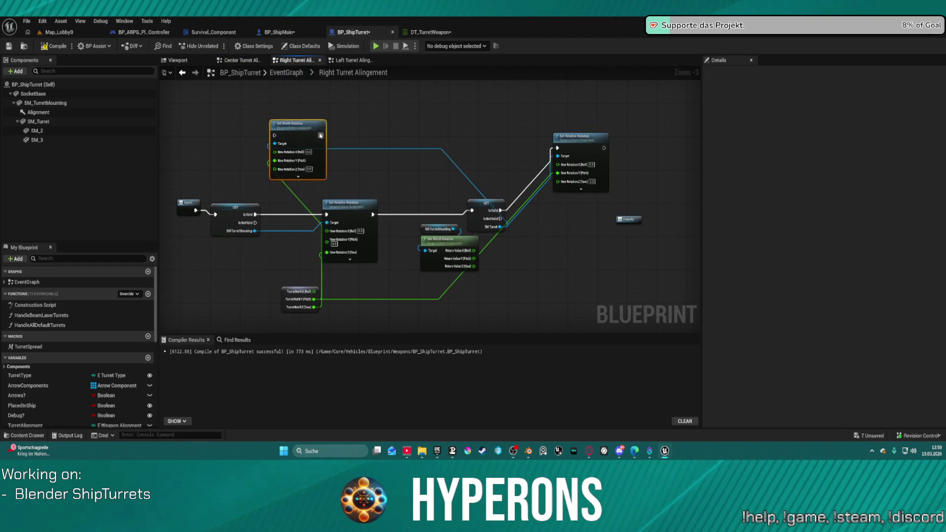
pyautogui.click(258, 203)
pyautogui.moveTo(255, 215)
pyautogui.mouseDown()
pyautogui.moveTo(305, 144)
pyautogui.moveTo(448, 187)
pyautogui.moveTo(471, 210)
pyautogui.mouseUp()
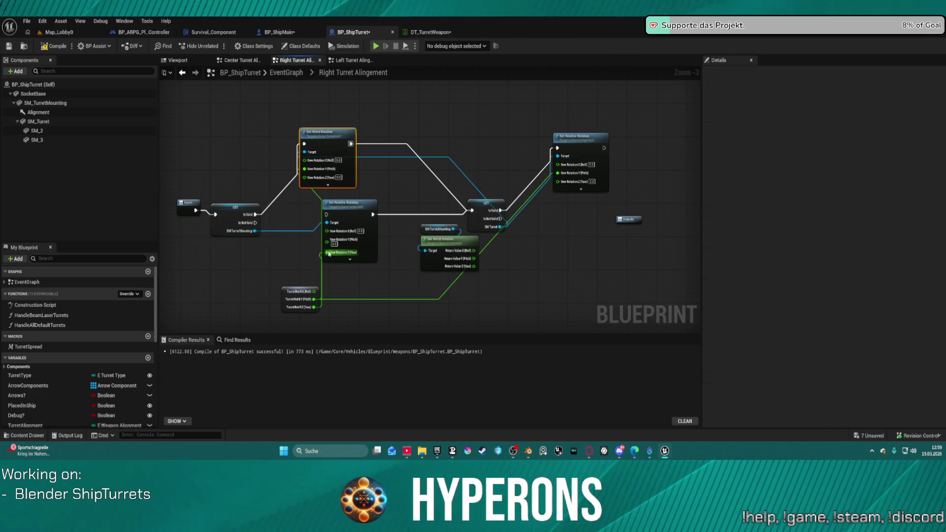
pyautogui.moveTo(326, 256)
pyautogui.mouseDown()
pyautogui.moveTo(318, 143)
pyautogui.moveTo(306, 181)
pyautogui.mouseUp()
pyautogui.click(382, 145)
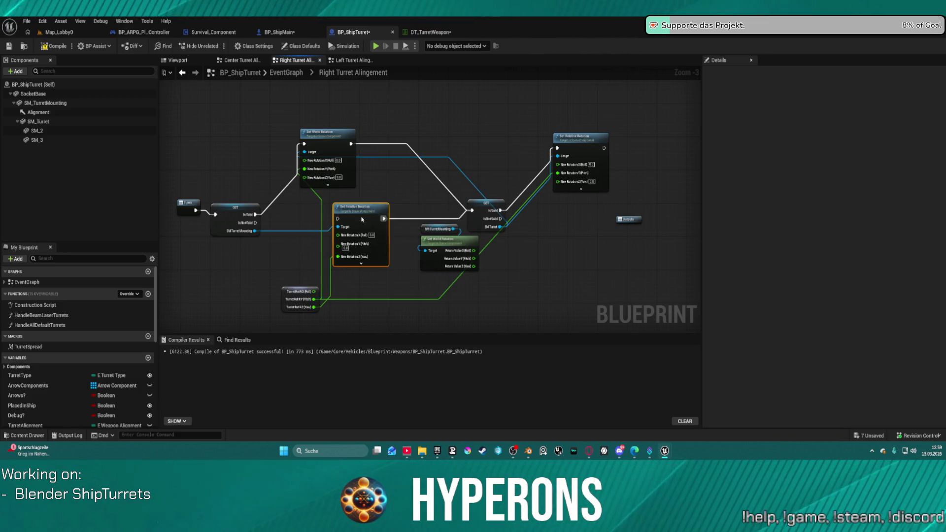
pyautogui.moveTo(304, 177)
pyautogui.mouseDown()
pyautogui.moveTo(329, 284)
pyautogui.moveTo(314, 307)
pyautogui.mouseUp()
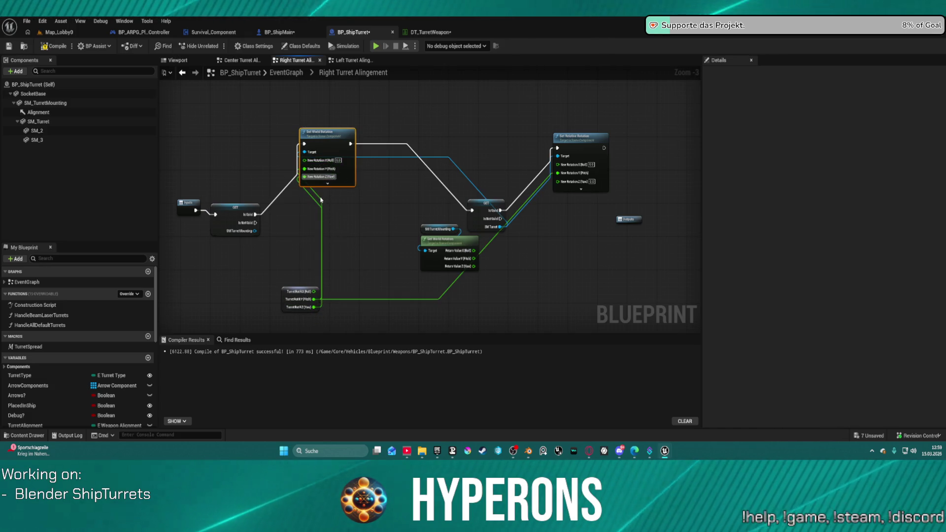
pyautogui.moveTo(319, 134)
pyautogui.mouseDown()
pyautogui.moveTo(348, 162)
pyautogui.moveTo(349, 200)
pyautogui.mouseUp()
pyautogui.moveTo(567, 163); pyautogui.dragTo(568, 230)
# Delete Get World Rotation and the unused SM_TurretMounting getter, then tidy the remaining nodes.
pyautogui.click(449, 240)
pyautogui.press('Delete')
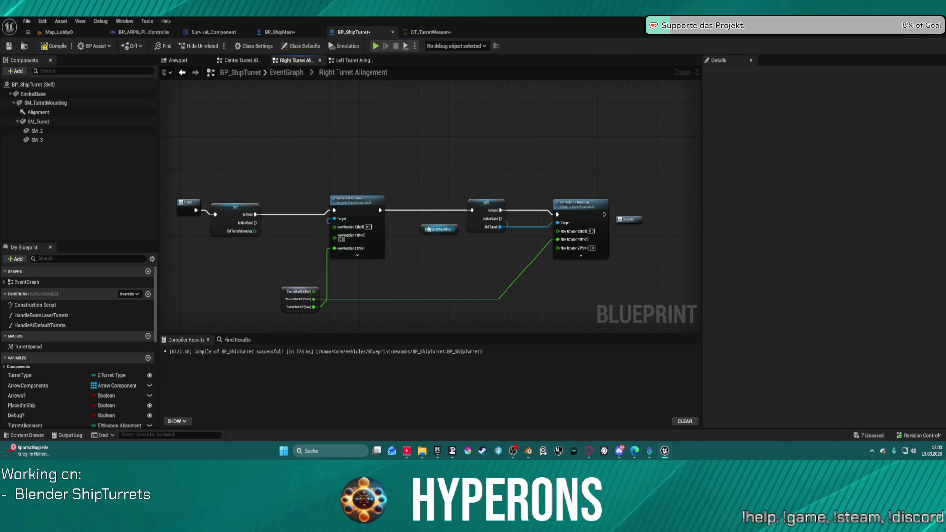
pyautogui.click(429, 229)
pyautogui.press('Delete')
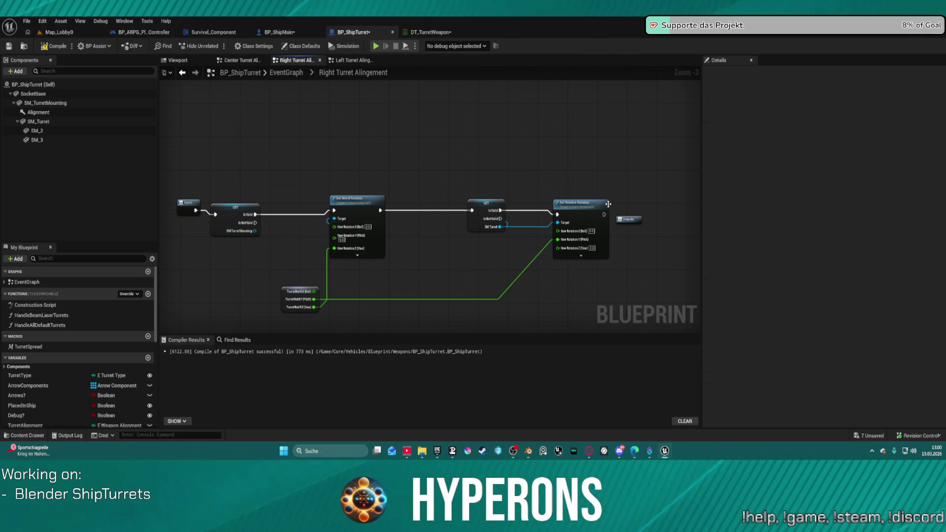
pyautogui.moveTo(644, 235); pyautogui.dragTo(644, 236)
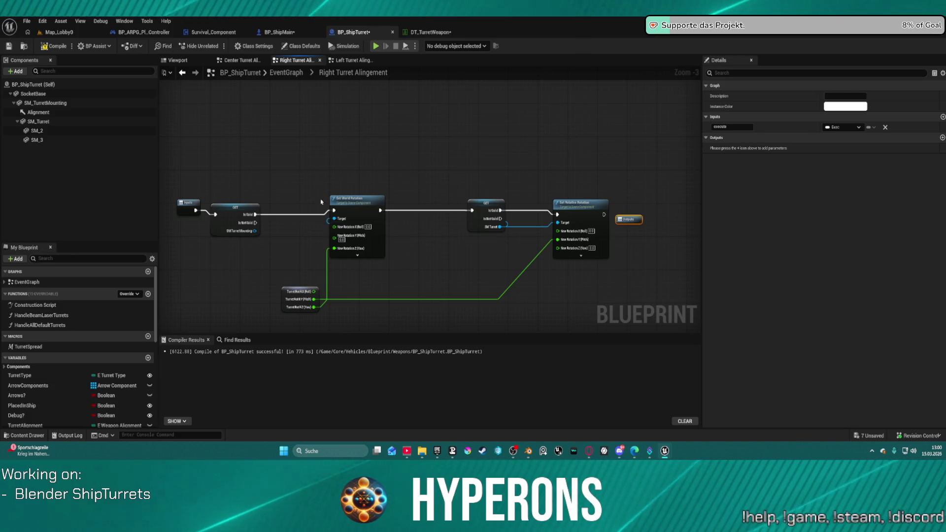
pyautogui.click(282, 294)
pyautogui.press('f')
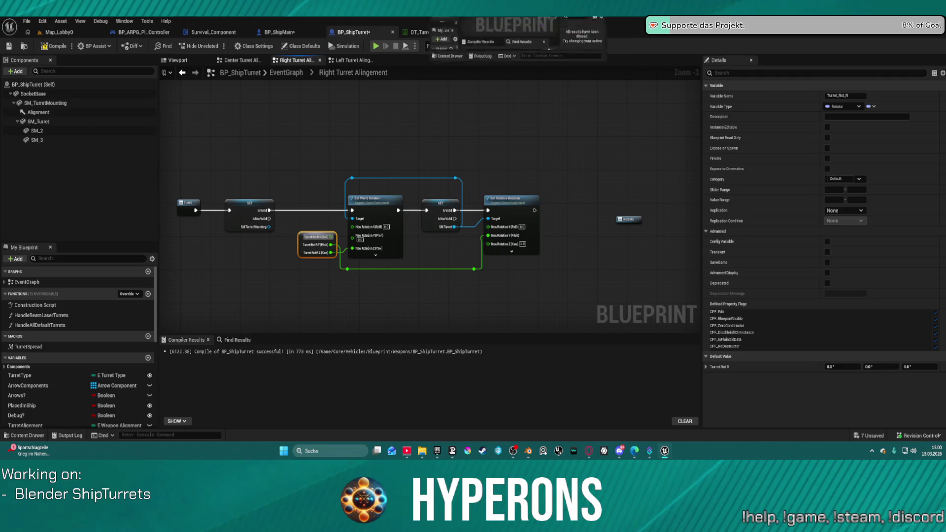
# Look over BP_AI_Turret_Main's editor full screen, then return to BP_ShipTurret's Left Turret Alingement graph.
pyautogui.moveTo(548, 0); pyautogui.dragTo(535, 188)
pyautogui.click(574, 159)
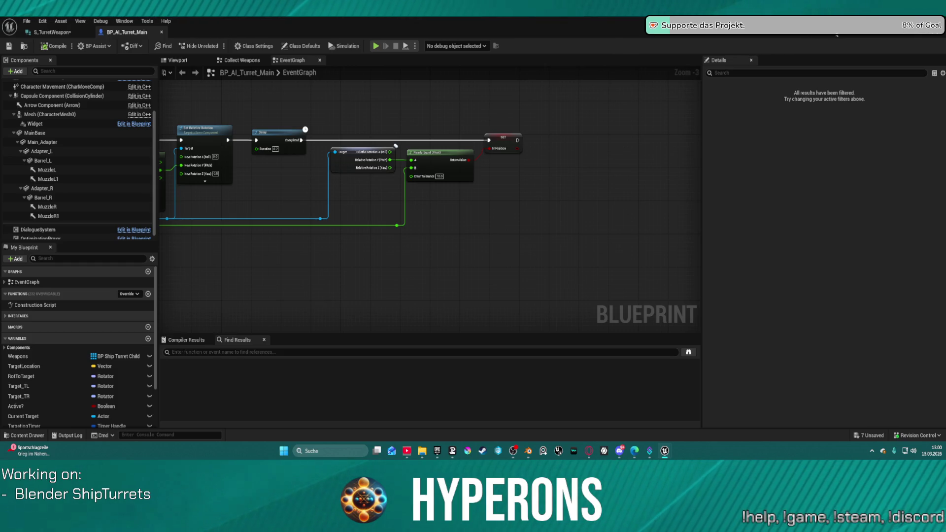
pyautogui.hotkey('alt', 'Tab')
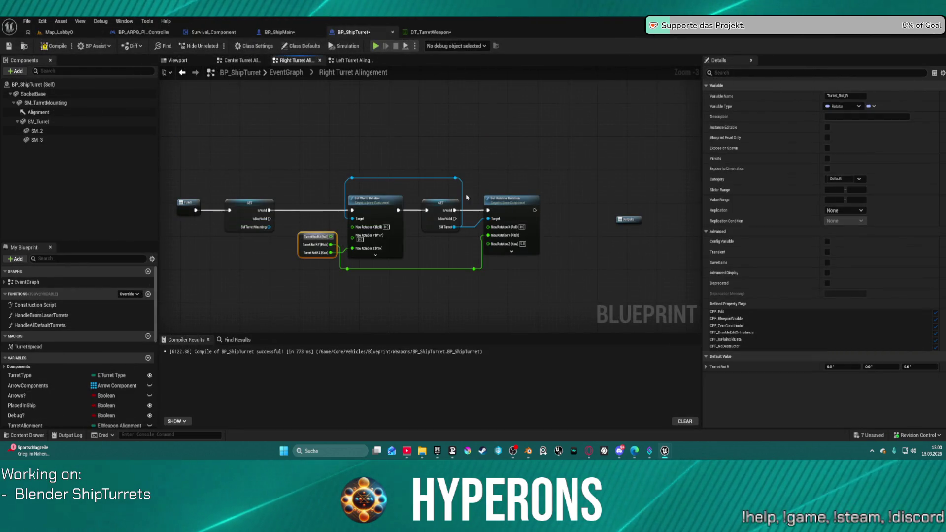
pyautogui.click(351, 60)
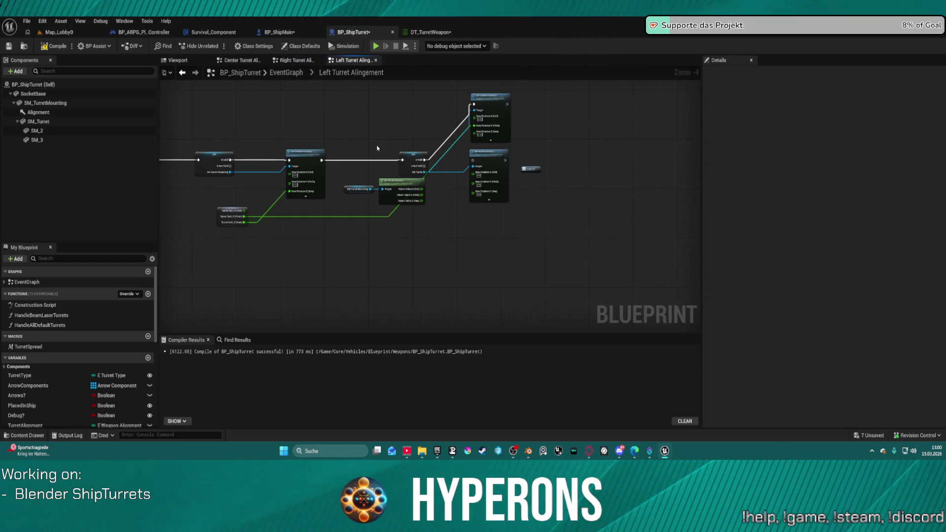
# Delete the left graph's SM Turret Mounting and Get World Rotation nodes and reposition Set World Rotation.
pyautogui.scroll(3, 430, 149)
pyautogui.moveTo(345, 222); pyautogui.dragTo(248, 247)
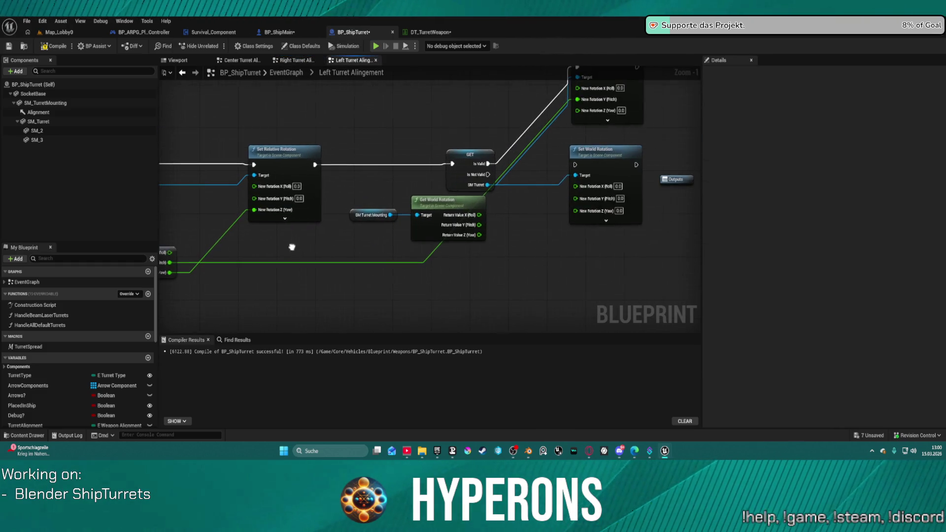
pyautogui.moveTo(348, 195); pyautogui.dragTo(485, 252)
pyautogui.press('Delete')
pyautogui.moveTo(628, 150)
pyautogui.mouseDown()
pyautogui.moveTo(614, 222)
pyautogui.moveTo(372, 238)
pyautogui.moveTo(565, 224)
pyautogui.mouseUp()
pyautogui.moveTo(364, 177)
pyautogui.mouseDown()
pyautogui.moveTo(507, 272)
pyautogui.moveTo(510, 254)
pyautogui.moveTo(515, 283)
pyautogui.moveTo(359, 179)
pyautogui.moveTo(364, 155)
pyautogui.moveTo(370, 162)
pyautogui.mouseUp()
pyautogui.press('Escape')
pyautogui.click(370, 140)
pyautogui.click(370, 141)
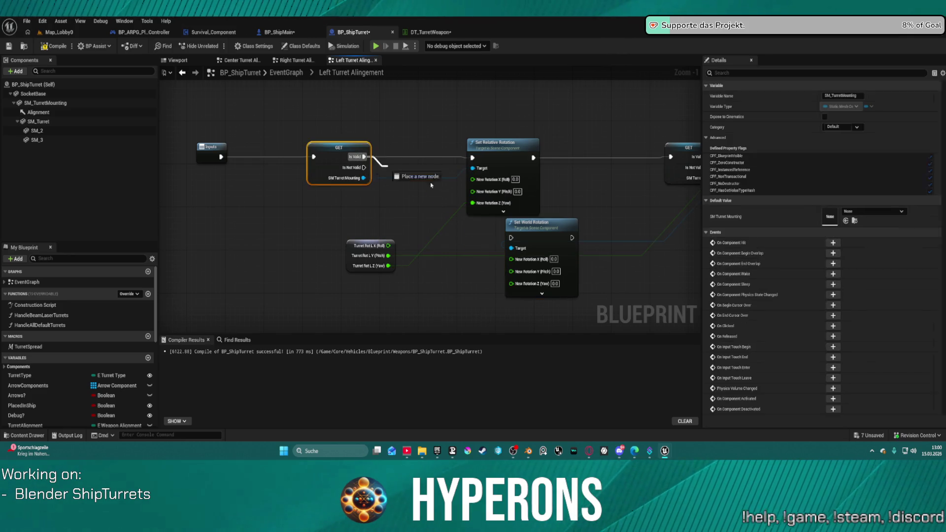
# Link Set World Rotation to the second GET and Turret Rot, keeping Set Relative Rotation wired.
pyautogui.moveTo(515, 222)
pyautogui.mouseDown()
pyautogui.moveTo(437, 152)
pyautogui.moveTo(478, 148)
pyautogui.moveTo(473, 162)
pyautogui.moveTo(671, 157)
pyautogui.mouseUp()
pyautogui.click(515, 152)
pyautogui.press('Delete')
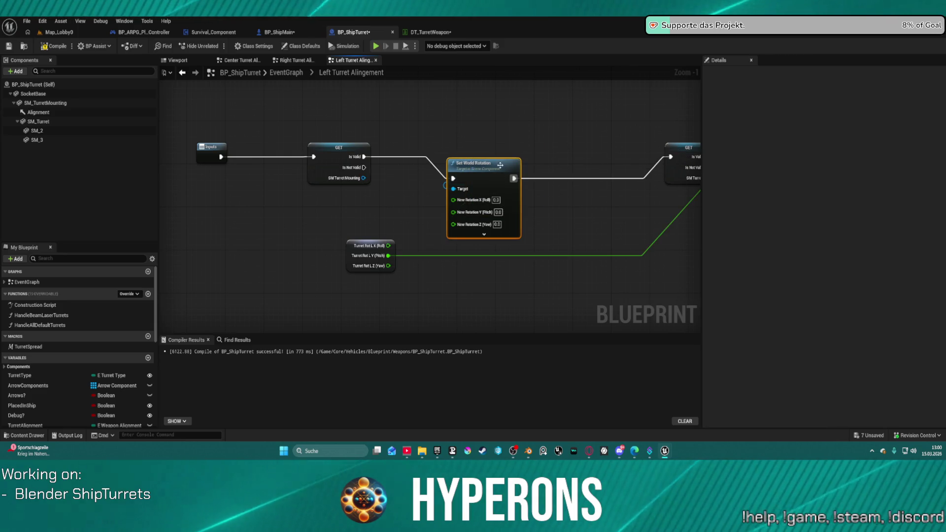
pyautogui.moveTo(478, 163); pyautogui.dragTo(483, 147)
pyautogui.moveTo(459, 208); pyautogui.dragTo(388, 266)
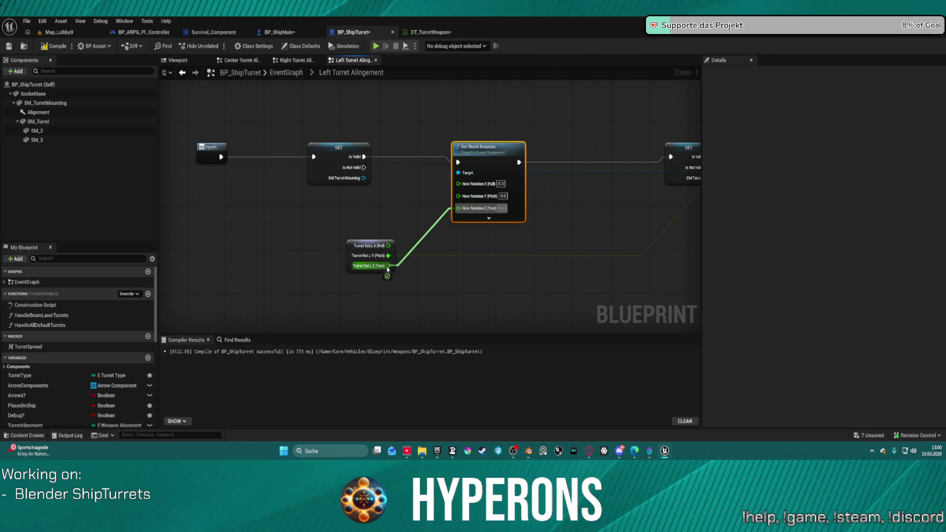
pyautogui.hotkey('ctrl', 'z')
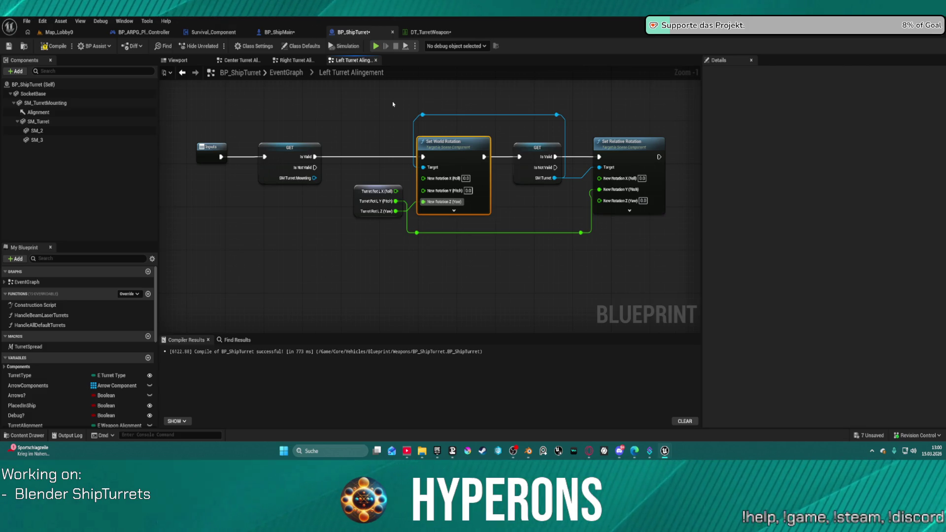
# Delete the reroute points and wire loops above the nodes in the left and right turret graphs.
pyautogui.moveTo(393, 103); pyautogui.dragTo(564, 126)
pyautogui.click(544, 136)
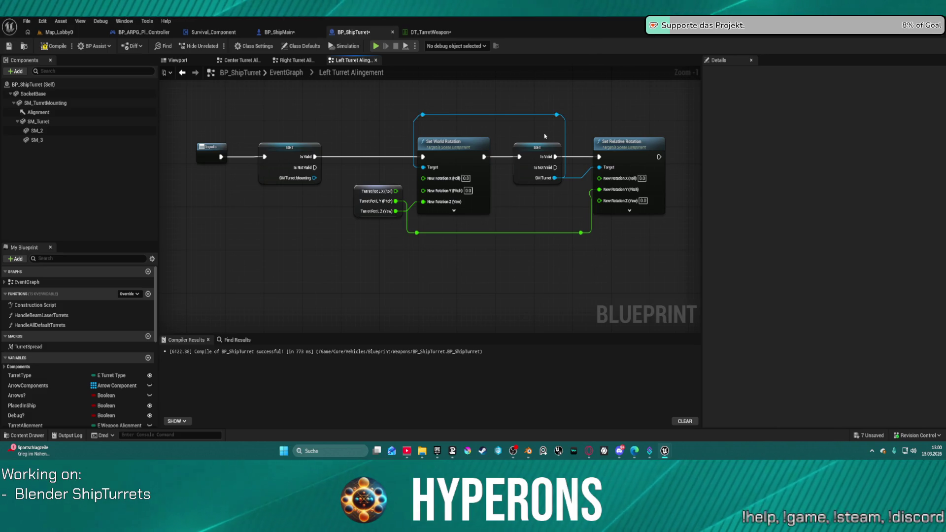
pyautogui.click(296, 173)
pyautogui.moveTo(411, 102); pyautogui.dragTo(580, 126)
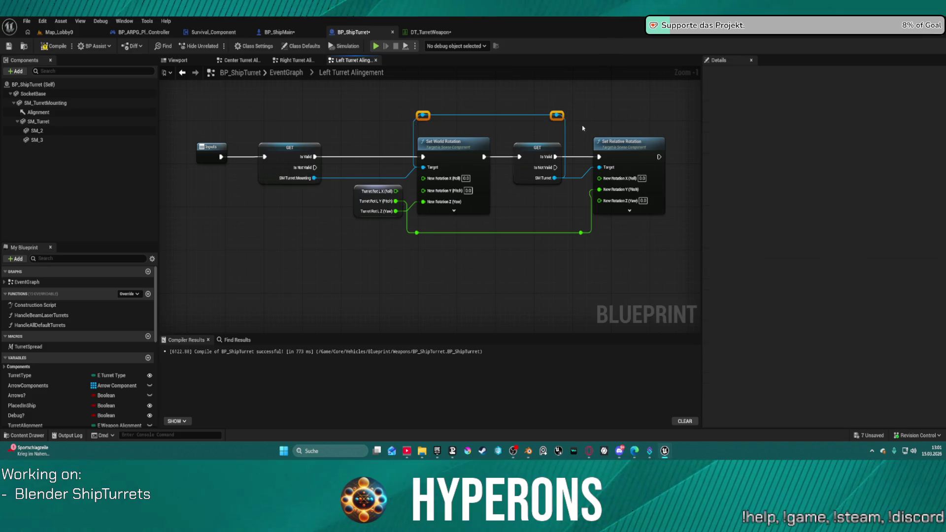
pyautogui.press('Delete')
pyautogui.click(464, 140)
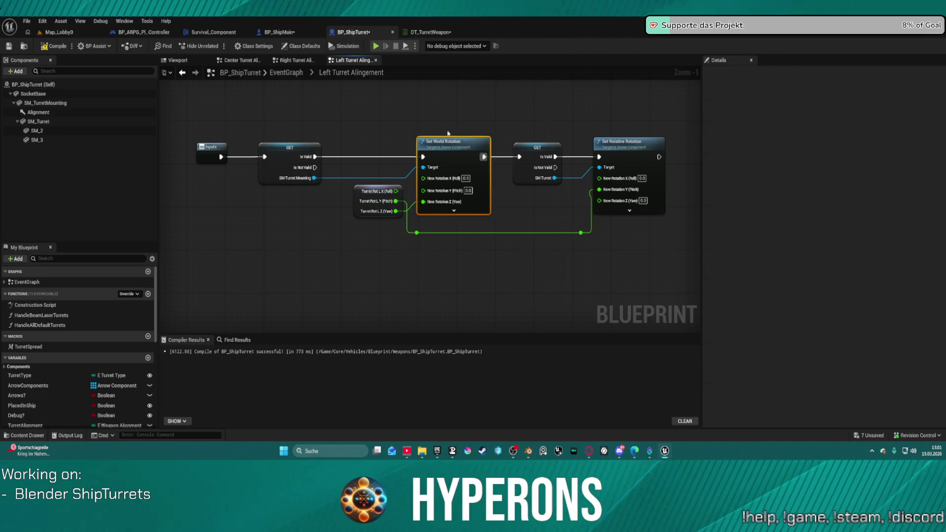
pyautogui.click(303, 60)
pyautogui.click(232, 238)
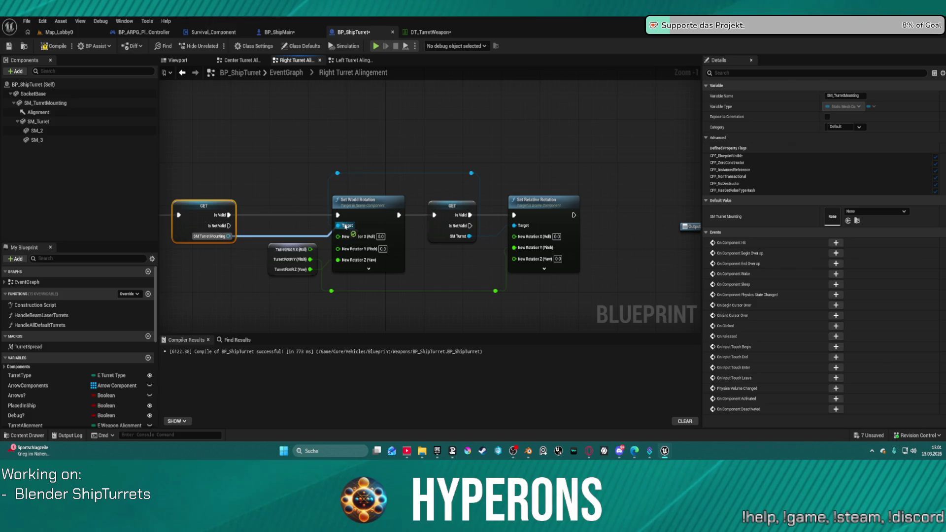
pyautogui.moveTo(295, 141); pyautogui.dragTo(490, 184)
pyautogui.press('Delete')
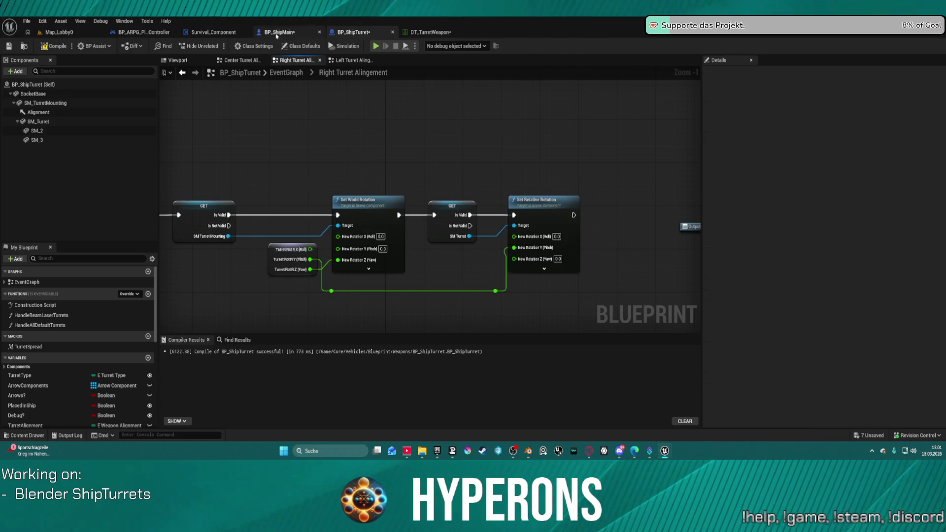
# Check the center, right and left turret graphs, then switch to the Map_Lobby0 level.
pyautogui.click(235, 61)
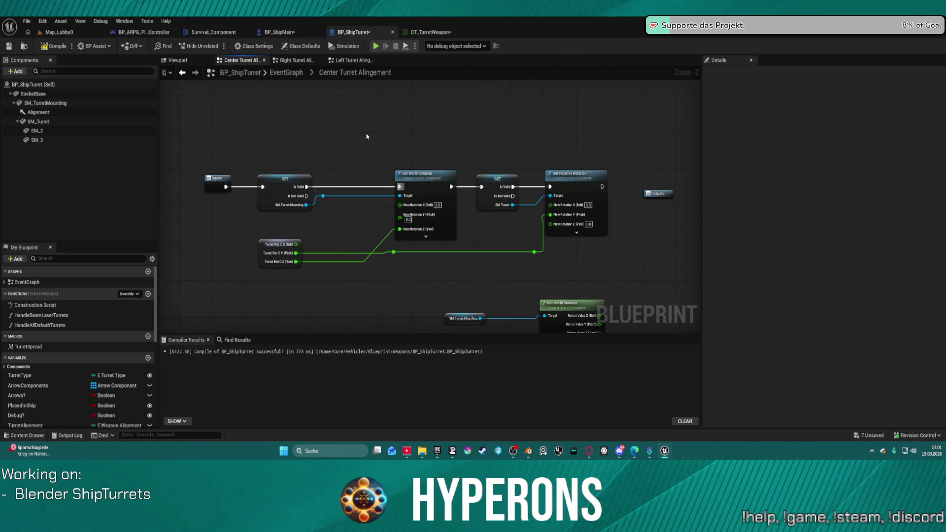
pyautogui.click(280, 183)
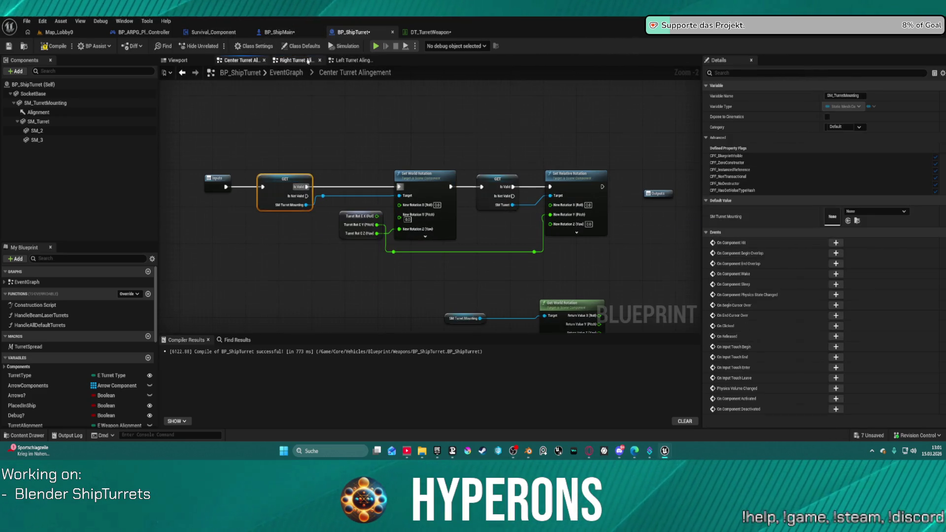
pyautogui.click(294, 60)
pyautogui.click(376, 197)
pyautogui.click(344, 61)
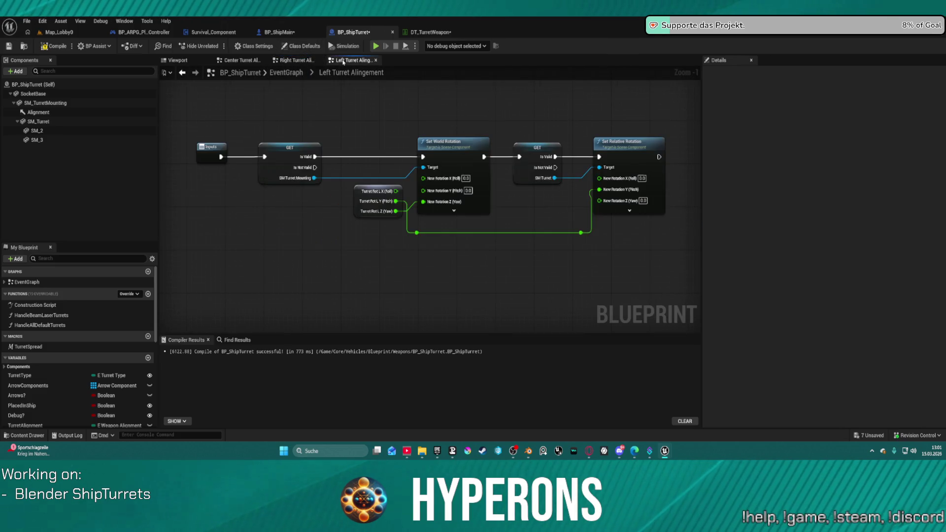
pyautogui.click(422, 154)
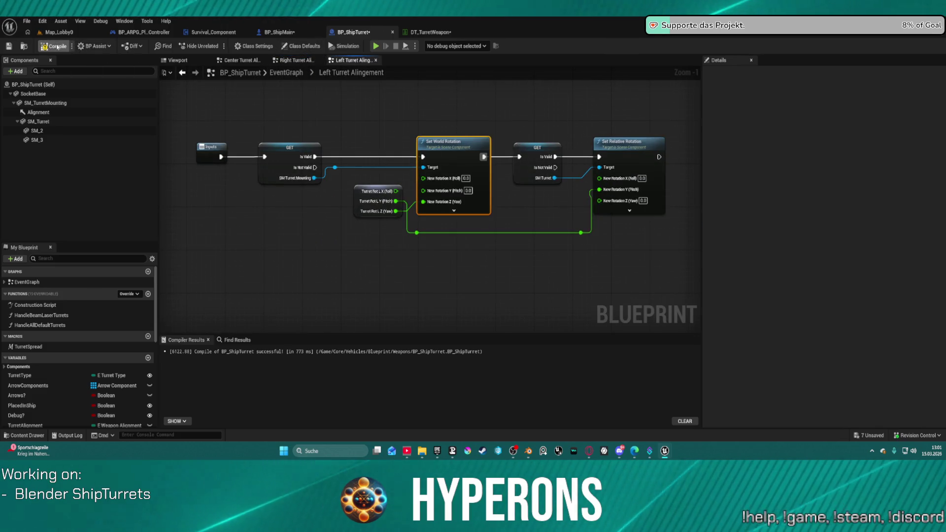
pyautogui.click(84, 32)
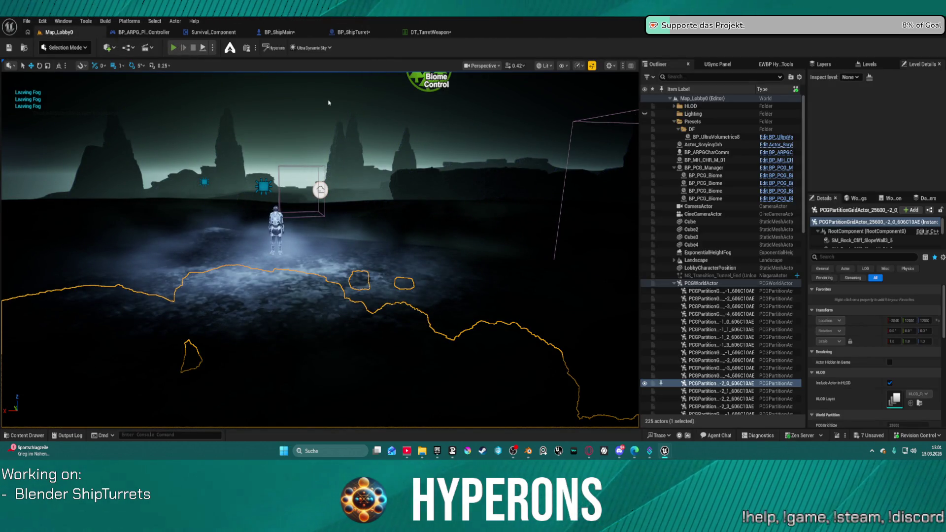
pyautogui.hotkey('alt', 'p')
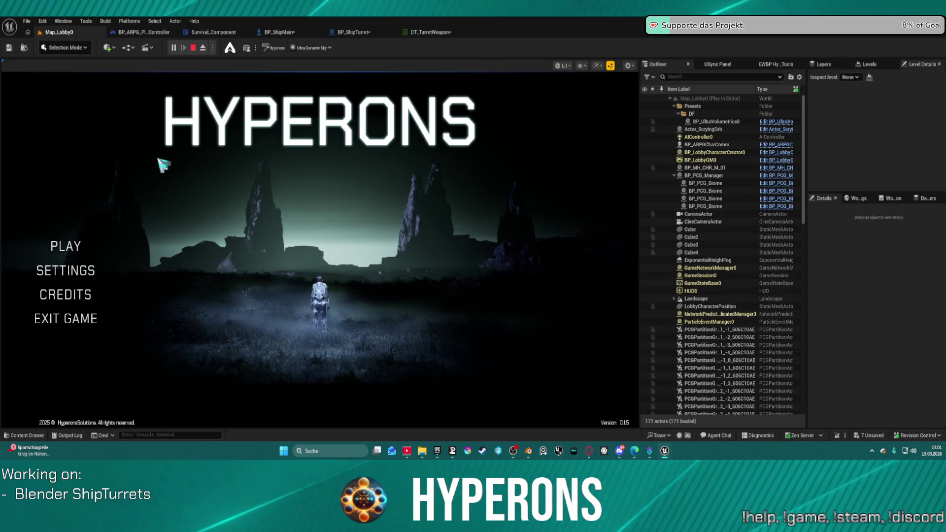
pyautogui.click(66, 246)
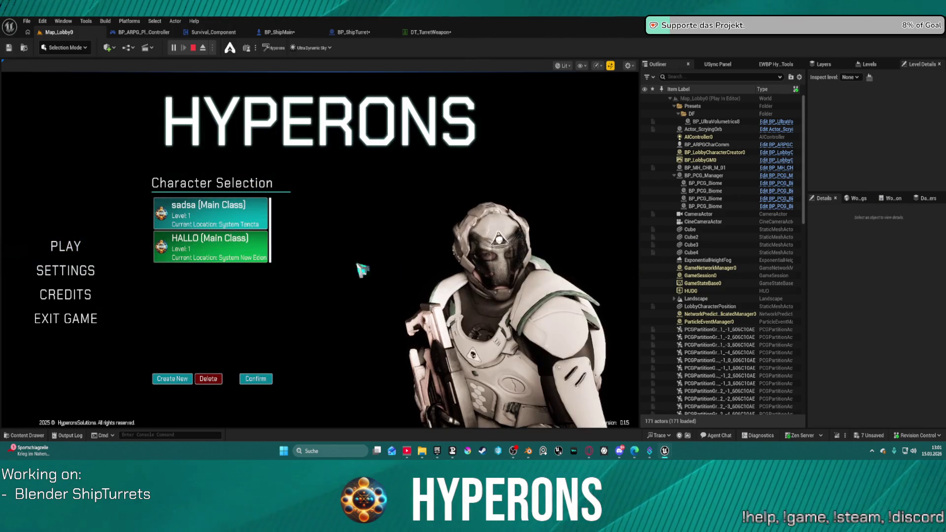
pyautogui.click(256, 379)
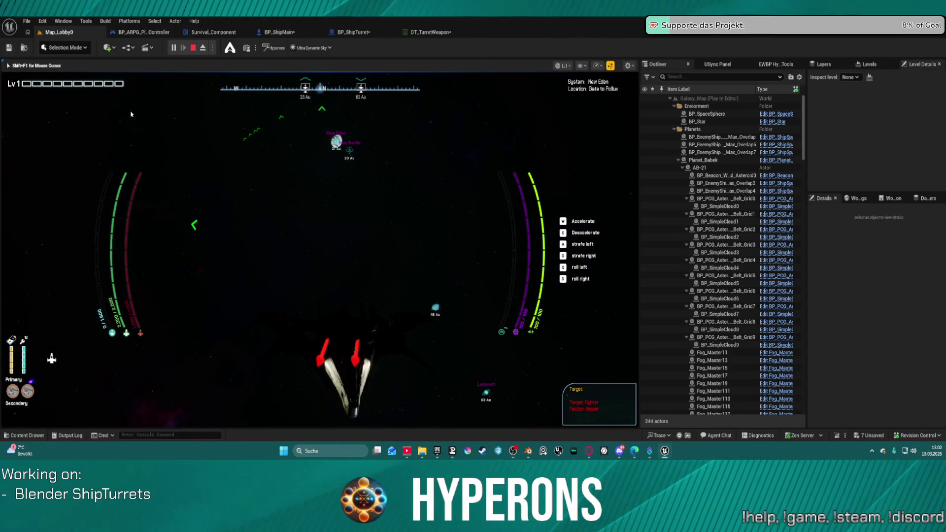
pyautogui.press('Escape')
pyautogui.click(359, 32)
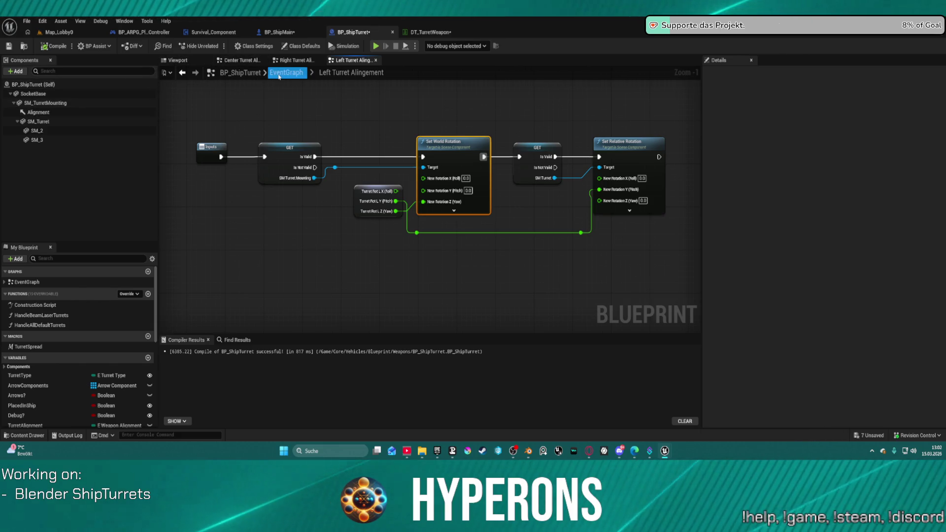
# Rotate SM_TurretMounting to -20 yaw in the viewport, then select the right graph's Set Relative Rotation.
pyautogui.click(178, 60)
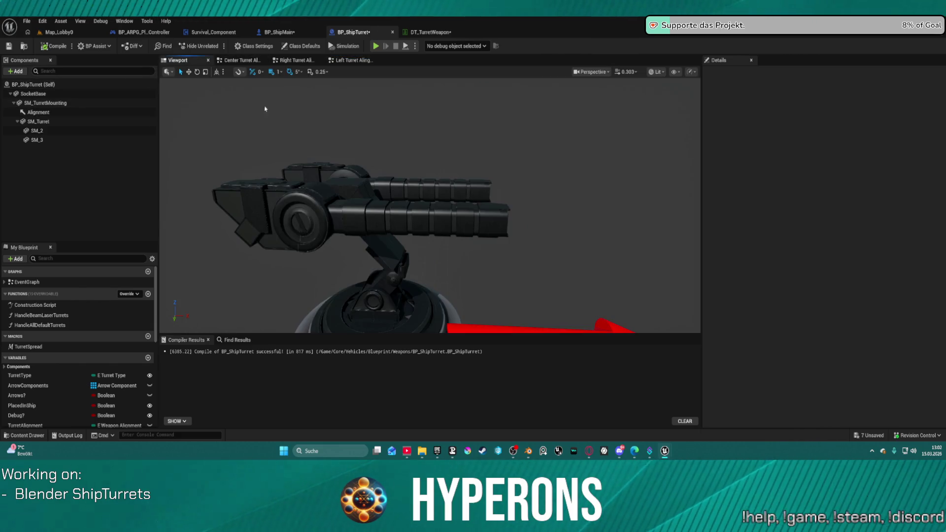
pyautogui.click(73, 121)
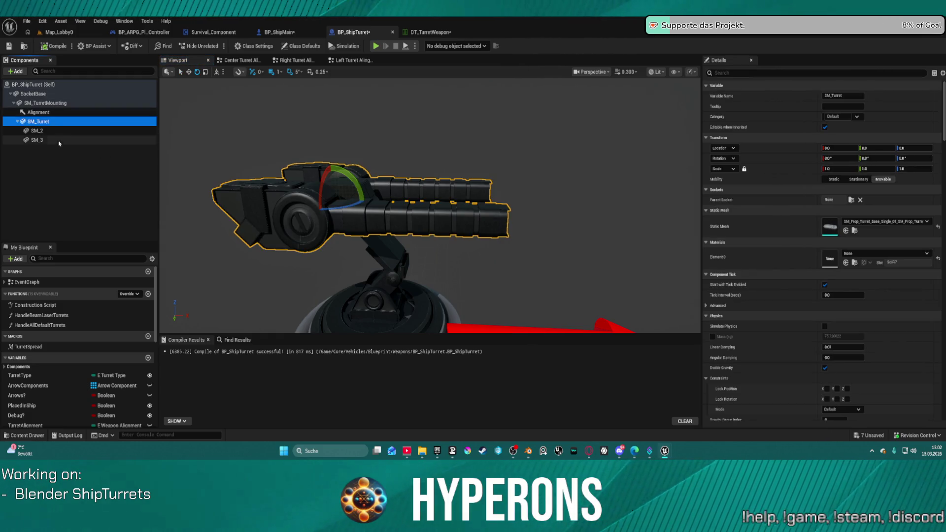
pyautogui.click(49, 103)
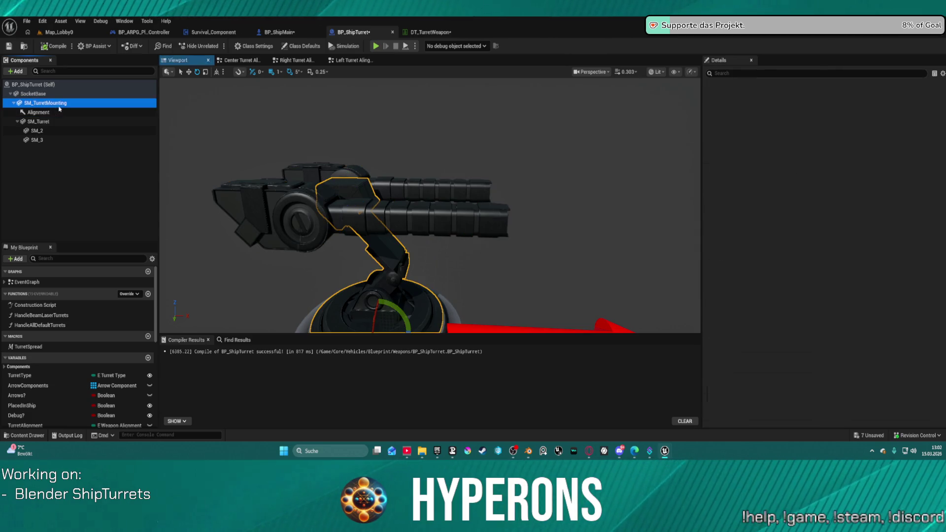
pyautogui.press('f')
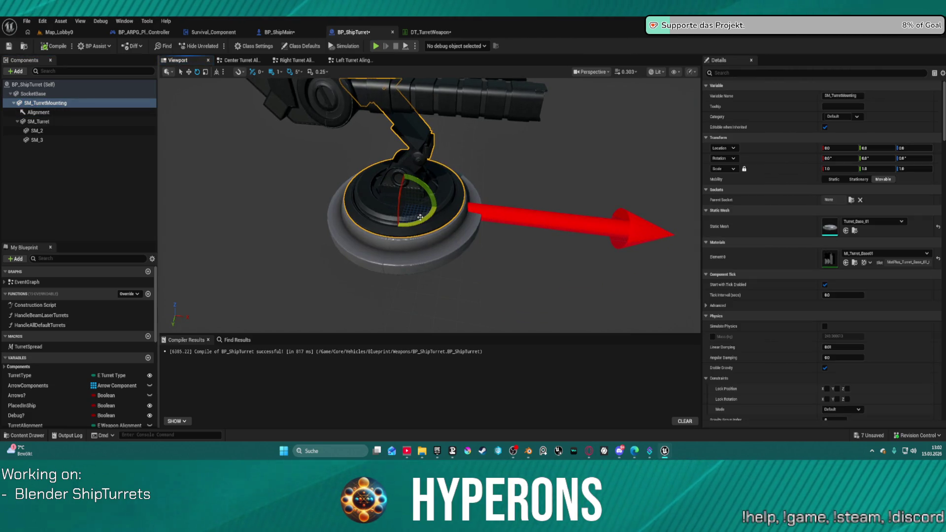
pyautogui.moveTo(425, 222)
pyautogui.mouseDown()
pyautogui.moveTo(433, 201)
pyautogui.moveTo(438, 208)
pyautogui.mouseUp()
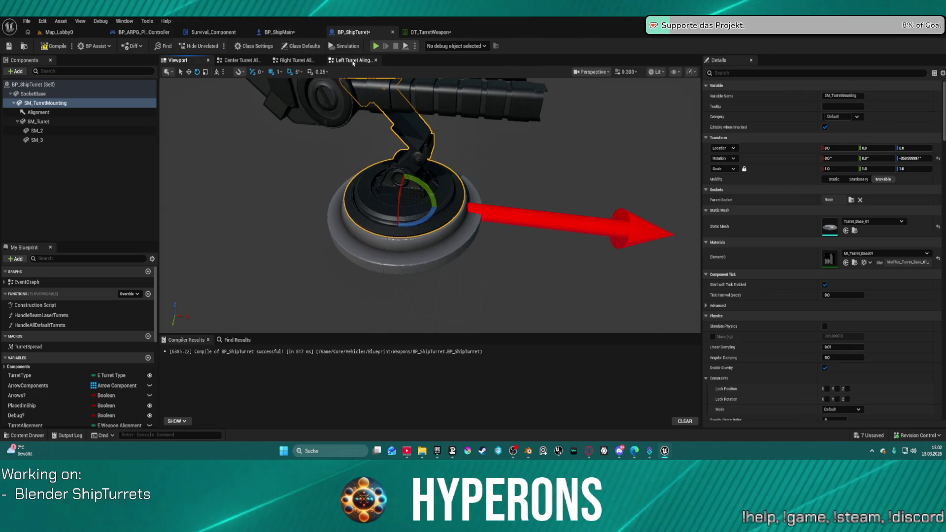
pyautogui.click(314, 60)
pyautogui.click(540, 210)
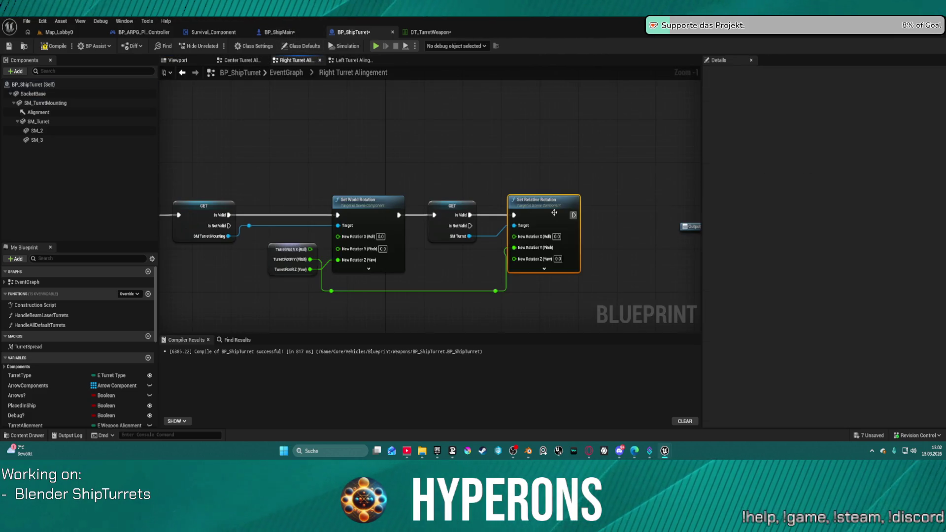
# Duplicate Set Relative Rotation, targeting SM Turret Mounting with Turret Rot yaw as its yaw.
pyautogui.hotkey('ctrl', 'c')
pyautogui.hotkey('ctrl', 'v')
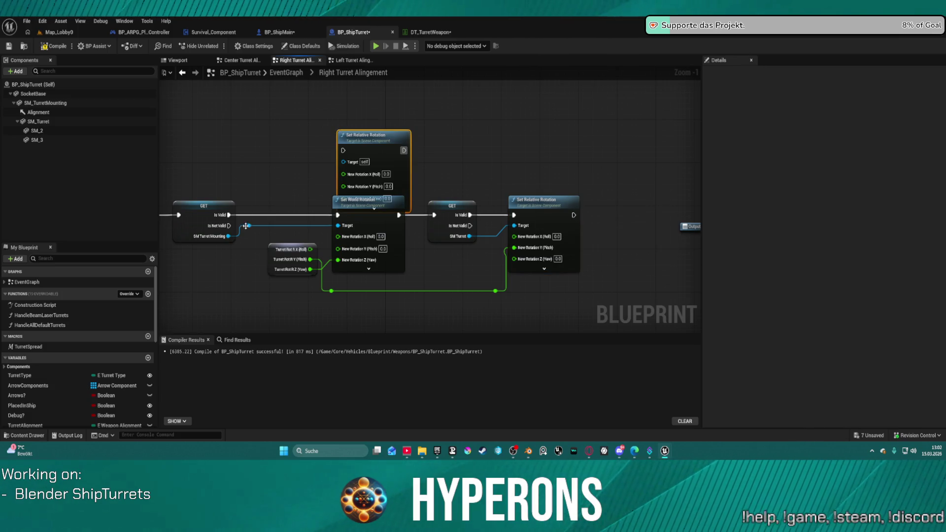
pyautogui.moveTo(246, 226); pyautogui.dragTo(279, 222)
pyautogui.moveTo(347, 164); pyautogui.dragTo(348, 164)
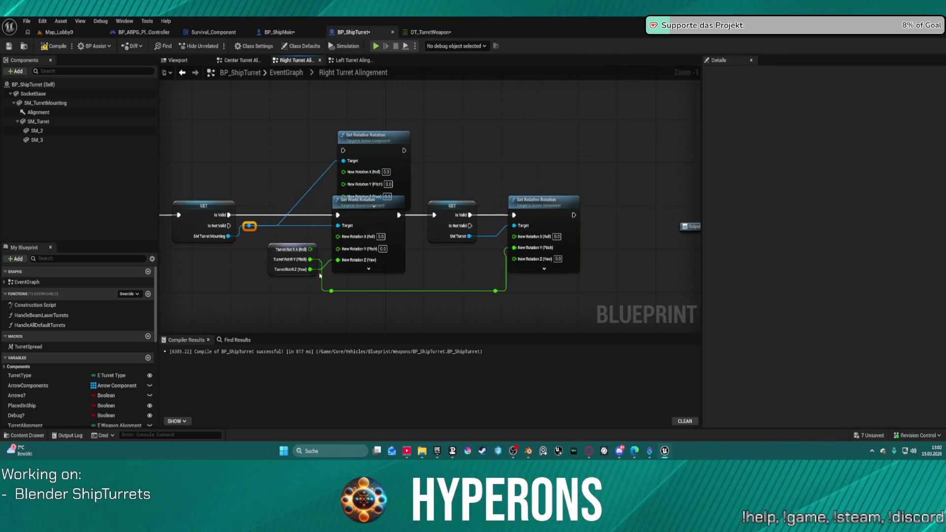
pyautogui.moveTo(296, 249); pyautogui.dragTo(274, 282)
pyautogui.moveTo(380, 226); pyautogui.dragTo(385, 263)
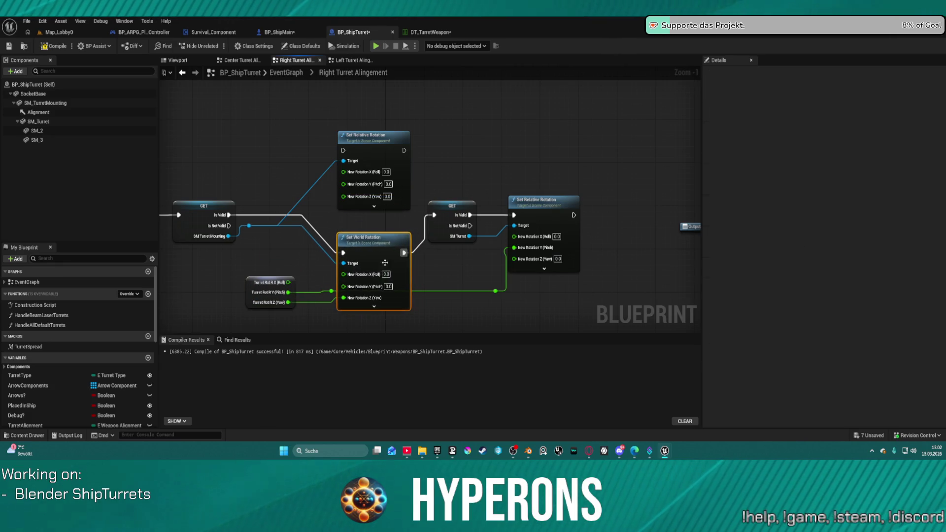
pyautogui.click(286, 308)
pyautogui.moveTo(288, 302); pyautogui.dragTo(344, 195)
# Delete Set World Rotation and chain the new node between the first GET's Is Valid and the second GET.
pyautogui.click(389, 242)
pyautogui.press('Delete')
pyautogui.moveTo(343, 150); pyautogui.dragTo(300, 192)
pyautogui.moveTo(231, 217); pyautogui.dragTo(229, 216)
pyautogui.moveTo(404, 151); pyautogui.dragTo(435, 216)
pyautogui.moveTo(375, 145); pyautogui.dragTo(375, 210)
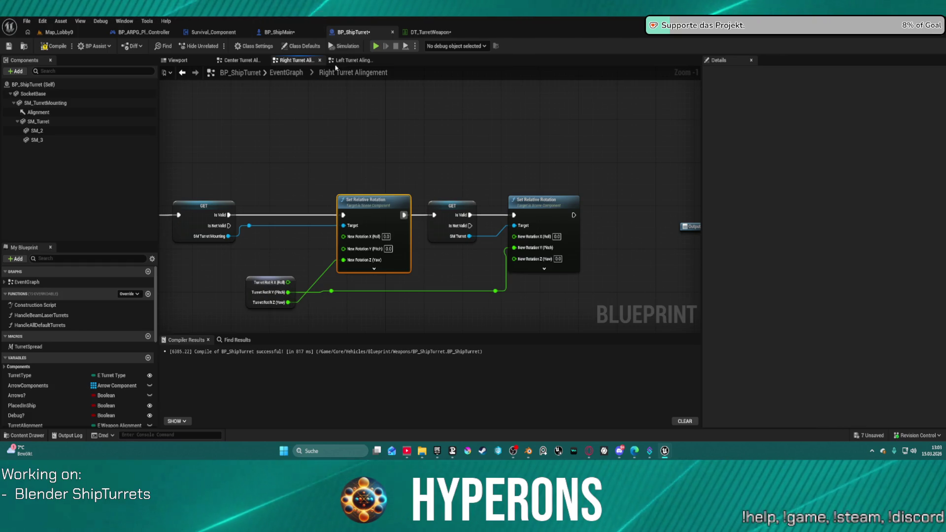
# Switch to BP_ShipMain's AutoTargetingTurretAlignment graph and shift the Turret Rot L SET node right.
pyautogui.click(289, 32)
pyautogui.moveTo(330, 115)
pyautogui.mouseDown()
pyautogui.moveTo(379, 105)
pyautogui.moveTo(397, 90)
pyautogui.mouseUp()
pyautogui.moveTo(538, 120)
pyautogui.mouseDown()
pyautogui.moveTo(675, 117)
pyautogui.moveTo(602, 119)
pyautogui.mouseUp()
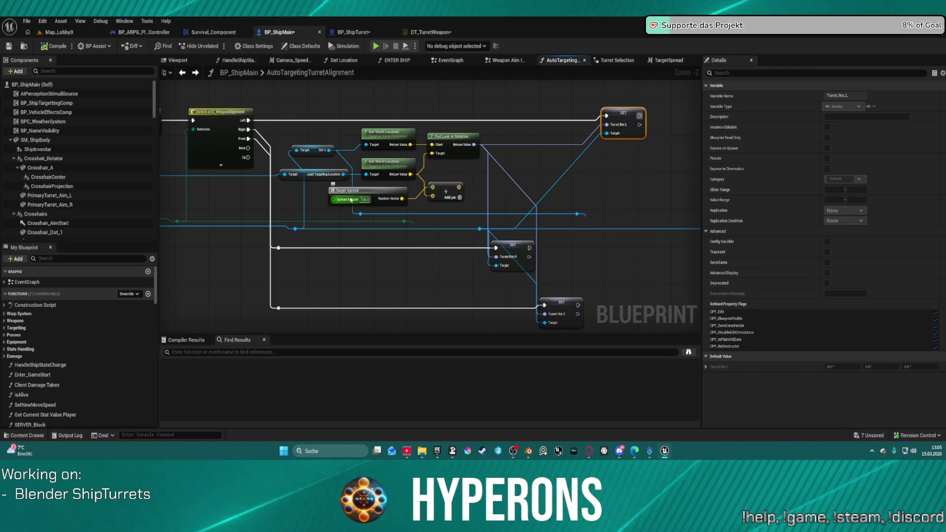
# Survey the Cast, IsValid and Switch targeting nodes, nudging the Turret Rot L SET node.
pyautogui.moveTo(329, 195)
pyautogui.mouseDown()
pyautogui.moveTo(304, 180)
pyautogui.moveTo(546, 222)
pyautogui.moveTo(518, 186)
pyautogui.moveTo(231, 210)
pyautogui.mouseUp()
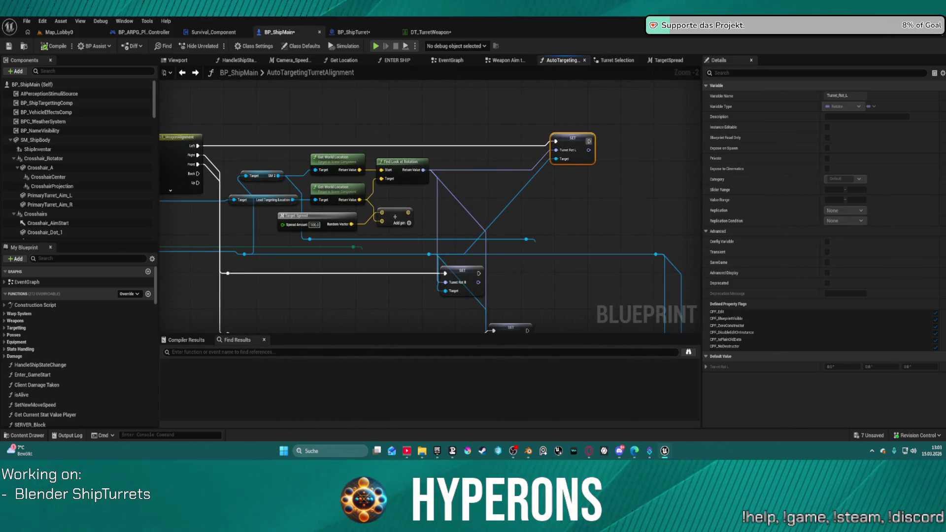
pyautogui.moveTo(556, 180)
pyautogui.mouseDown()
pyautogui.moveTo(550, 134)
pyautogui.moveTo(747, 288)
pyautogui.moveTo(737, 189)
pyautogui.moveTo(670, 112)
pyautogui.mouseUp()
pyautogui.moveTo(508, 133)
pyautogui.mouseDown()
pyautogui.moveTo(489, 109)
pyautogui.moveTo(478, 153)
pyautogui.moveTo(493, 206)
pyautogui.mouseUp()
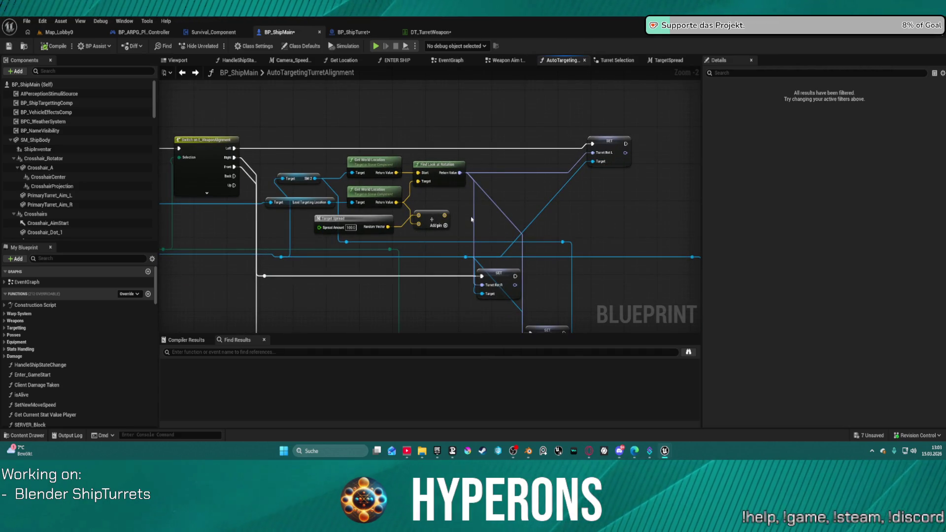
pyautogui.moveTo(613, 151); pyautogui.dragTo(622, 155)
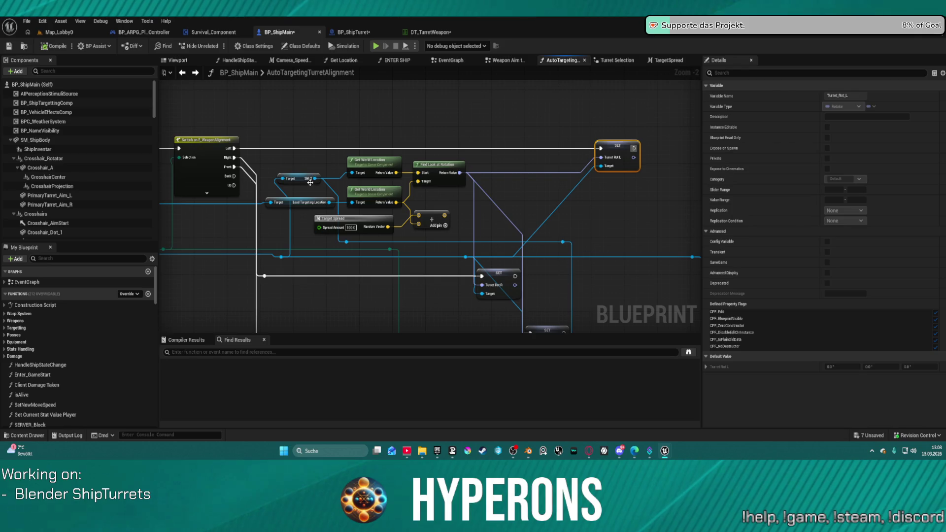
pyautogui.moveTo(300, 181)
pyautogui.mouseDown()
pyautogui.moveTo(423, 181)
pyautogui.moveTo(380, 180)
pyautogui.moveTo(475, 259)
pyautogui.mouseUp()
pyautogui.moveTo(345, 197)
pyautogui.mouseDown()
pyautogui.moveTo(335, 138)
pyautogui.moveTo(305, 77)
pyautogui.moveTo(621, 212)
pyautogui.moveTo(567, 81)
pyautogui.moveTo(576, 107)
pyautogui.moveTo(576, 80)
pyautogui.moveTo(634, 163)
pyautogui.moveTo(565, 149)
pyautogui.mouseUp()
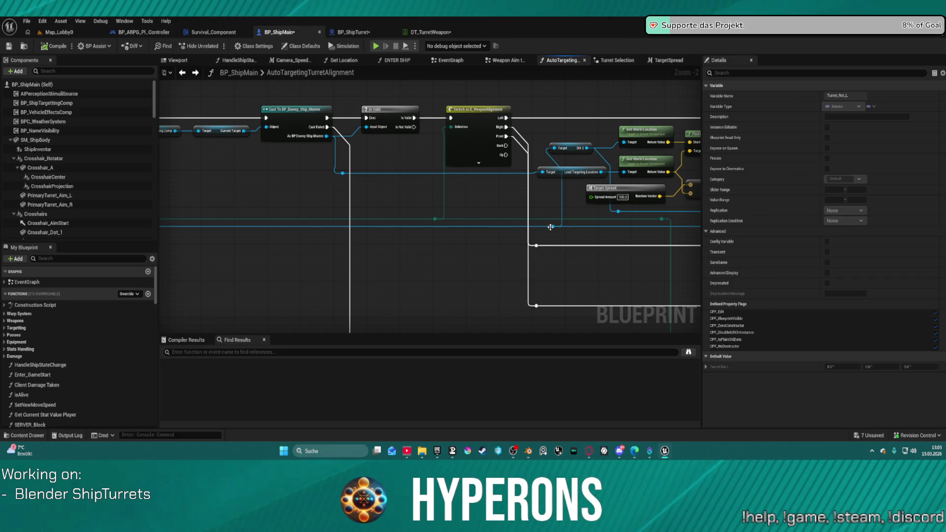
# Add a Get SM Turret node from the reroute wire and connect it to Get World Location's Target.
pyautogui.moveTo(551, 226); pyautogui.dragTo(481, 241)
pyautogui.moveTo(488, 278); pyautogui.dragTo(591, 283)
pyautogui.write('turret')
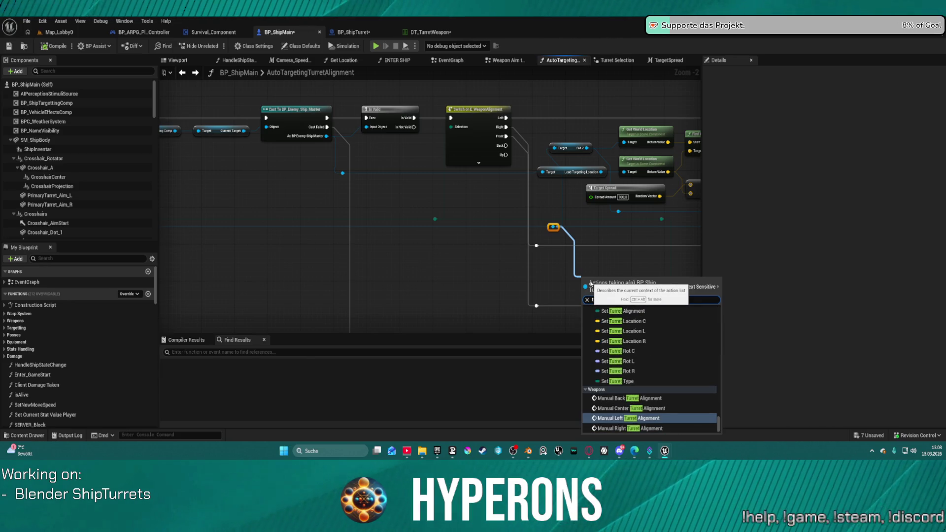
pyautogui.scroll(6, 696, 413)
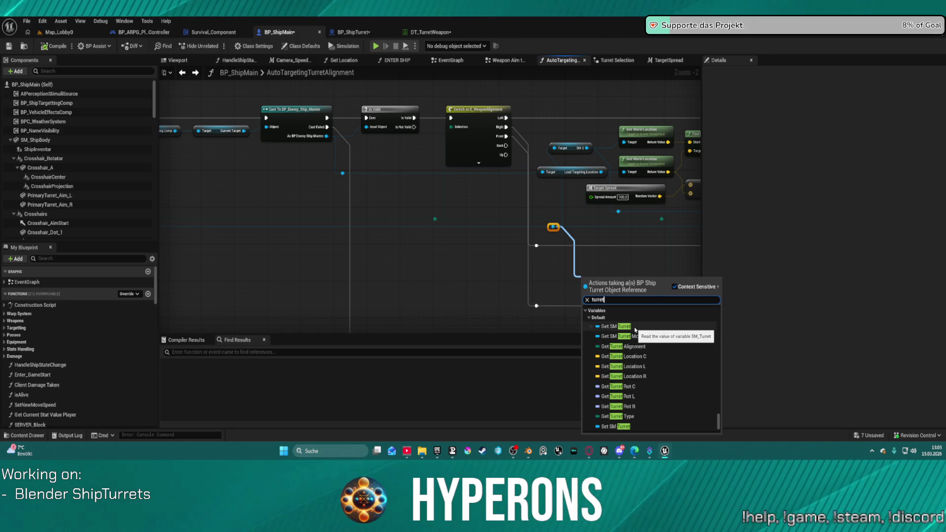
pyautogui.click(636, 328)
pyautogui.moveTo(606, 282); pyautogui.dragTo(561, 222)
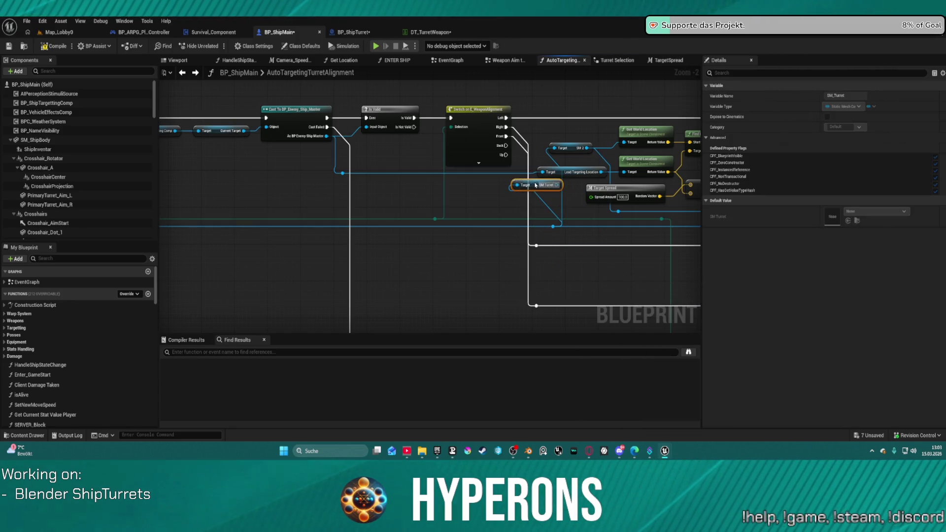
pyautogui.click(587, 148)
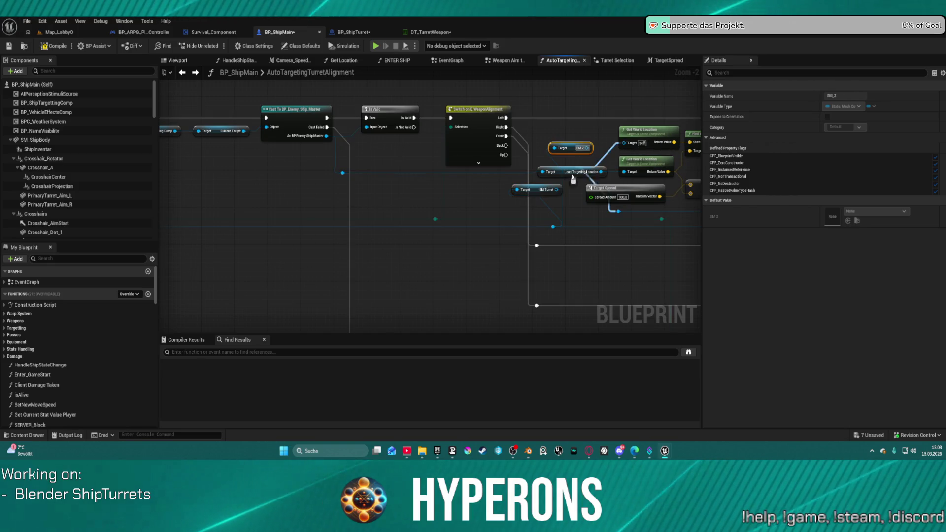
pyautogui.moveTo(560, 191); pyautogui.dragTo(560, 191)
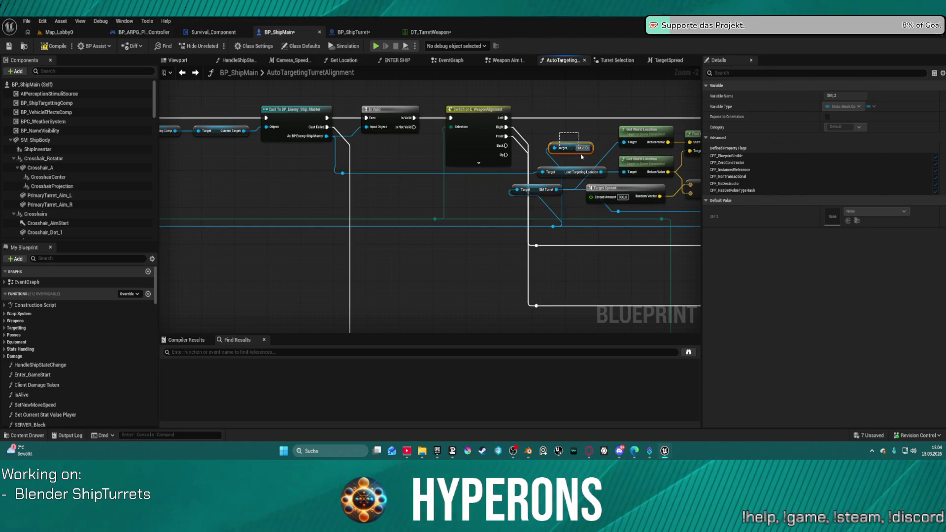
# Reposition the SM Turret getter beside the targeting nodes.
pyautogui.scroll(-2, 585, 186)
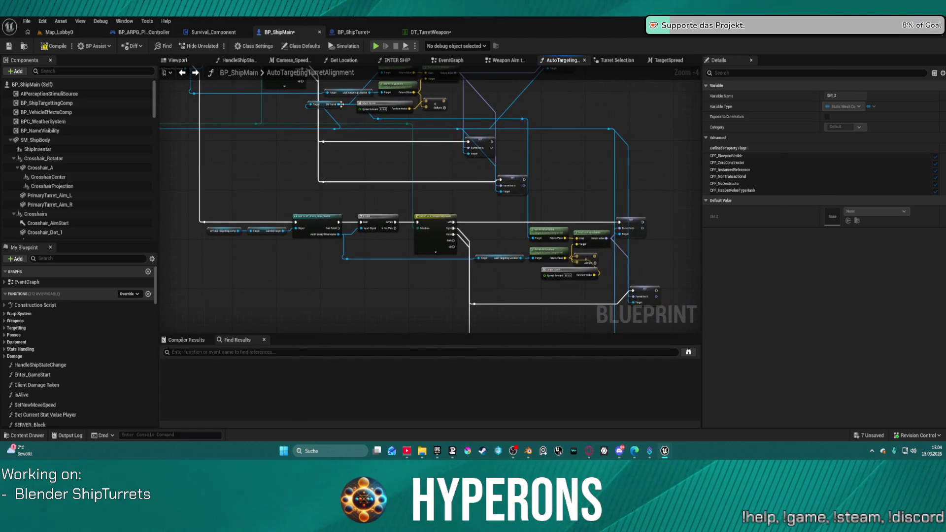
pyautogui.click(321, 103)
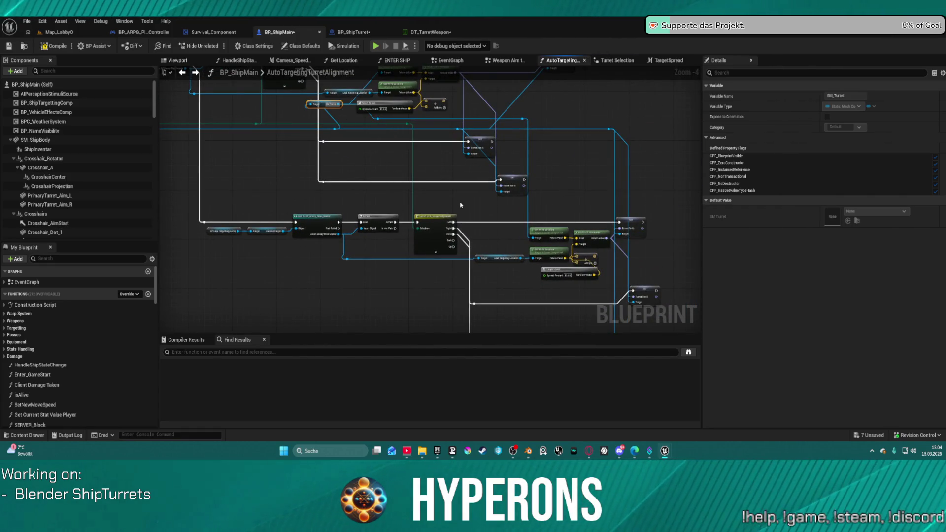
pyautogui.scroll(2, 461, 205)
pyautogui.moveTo(476, 157)
pyautogui.mouseDown()
pyautogui.moveTo(494, 227)
pyautogui.moveTo(435, 285)
pyautogui.moveTo(433, 302)
pyautogui.moveTo(408, 150)
pyautogui.moveTo(433, 99)
pyautogui.moveTo(480, 207)
pyautogui.moveTo(536, 263)
pyautogui.mouseUp()
pyautogui.scroll(2, 536, 263)
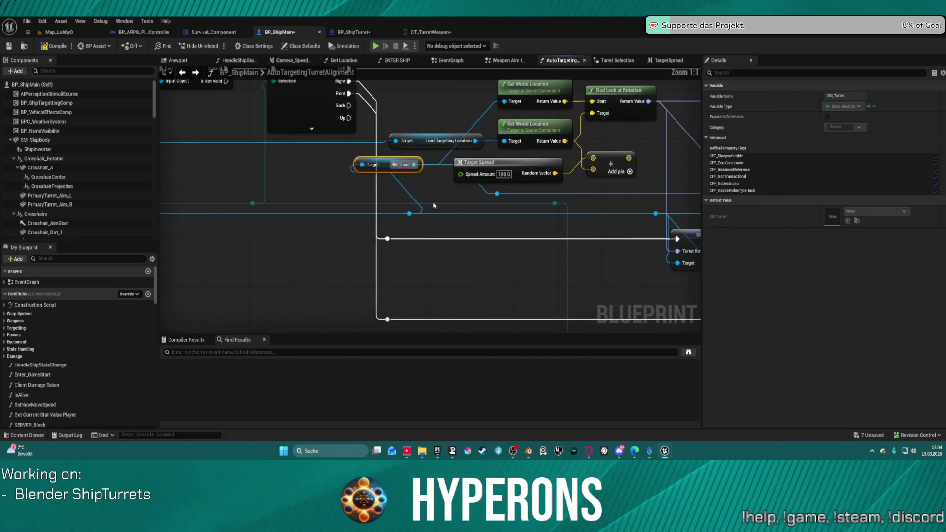
pyautogui.moveTo(392, 169)
pyautogui.mouseDown()
pyautogui.moveTo(498, 202)
pyautogui.moveTo(474, 209)
pyautogui.moveTo(467, 234)
pyautogui.mouseUp()
pyautogui.scroll(-3, 547, 244)
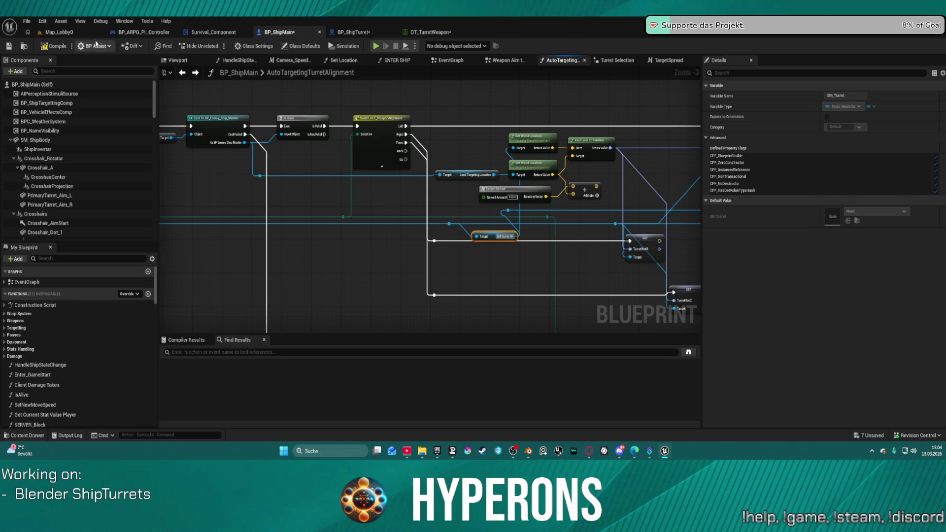
# Open BP_AI_Turret_Main from Recent Blueprint Assets.
pyautogui.click(27, 22)
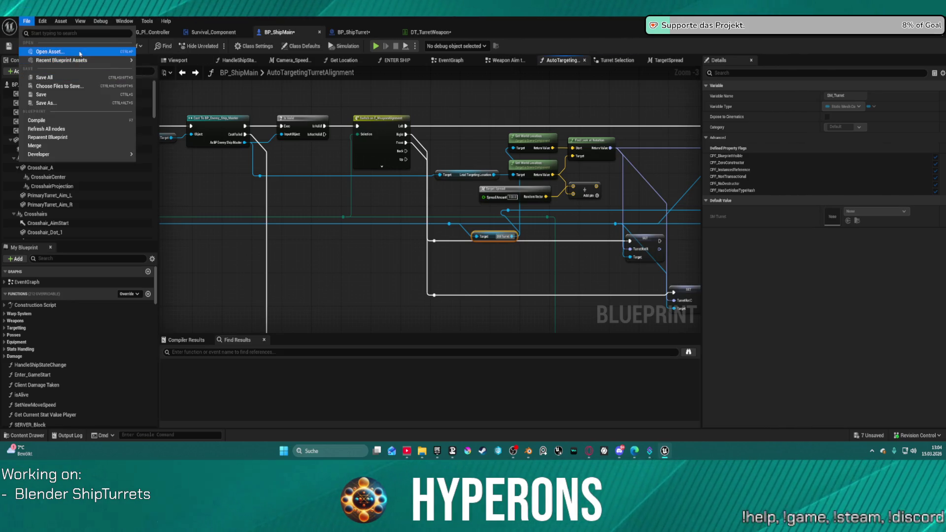
pyautogui.moveTo(104, 66)
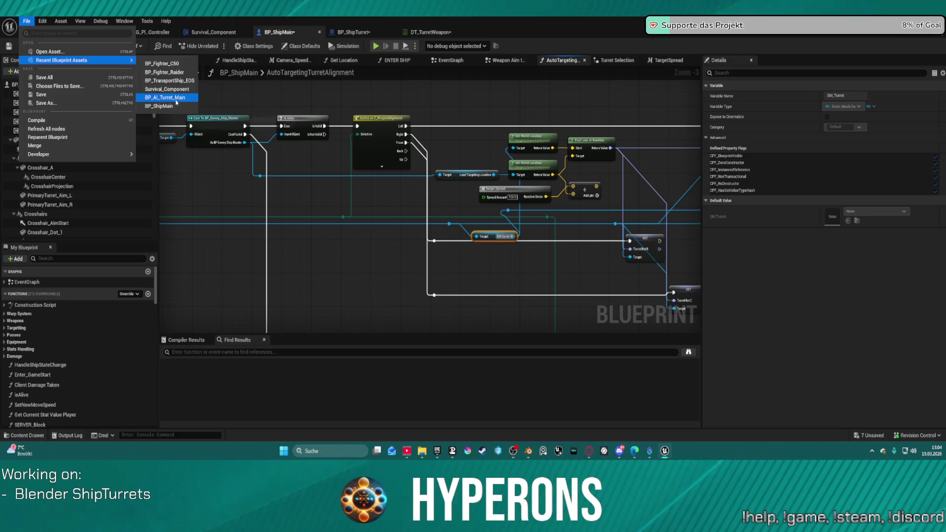
pyautogui.click(176, 102)
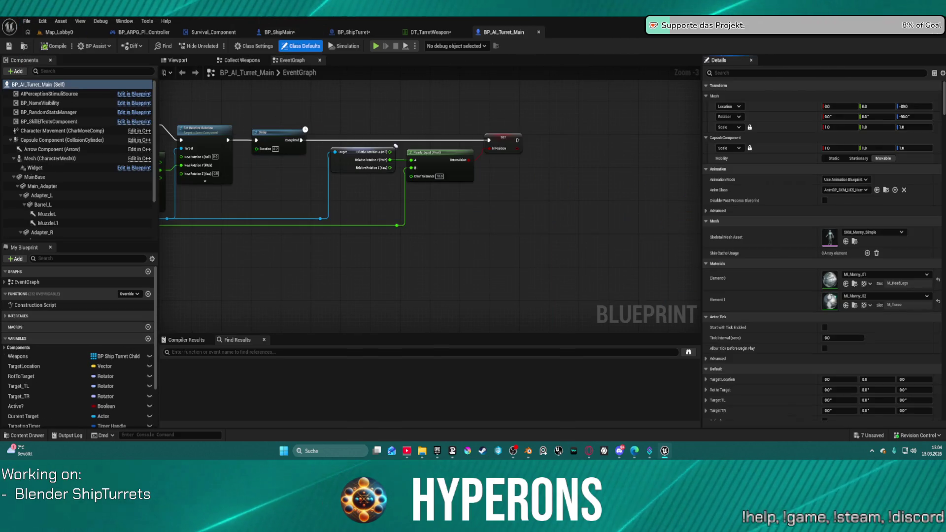
# Select the rotation chain from Main Adapter through SET Rot to Target, then return to BP_ShipTurret.
pyautogui.scroll(-5, 343, 109)
pyautogui.scroll(5, 402, 135)
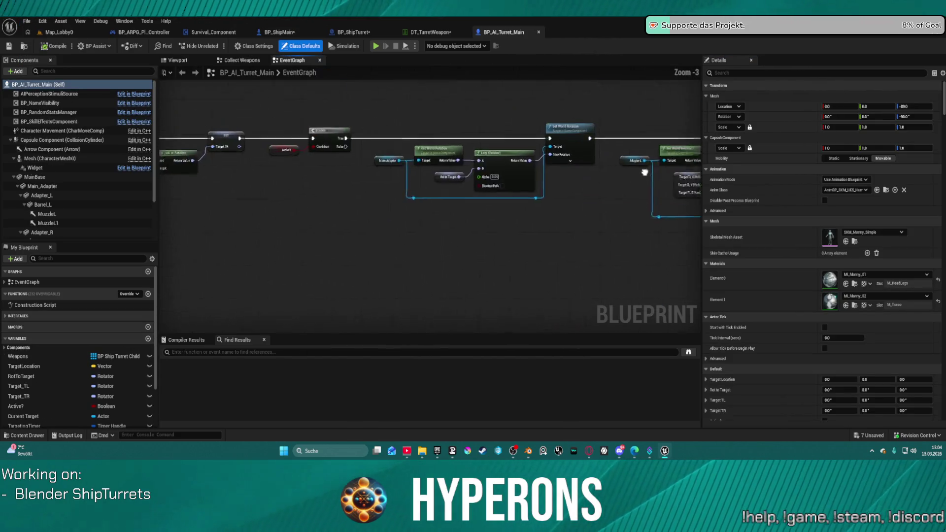
pyautogui.scroll(3, 402, 134)
pyautogui.click(627, 185)
pyautogui.scroll(3, 627, 187)
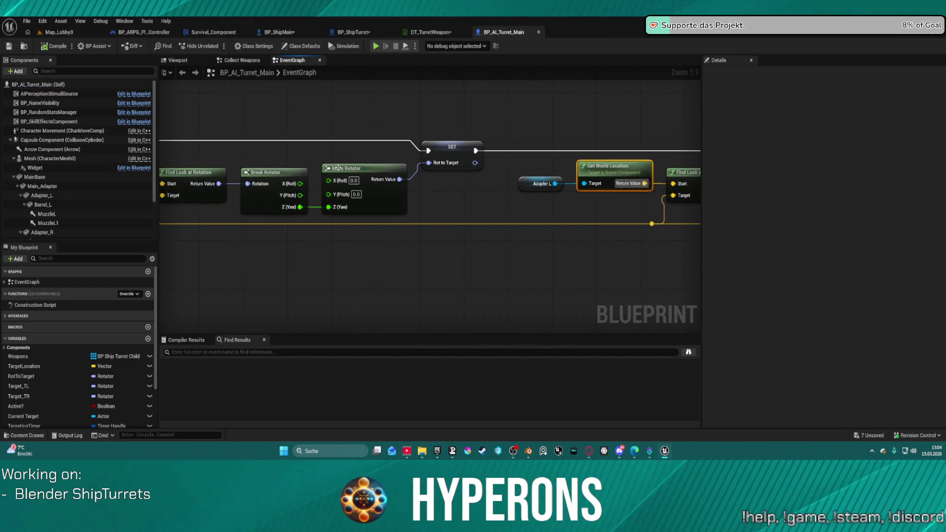
pyautogui.click(338, 168)
pyautogui.scroll(-2, 440, 158)
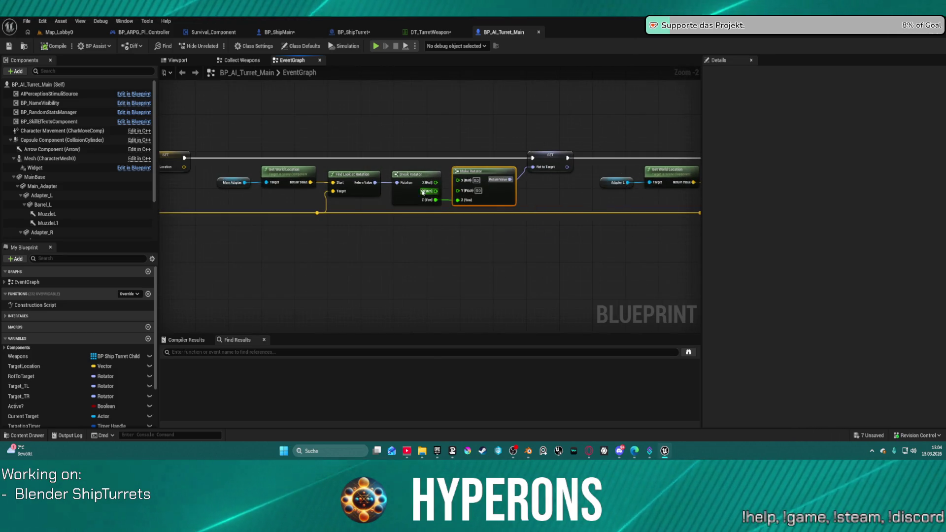
pyautogui.click(543, 156)
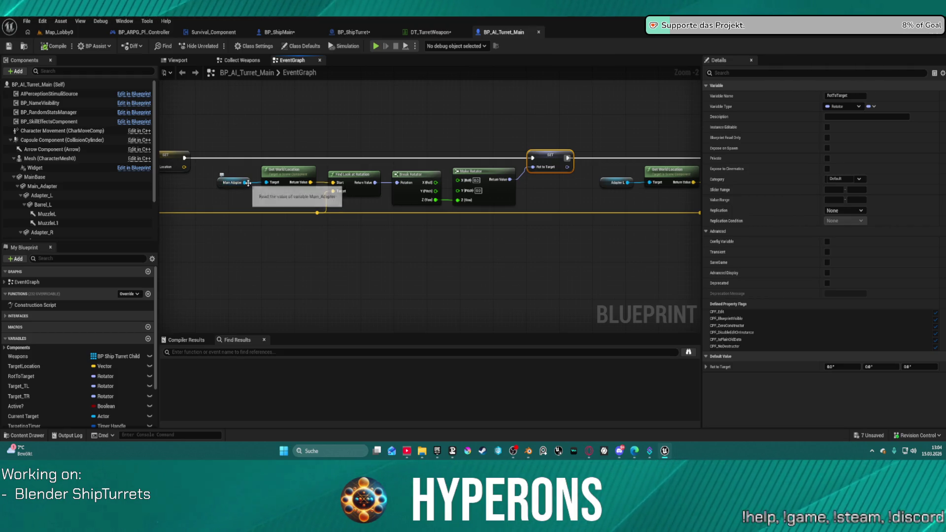
pyautogui.moveTo(221, 166); pyautogui.dragTo(471, 201)
pyautogui.moveTo(563, 197); pyautogui.dragTo(560, 197)
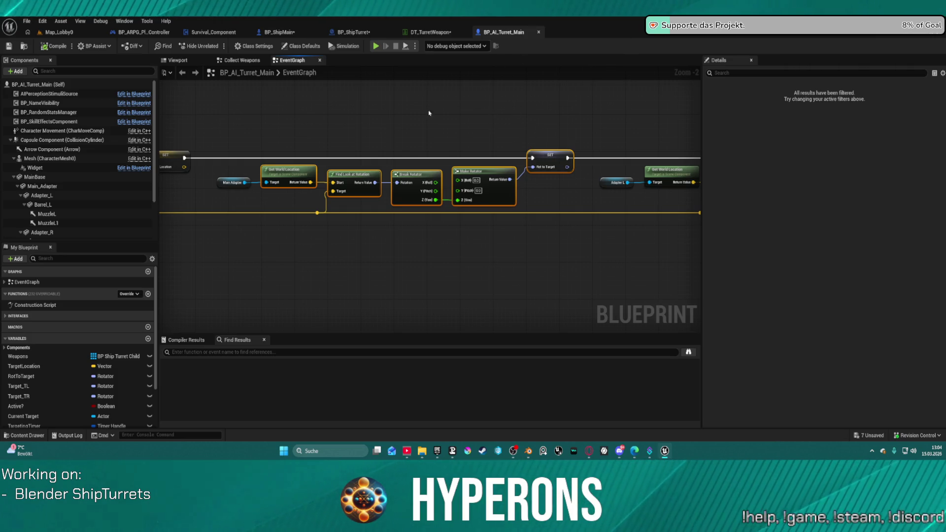
pyautogui.click(351, 32)
pyautogui.scroll(-1, 562, 131)
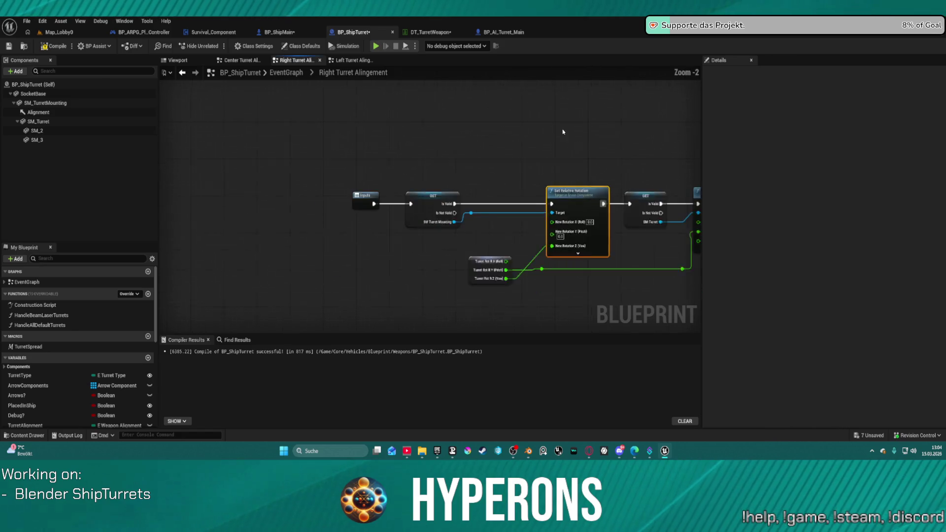
# Remove the pasted rotation nodes from BP_ShipMain and paste them into BP_ShipTurret's Right Turret Alingement graph.
pyautogui.scroll(-1, 364, 126)
pyautogui.click(292, 34)
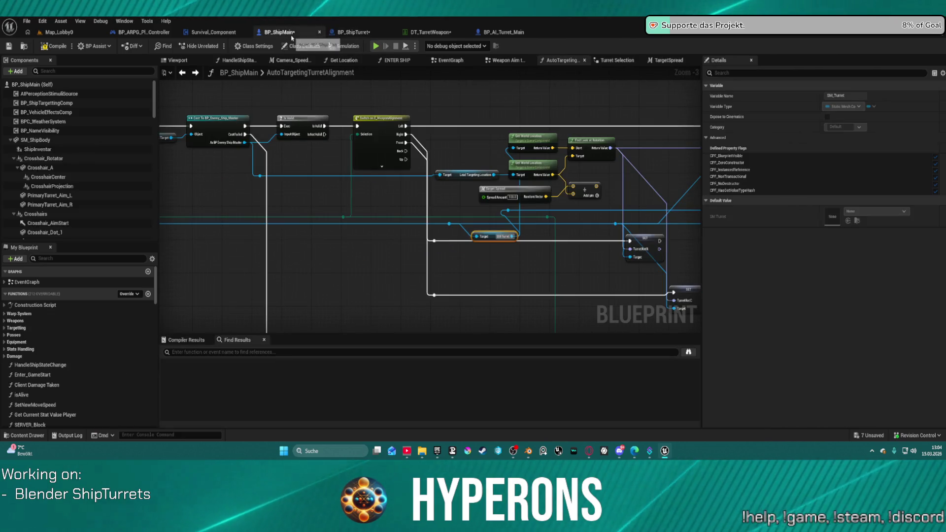
pyautogui.moveTo(325, 154); pyautogui.dragTo(432, 137)
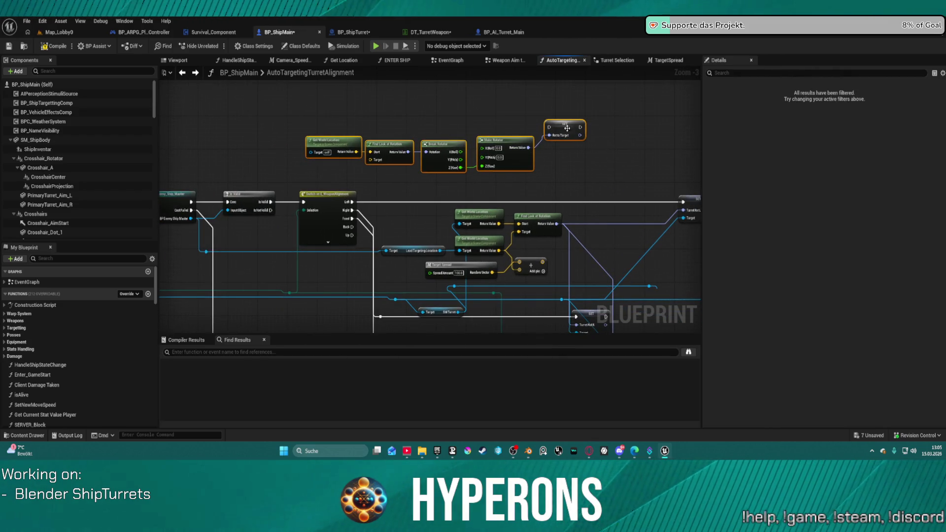
pyautogui.press('Delete')
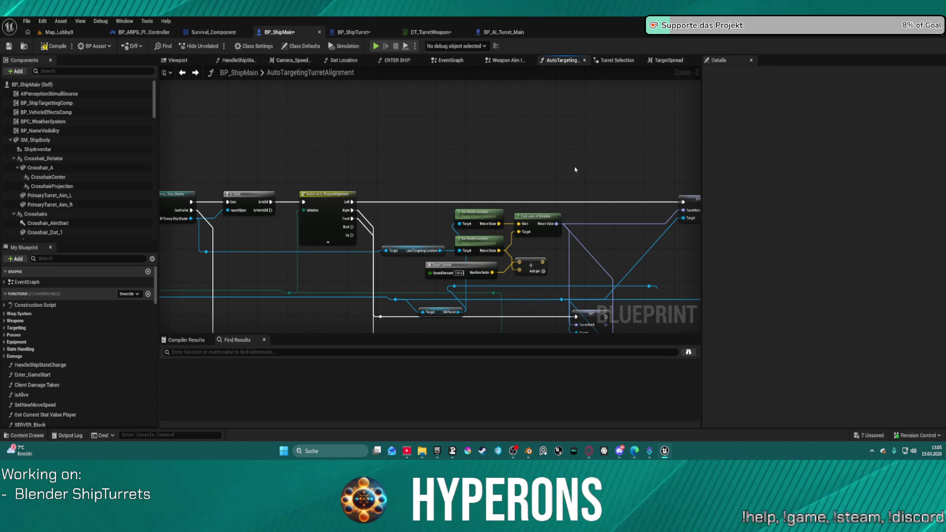
pyautogui.click(354, 32)
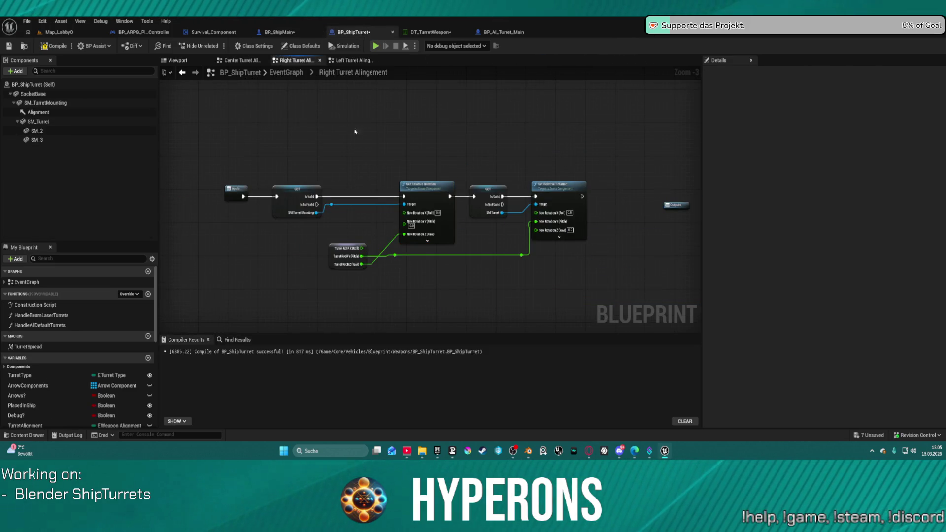
pyautogui.hotkey('ctrl', 'v')
# Inspect the SET Rot to Target node's actions, then return to BP_ShipMain.
pyautogui.rightClick(486, 119)
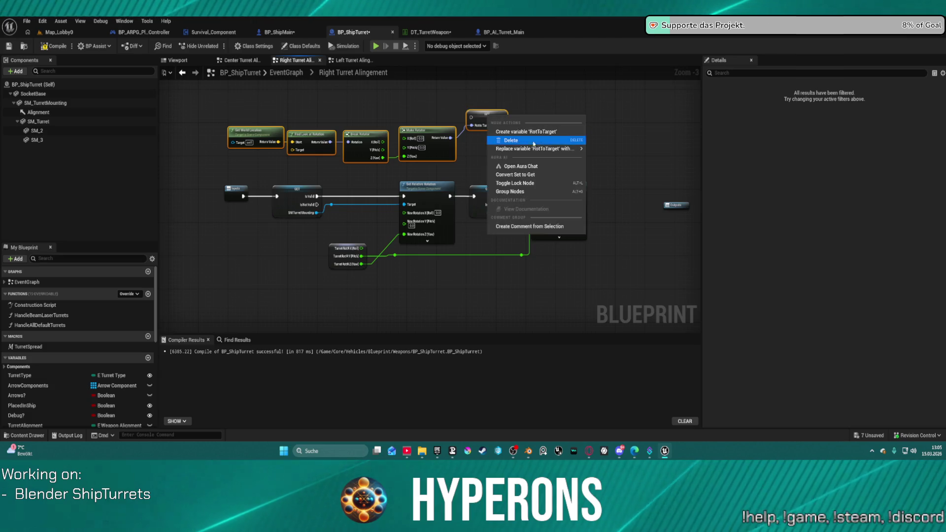
pyautogui.press('Escape')
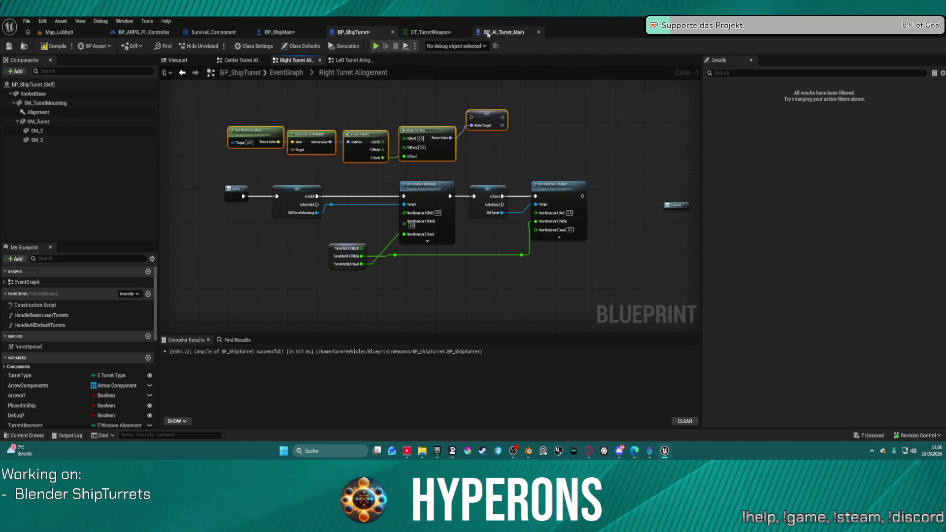
pyautogui.click(503, 33)
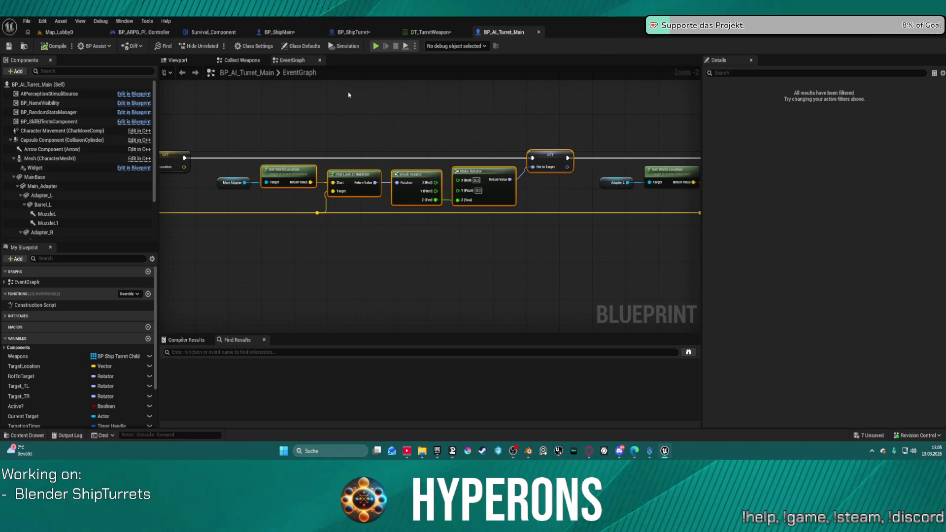
pyautogui.click(280, 32)
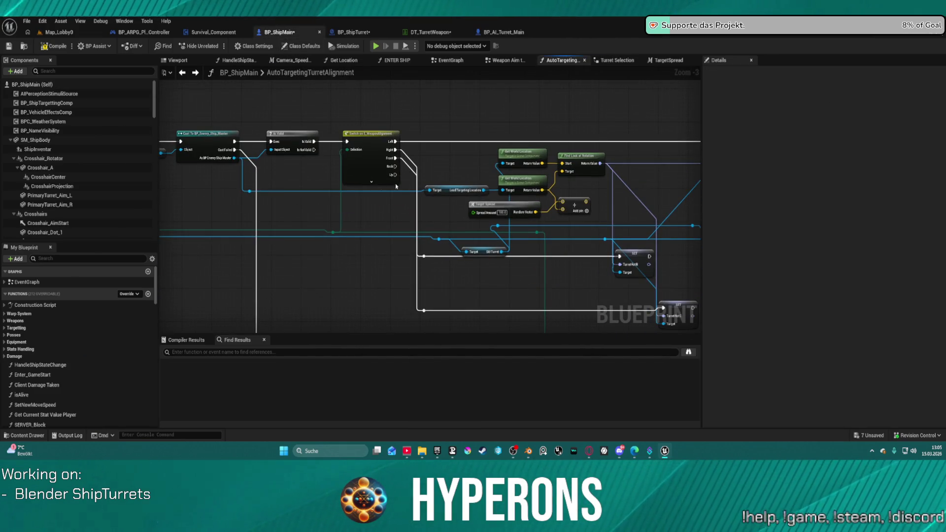
# Search BP_ShipMain for a Rot to Target setter ('set rot', 'tot'), then cancel.
pyautogui.moveTo(250, 191)
pyautogui.mouseDown()
pyautogui.moveTo(266, 197)
pyautogui.moveTo(443, 168)
pyautogui.moveTo(451, 156)
pyautogui.mouseUp()
pyautogui.write('set r')
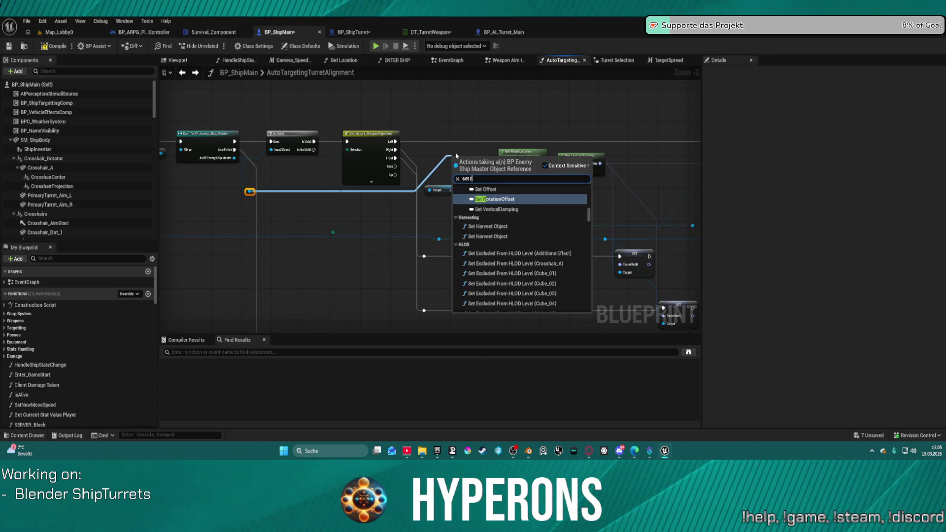
pyautogui.write('ot')
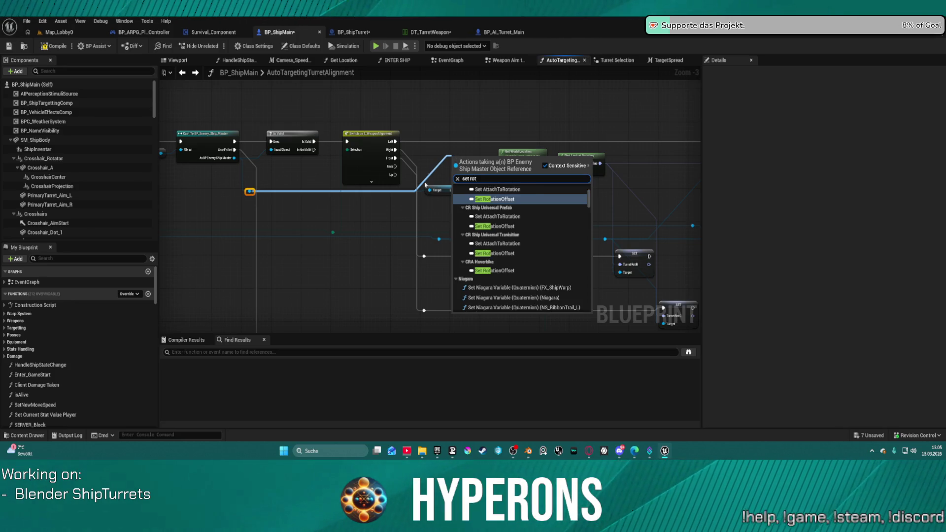
pyautogui.scroll(-15, 545, 275)
pyautogui.scroll(12, 532, 271)
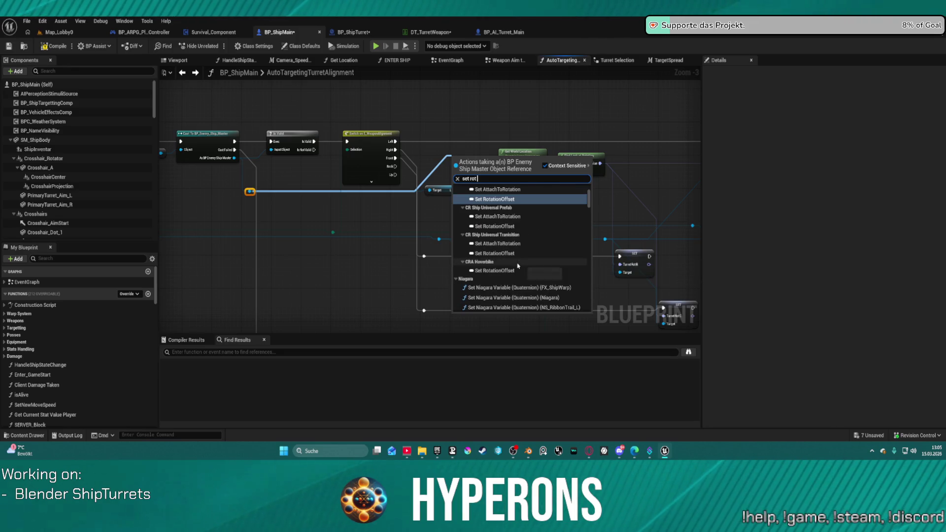
pyautogui.write(' tot')
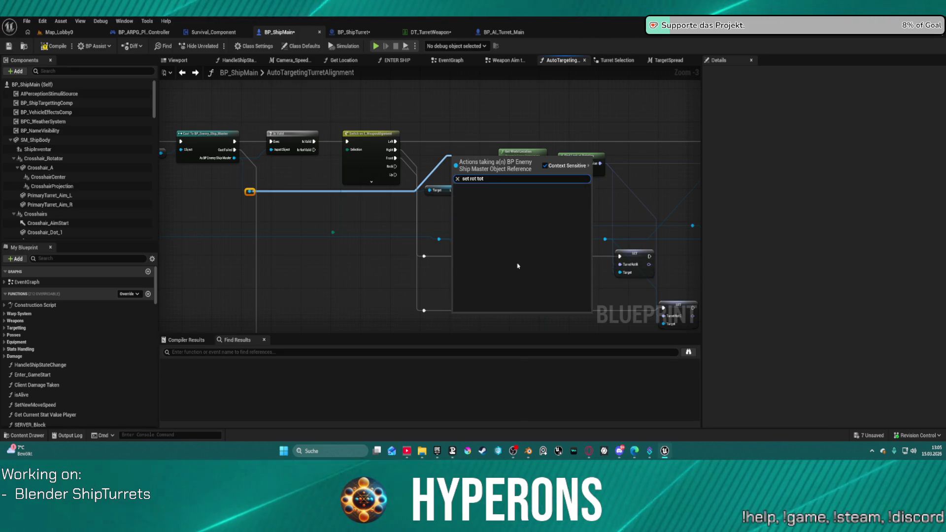
pyautogui.scroll(1, 663, 227)
pyautogui.press('Escape')
pyautogui.click(352, 32)
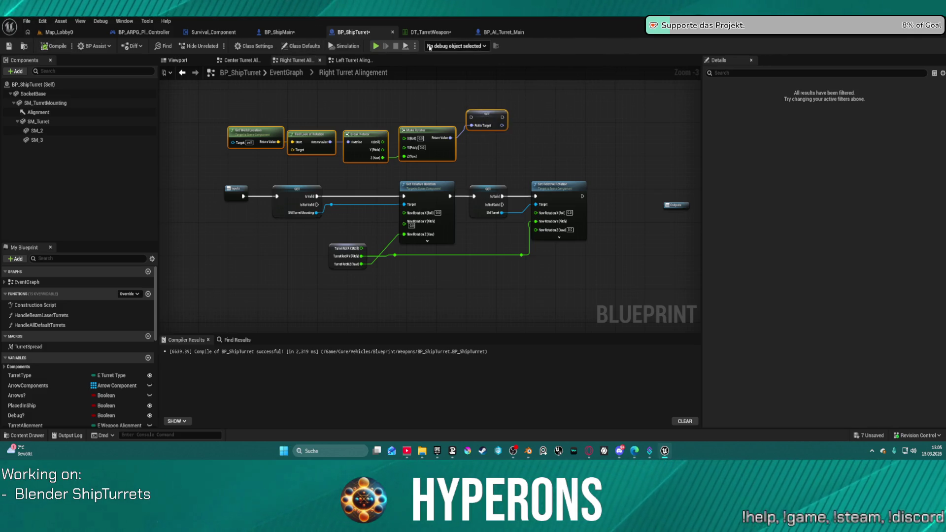
pyautogui.click(279, 32)
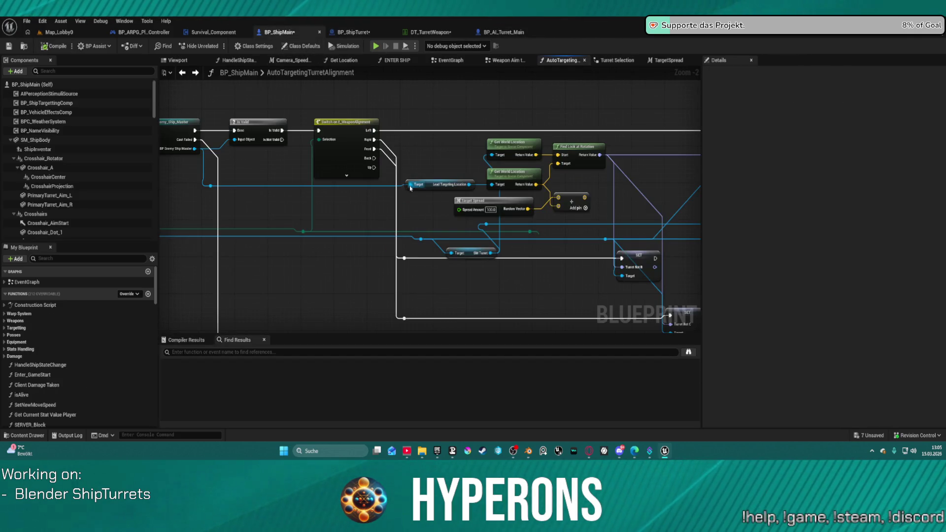
# Add a SET Rot to Target node on the BP Ship Turret reference, executed from Is Valid.
pyautogui.moveTo(421, 240); pyautogui.dragTo(427, 141)
pyautogui.write('rot to ta')
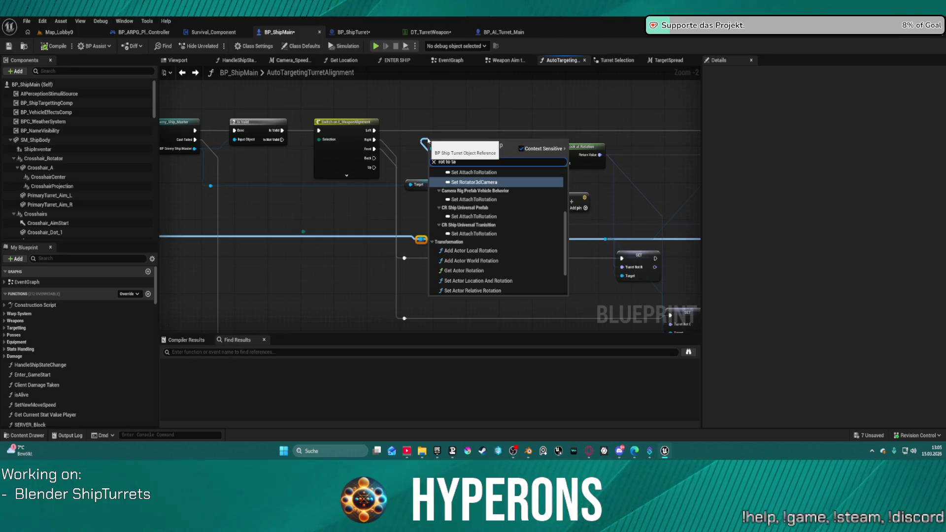
pyautogui.write('r')
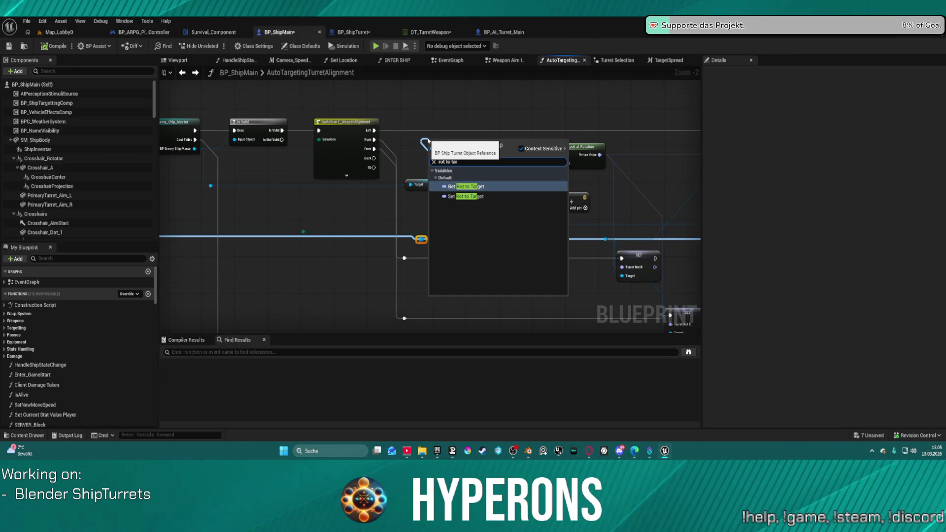
pyautogui.press('Down')
pyautogui.press('Return')
pyautogui.moveTo(459, 153)
pyautogui.mouseDown()
pyautogui.moveTo(385, 129)
pyautogui.moveTo(239, 202)
pyautogui.moveTo(538, 202)
pyautogui.moveTo(378, 191)
pyautogui.moveTo(335, 169)
pyautogui.mouseUp()
pyautogui.moveTo(261, 143)
pyautogui.mouseDown()
pyautogui.moveTo(306, 175)
pyautogui.moveTo(353, 144)
pyautogui.mouseUp()
pyautogui.click(340, 172)
pyautogui.scroll(-3, 443, 207)
pyautogui.moveTo(466, 213); pyautogui.dragTo(438, 140)
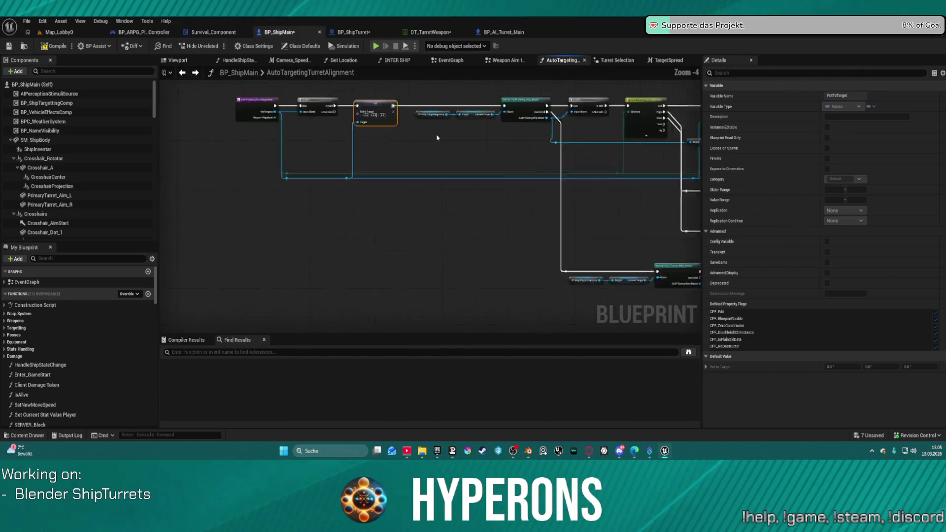
pyautogui.scroll(5, 437, 148)
pyautogui.moveTo(257, 199)
pyautogui.mouseDown()
pyautogui.moveTo(203, 203)
pyautogui.moveTo(437, 157)
pyautogui.mouseUp()
# Paste the look-at rotation nodes, feed Find Look at Rotation into Rot to Target, and delete Make Vector.
pyautogui.moveTo(413, 103)
pyautogui.mouseDown()
pyautogui.moveTo(527, 165)
pyautogui.moveTo(616, 175)
pyautogui.mouseUp()
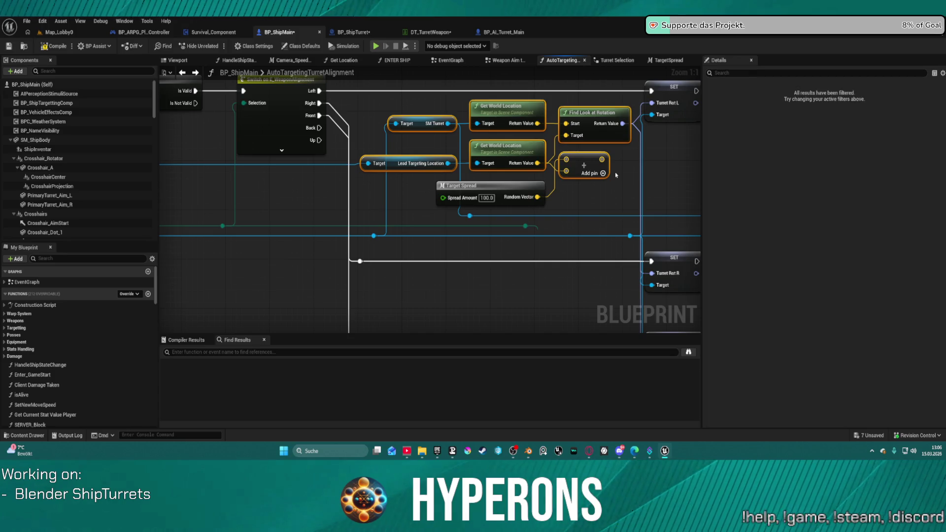
pyautogui.moveTo(529, 182); pyautogui.dragTo(524, 176)
pyautogui.moveTo(460, 164); pyautogui.dragTo(756, 141)
pyautogui.moveTo(458, 137); pyautogui.dragTo(461, 209)
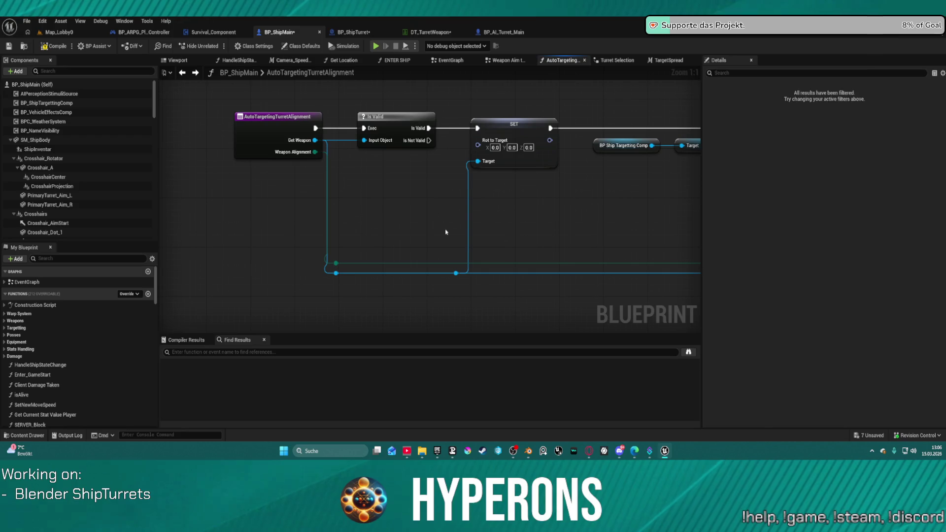
pyautogui.hotkey('ctrl', 'v')
pyautogui.moveTo(601, 238); pyautogui.dragTo(478, 145)
pyautogui.moveTo(616, 316); pyautogui.dragTo(535, 248)
pyautogui.click(535, 285)
pyautogui.click(522, 219)
pyautogui.press('Delete')
# Remove the two SM Turret getter nodes from the turret reference wire.
pyautogui.moveTo(238, 198)
pyautogui.mouseDown()
pyautogui.moveTo(253, 227)
pyautogui.moveTo(366, 232)
pyautogui.moveTo(387, 291)
pyautogui.moveTo(373, 256)
pyautogui.mouseUp()
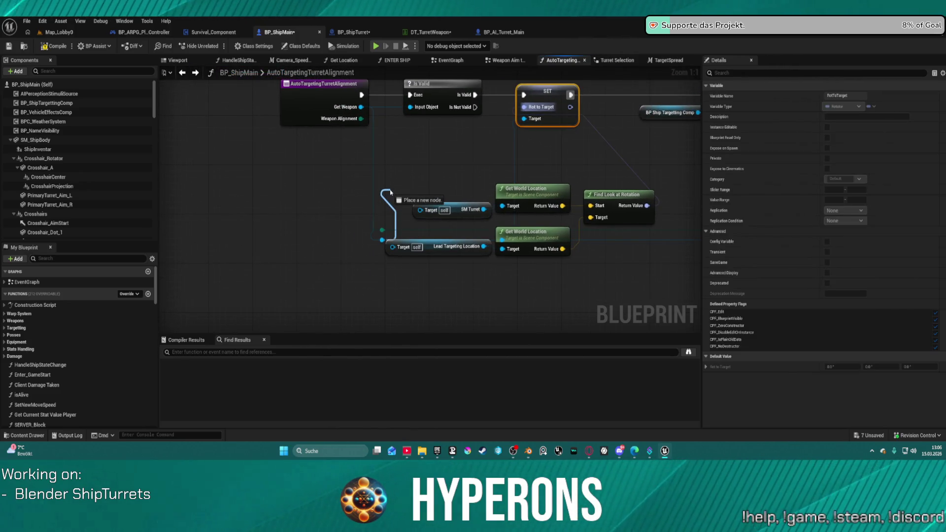
pyautogui.moveTo(393, 192); pyautogui.dragTo(420, 210)
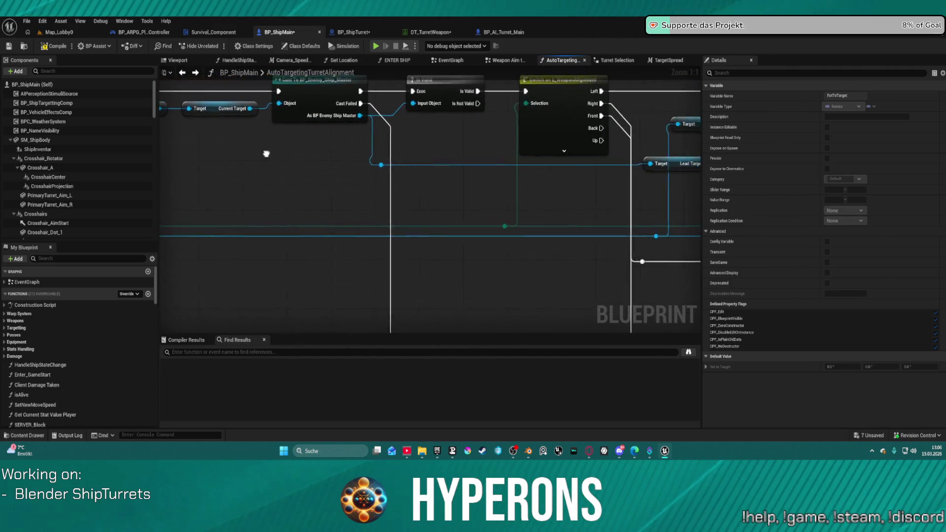
pyautogui.click(517, 123)
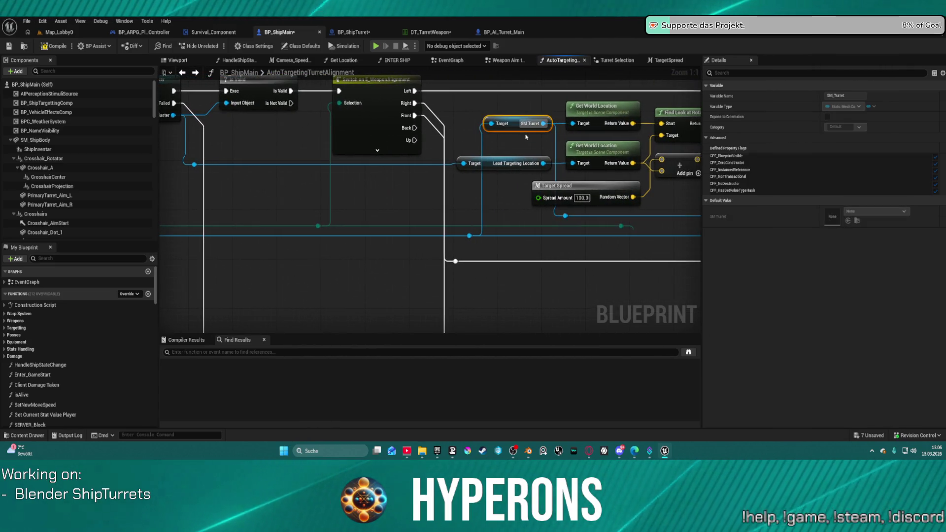
pyautogui.moveTo(299, 193); pyautogui.dragTo(691, 232)
pyautogui.moveTo(197, 212); pyautogui.dragTo(389, 198)
pyautogui.click(256, 199)
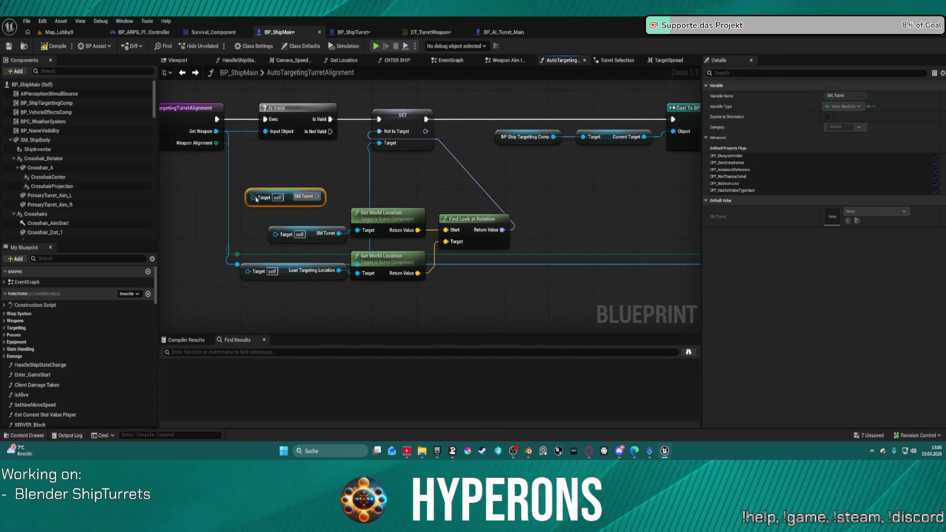
pyautogui.doubleClick(237, 263)
pyautogui.moveTo(237, 265); pyautogui.dragTo(253, 196)
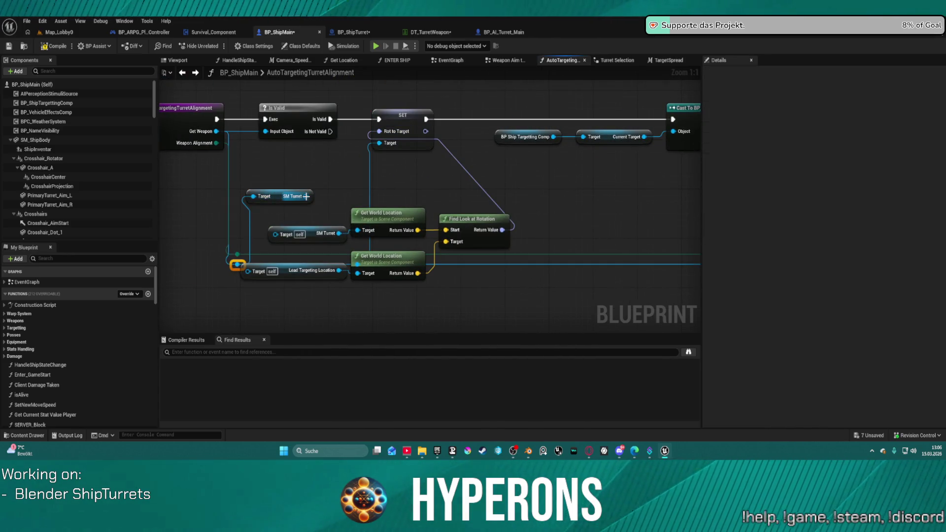
pyautogui.press('Delete')
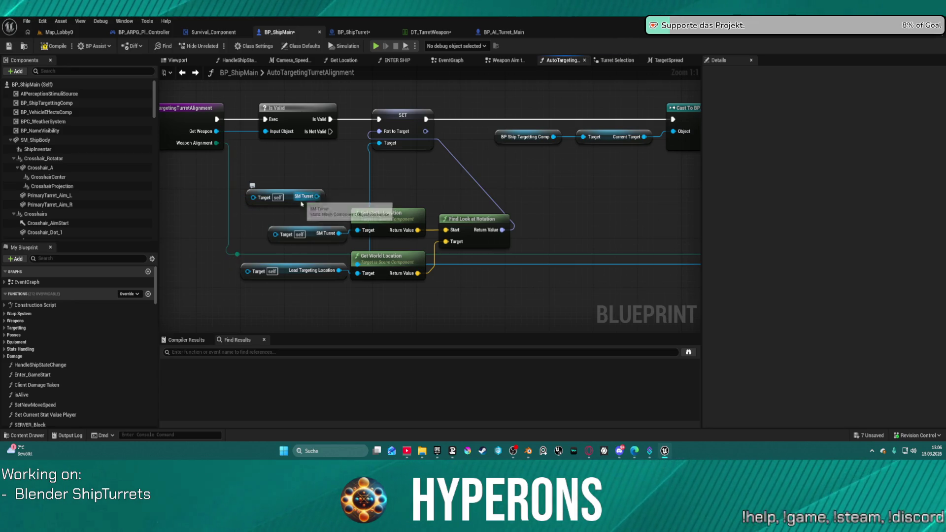
pyautogui.moveTo(306, 220)
pyautogui.mouseDown()
pyautogui.moveTo(297, 190)
pyautogui.moveTo(309, 235)
pyautogui.mouseUp()
pyautogui.press('Delete')
pyautogui.hotkey('ctrl', 'z')
pyautogui.press('Delete')
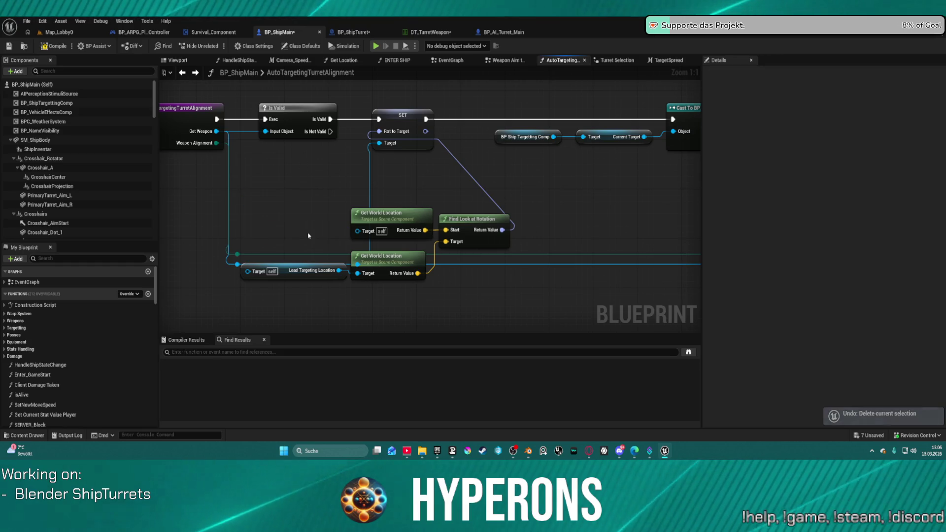
# Add a Get SM Turret Mounting node feeding Get World Location's Target, and tidy node placement.
pyautogui.moveTo(237, 265); pyautogui.dragTo(265, 229)
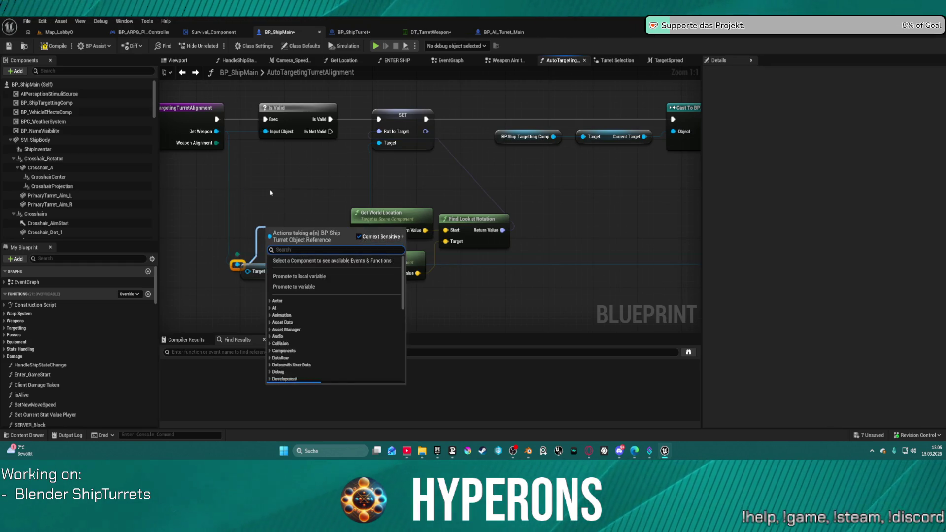
pyautogui.write('turre')
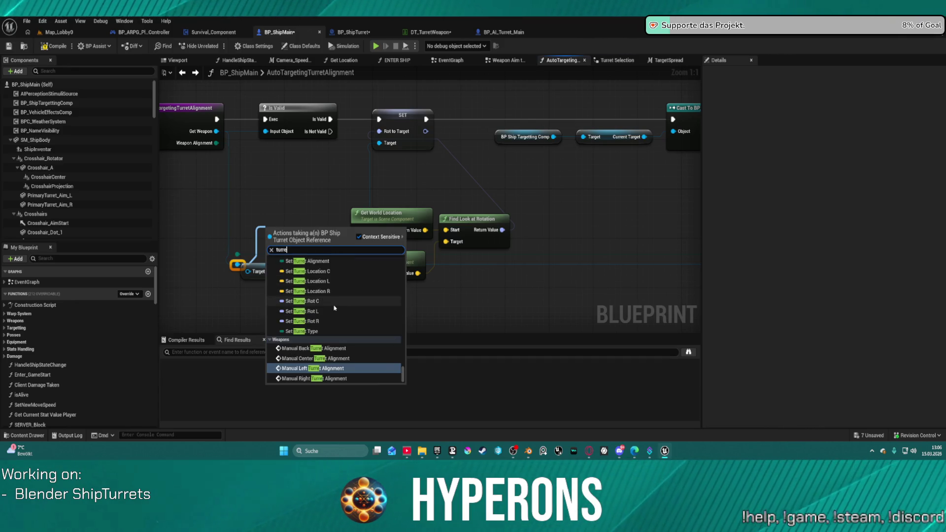
pyautogui.write(' b')
pyautogui.press('BackSpace')
pyautogui.press('BackSpace')
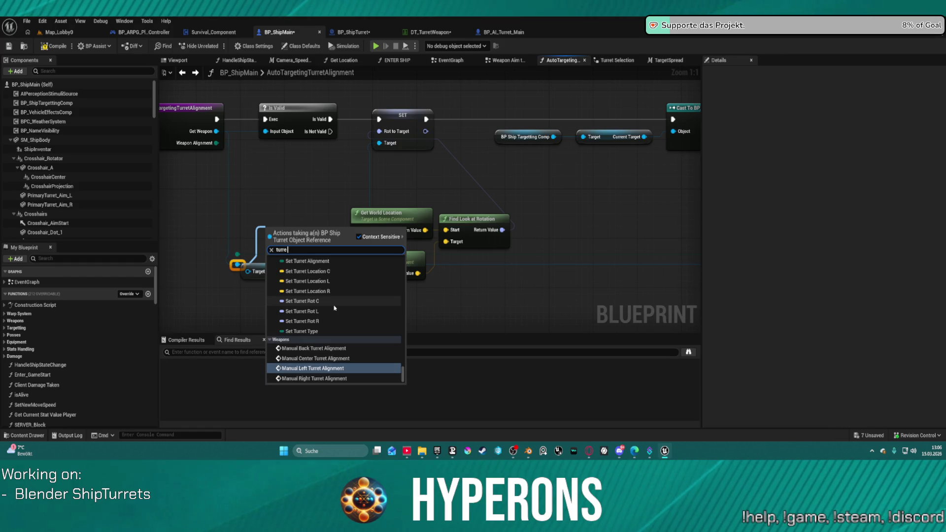
pyautogui.write(' moun')
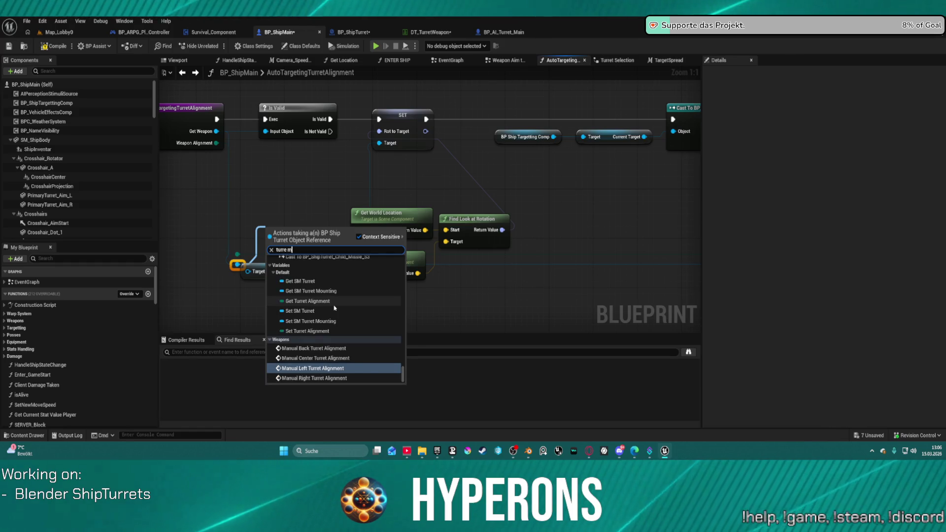
pyautogui.press('Return')
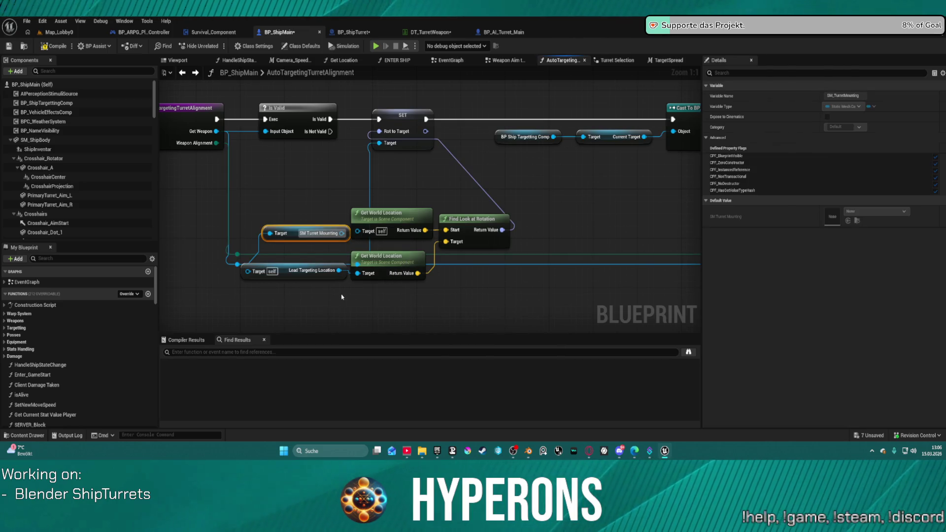
pyautogui.moveTo(342, 233); pyautogui.dragTo(357, 231)
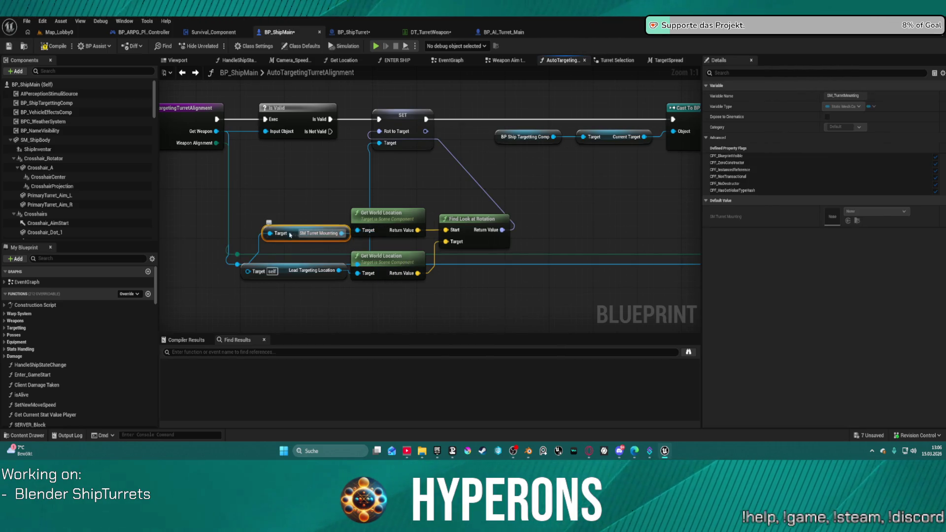
pyautogui.rightClick(271, 213)
pyautogui.press('Escape')
pyautogui.moveTo(290, 226)
pyautogui.mouseDown()
pyautogui.moveTo(269, 218)
pyautogui.moveTo(282, 226)
pyautogui.mouseUp()
pyautogui.moveTo(286, 267)
pyautogui.mouseDown()
pyautogui.moveTo(370, 219)
pyautogui.moveTo(628, 192)
pyautogui.mouseUp()
# Rewire the Lead Targeting Location node's target input.
pyautogui.scroll(-1, 349, 182)
pyautogui.scroll(-2, 349, 181)
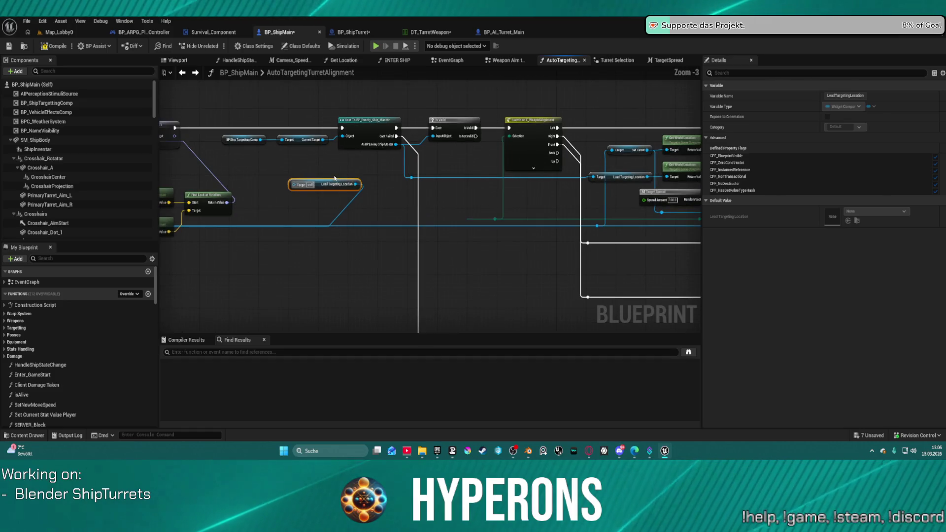
pyautogui.moveTo(411, 178); pyautogui.dragTo(294, 186)
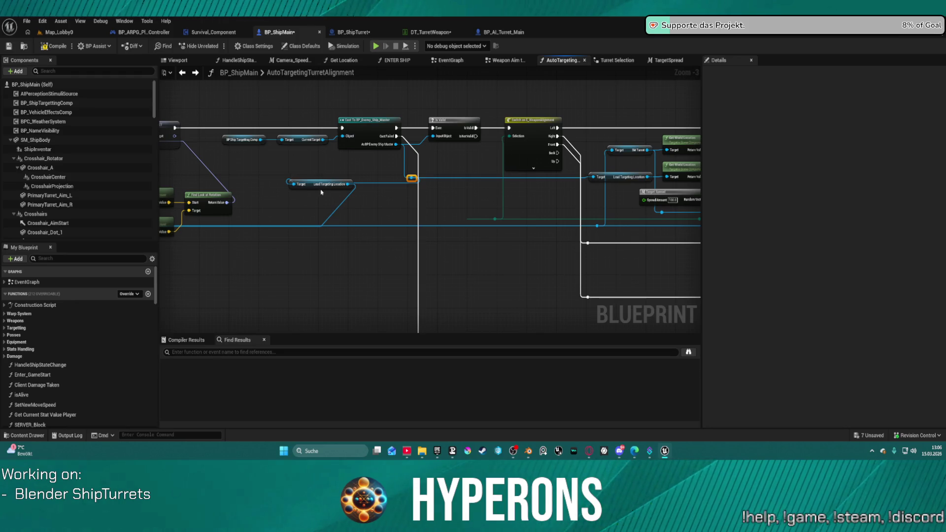
pyautogui.click(316, 185)
pyautogui.scroll(-2, 395, 216)
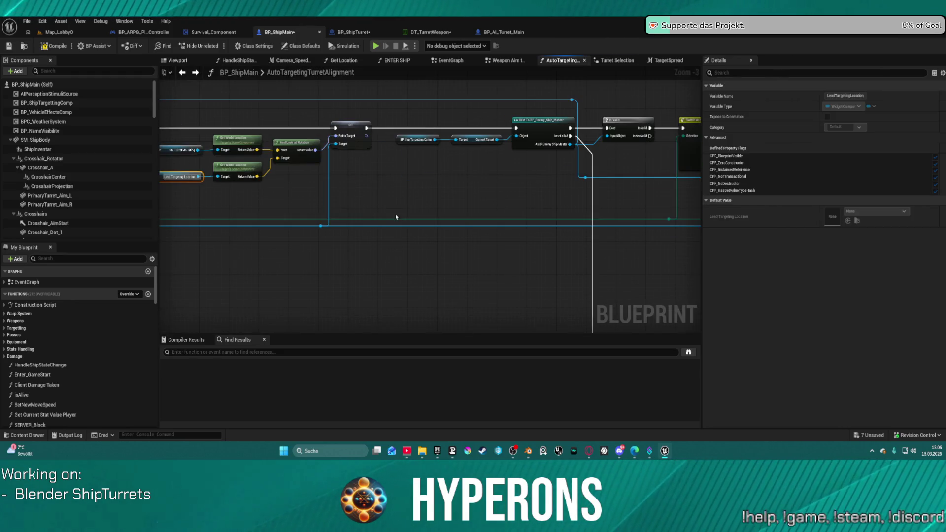
pyautogui.scroll(5, 450, 215)
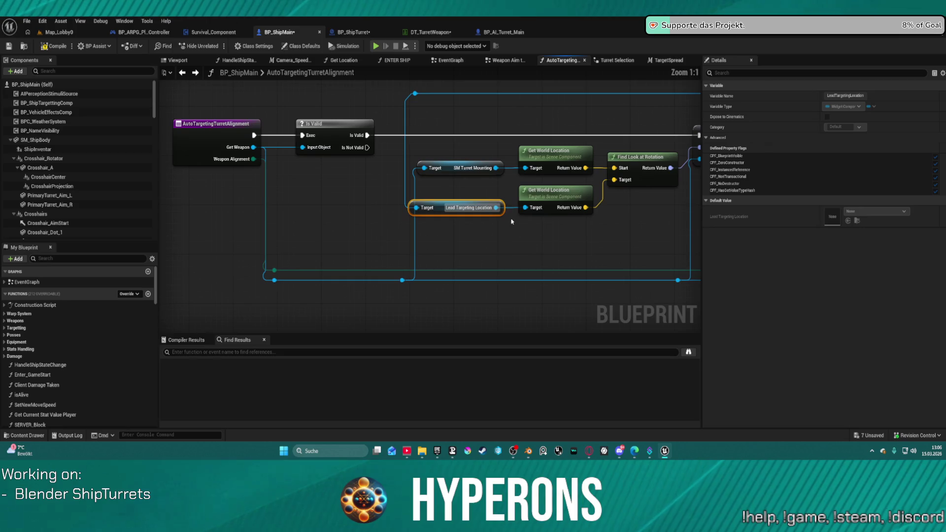
pyautogui.scroll(-2, 556, 240)
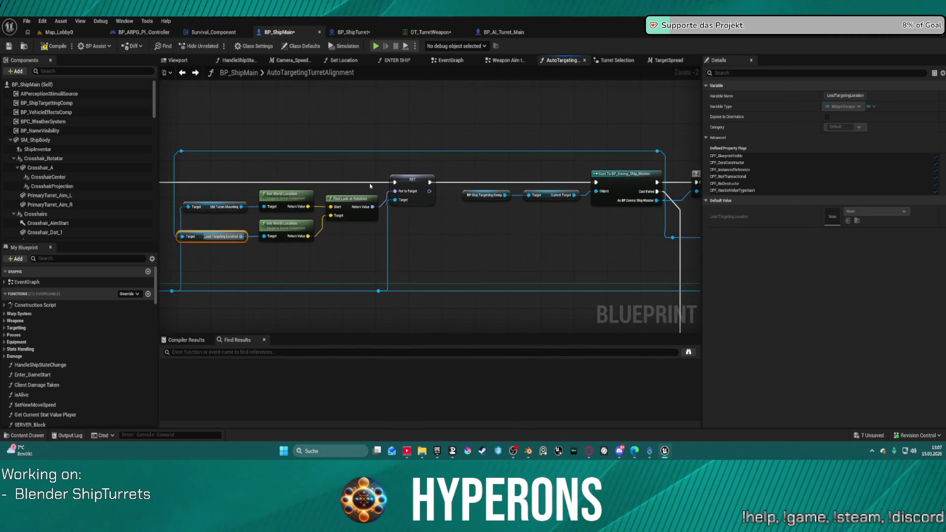
pyautogui.click(370, 186)
# Route execution from Is Valid into SET instead of the Cast node, and compile.
pyautogui.click(621, 175)
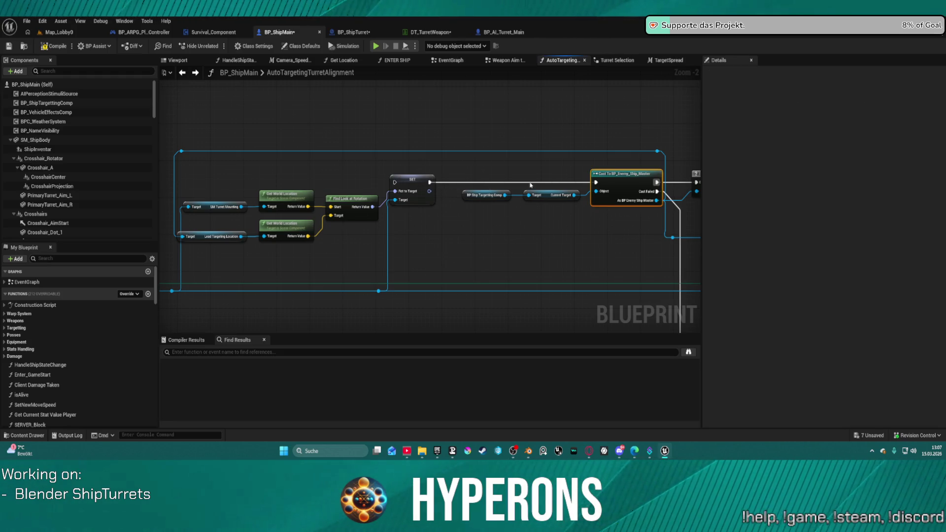
pyautogui.keyDown('alt'); pyautogui.click(547, 184); pyautogui.keyUp('alt')
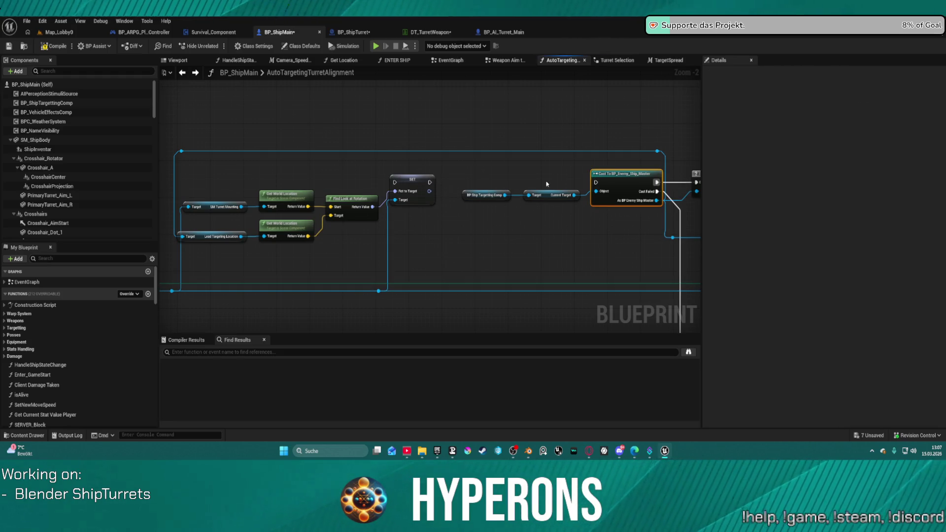
pyautogui.keyDown('alt'); pyautogui.click(681, 185); pyautogui.keyUp('alt')
pyautogui.click(628, 183)
pyautogui.moveTo(598, 185)
pyautogui.mouseDown()
pyautogui.moveTo(118, 192)
pyautogui.moveTo(386, 183)
pyautogui.mouseUp()
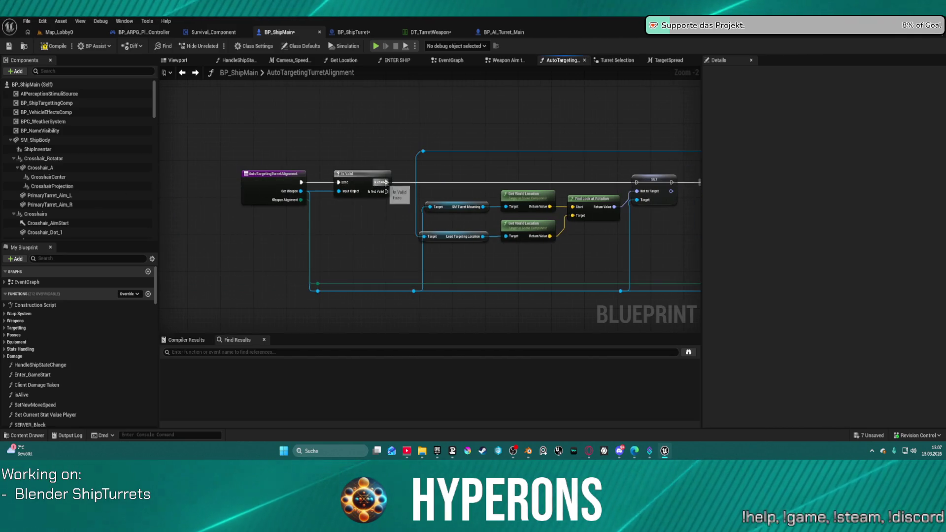
pyautogui.click(388, 180)
pyautogui.moveTo(371, 176)
pyautogui.mouseDown()
pyautogui.moveTo(584, 177)
pyautogui.moveTo(566, 178)
pyautogui.moveTo(651, 155)
pyautogui.moveTo(592, 177)
pyautogui.moveTo(547, 175)
pyautogui.mouseUp()
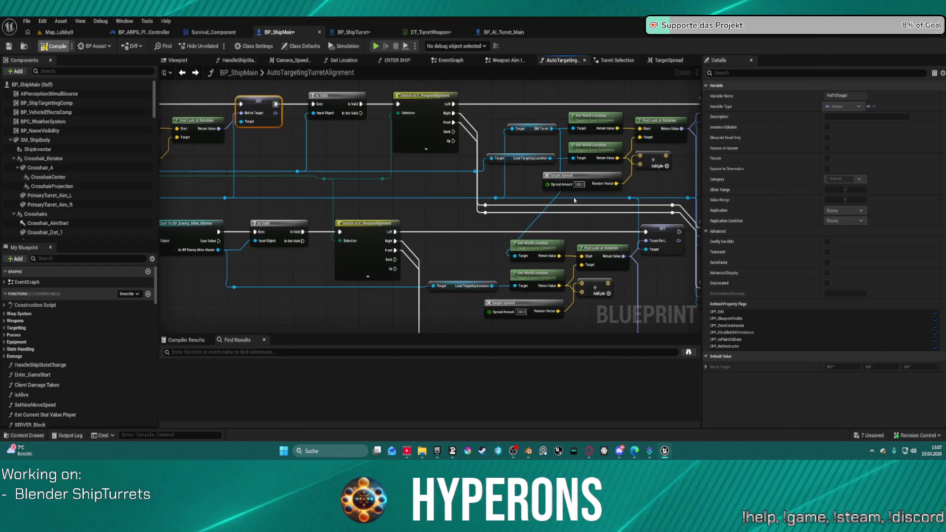
pyautogui.press('F7')
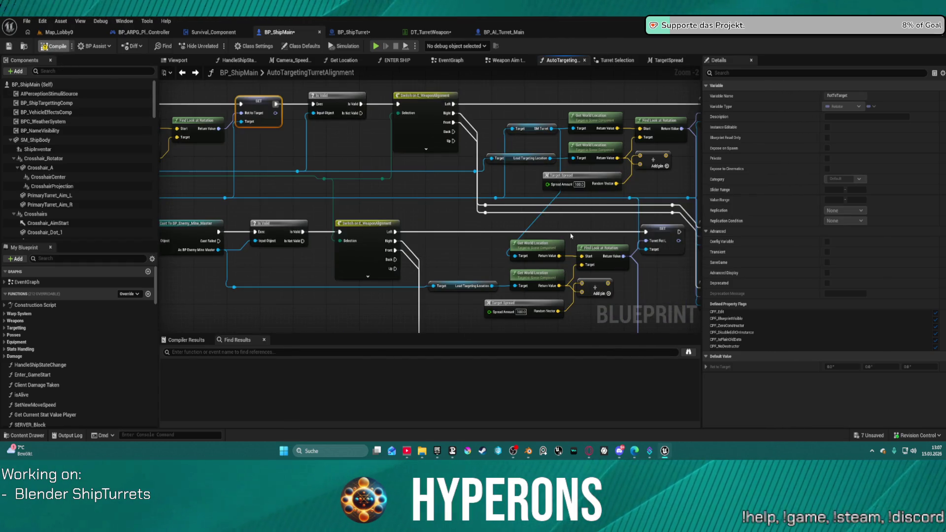
pyautogui.click(353, 32)
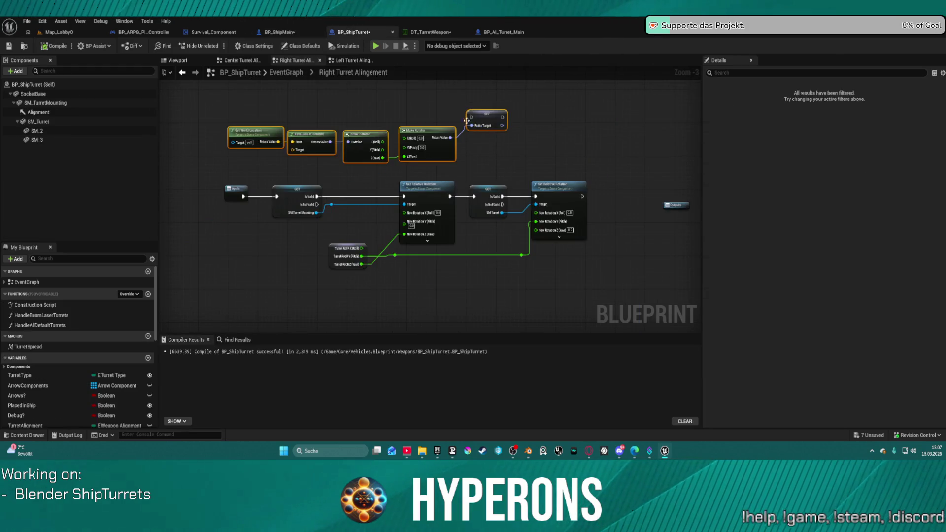
# Replace the look-at row with a split RotToTarget getter whose Yaw feeds the mounting's New Rotation Z.
pyautogui.moveTo(218, 127)
pyautogui.mouseDown()
pyautogui.moveTo(389, 157)
pyautogui.moveTo(482, 140)
pyautogui.mouseUp()
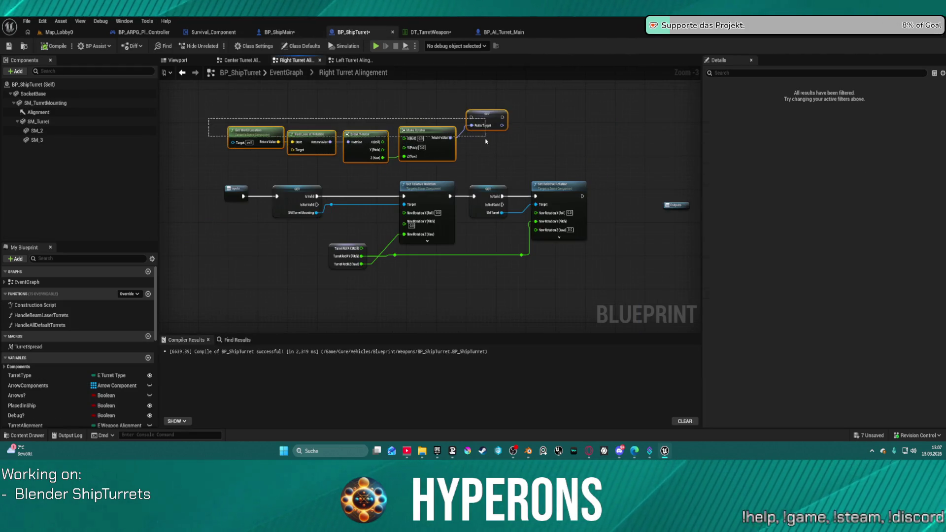
pyautogui.press('Delete')
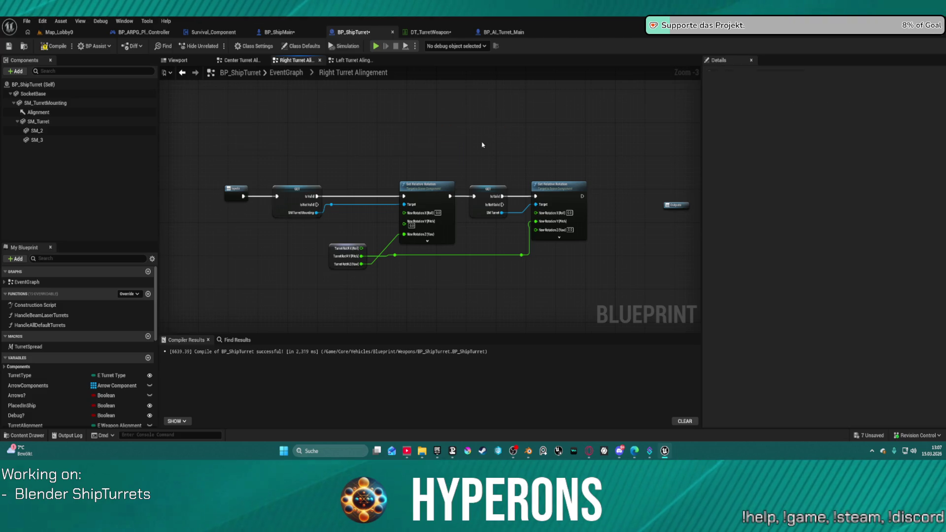
pyautogui.scroll(-10, 48, 411)
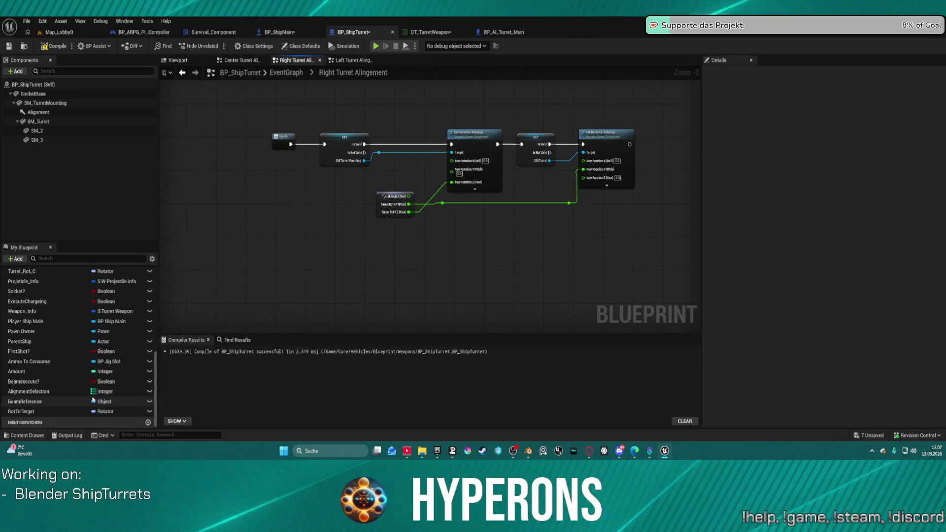
pyautogui.moveTo(47, 411); pyautogui.dragTo(496, 219)
pyautogui.moveTo(371, 237); pyautogui.dragTo(375, 228)
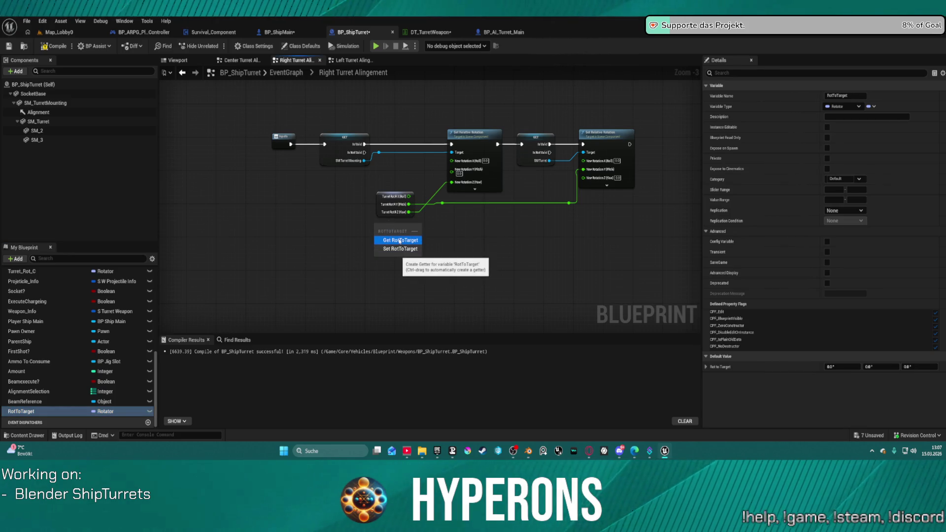
pyautogui.click(401, 241)
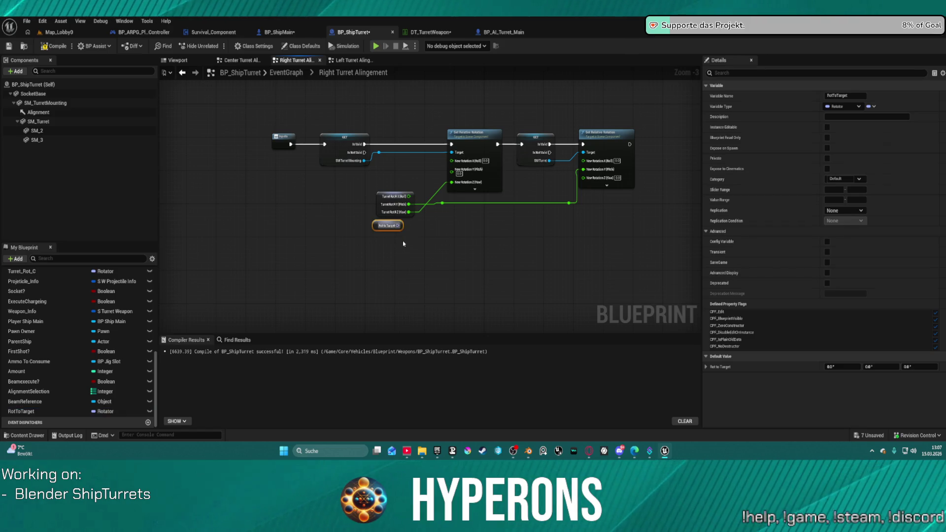
pyautogui.scroll(3, 386, 228)
pyautogui.rightClick(389, 228)
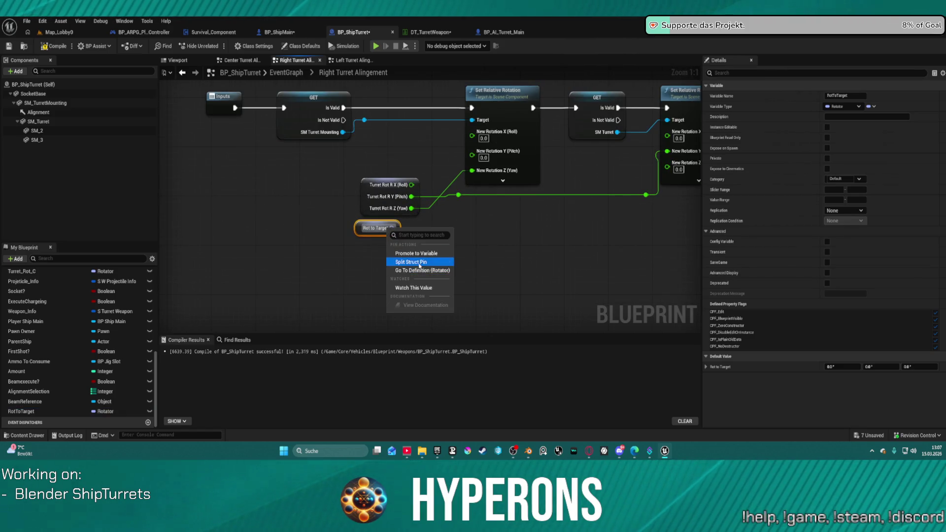
pyautogui.click(416, 262)
pyautogui.moveTo(409, 251)
pyautogui.mouseDown()
pyautogui.moveTo(453, 221)
pyautogui.moveTo(473, 171)
pyautogui.mouseUp()
pyautogui.moveTo(367, 202)
pyautogui.mouseDown()
pyautogui.moveTo(594, 220)
pyautogui.moveTo(414, 247)
pyautogui.mouseUp()
pyautogui.press('q')
# Select the Rot To Target rotation nodes, then clear Center Turret Alignment's GET and Set World Rotation nodes.
pyautogui.moveTo(233, 105)
pyautogui.mouseDown()
pyautogui.moveTo(281, 202)
pyautogui.moveTo(357, 218)
pyautogui.mouseUp()
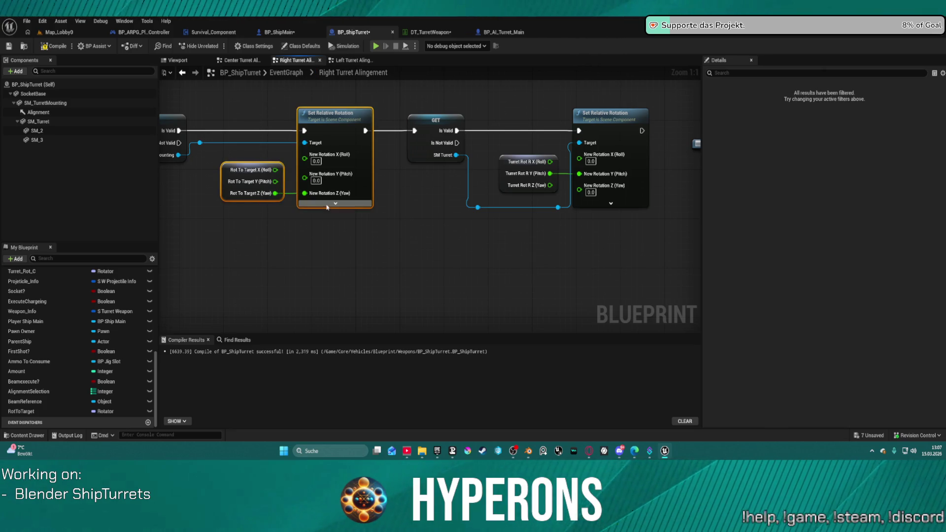
pyautogui.moveTo(327, 207); pyautogui.dragTo(457, 195)
pyautogui.moveTo(269, 91)
pyautogui.mouseDown()
pyautogui.moveTo(444, 202)
pyautogui.moveTo(473, 194)
pyautogui.moveTo(467, 188)
pyautogui.mouseUp()
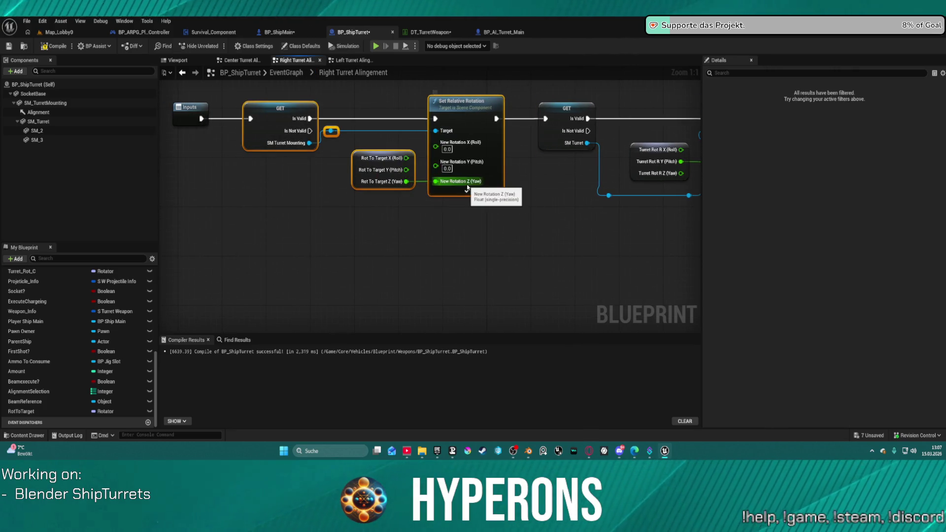
pyautogui.click(235, 61)
pyautogui.moveTo(266, 146)
pyautogui.mouseDown()
pyautogui.moveTo(384, 241)
pyautogui.moveTo(426, 246)
pyautogui.mouseUp()
pyautogui.moveTo(360, 217)
pyautogui.mouseDown()
pyautogui.moveTo(390, 262)
pyautogui.moveTo(490, 259)
pyautogui.mouseUp()
pyautogui.moveTo(255, 135)
pyautogui.mouseDown()
pyautogui.moveTo(391, 247)
pyautogui.moveTo(457, 243)
pyautogui.mouseUp()
pyautogui.press('Delete')
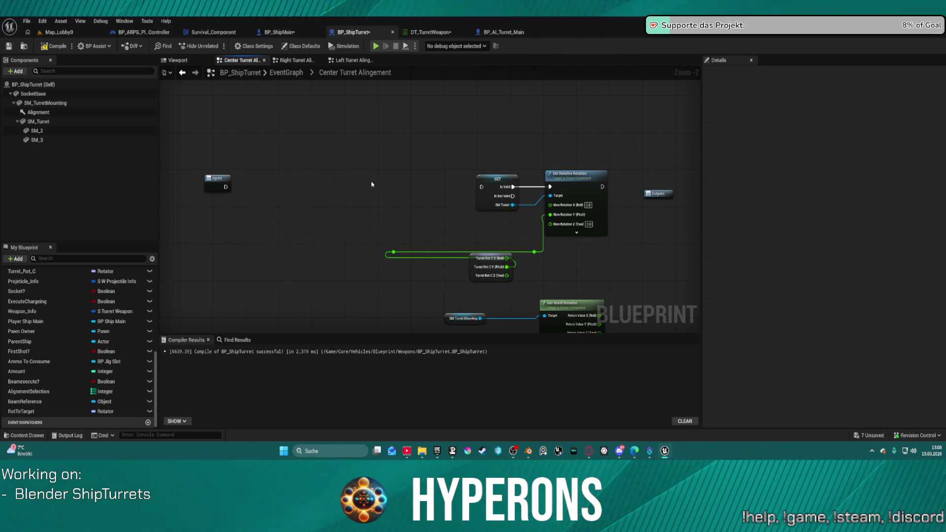
# Link the Center graph's Set Relative Rotation to the SM Turret Mounting GET and delete unused Get World Rotation nodes.
pyautogui.hotkey('ctrl', 'z')
pyautogui.moveTo(318, 175); pyautogui.dragTo(291, 181)
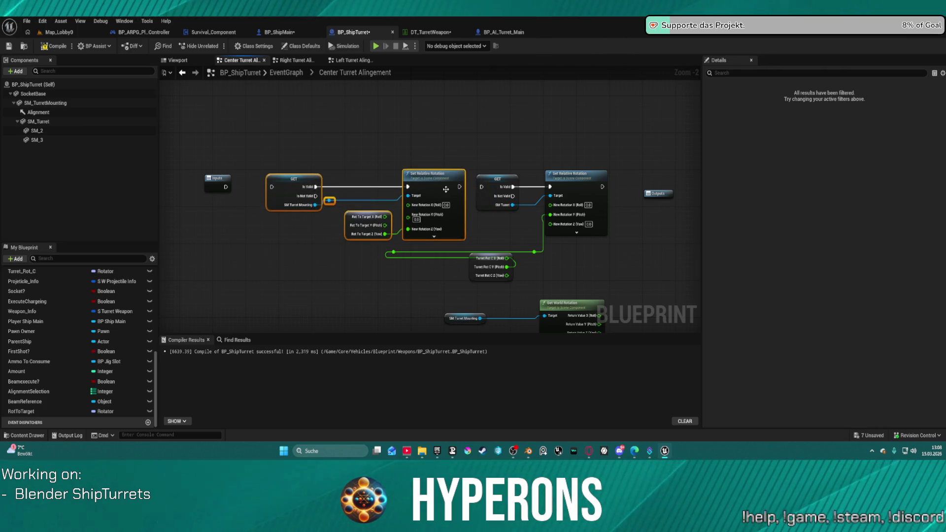
pyautogui.moveTo(434, 173)
pyautogui.mouseDown()
pyautogui.moveTo(416, 179)
pyautogui.moveTo(483, 188)
pyautogui.mouseUp()
pyautogui.moveTo(226, 187); pyautogui.dragTo(264, 191)
pyautogui.click(285, 184)
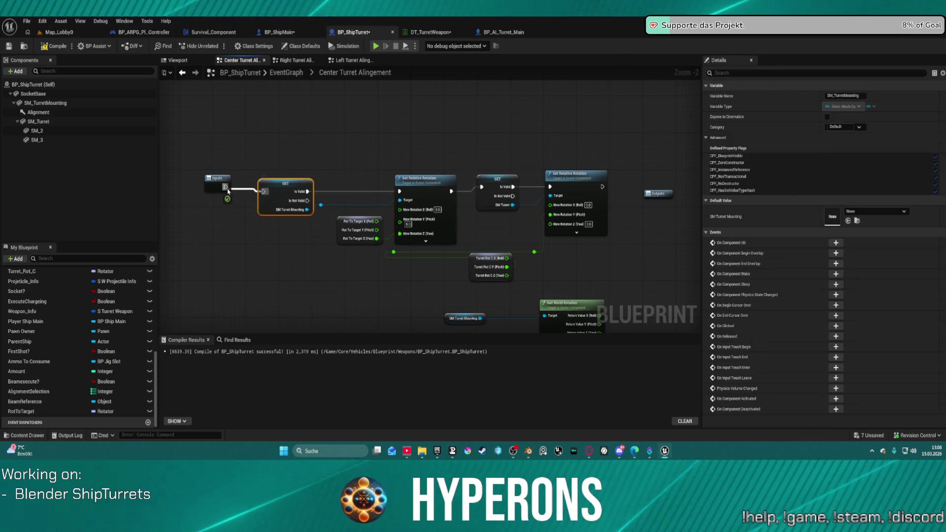
pyautogui.press('f')
pyautogui.moveTo(422, 228); pyautogui.dragTo(632, 332)
pyautogui.press('Delete')
# Select the Rot To Target node in the Right Turret Alignment graph.
pyautogui.click(294, 60)
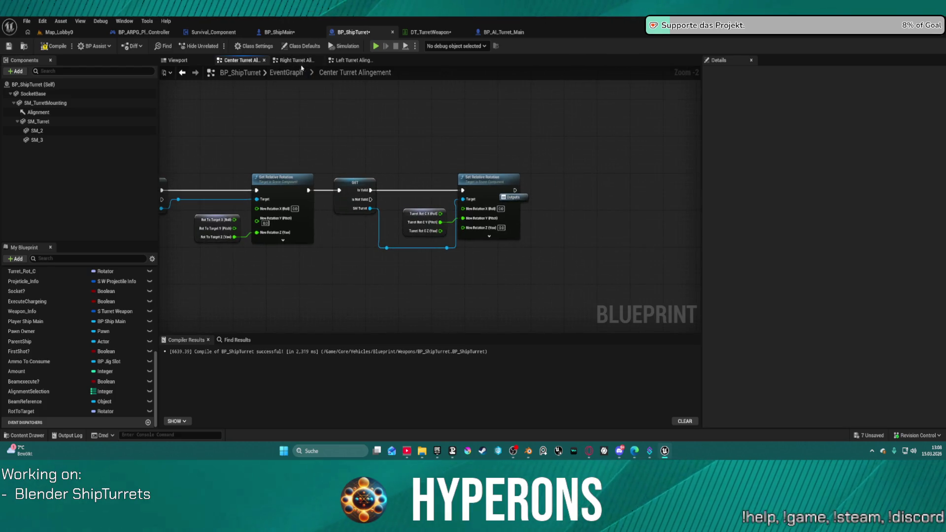
pyautogui.scroll(2, 407, 239)
pyautogui.click(407, 239)
pyautogui.scroll(-2, 322, 171)
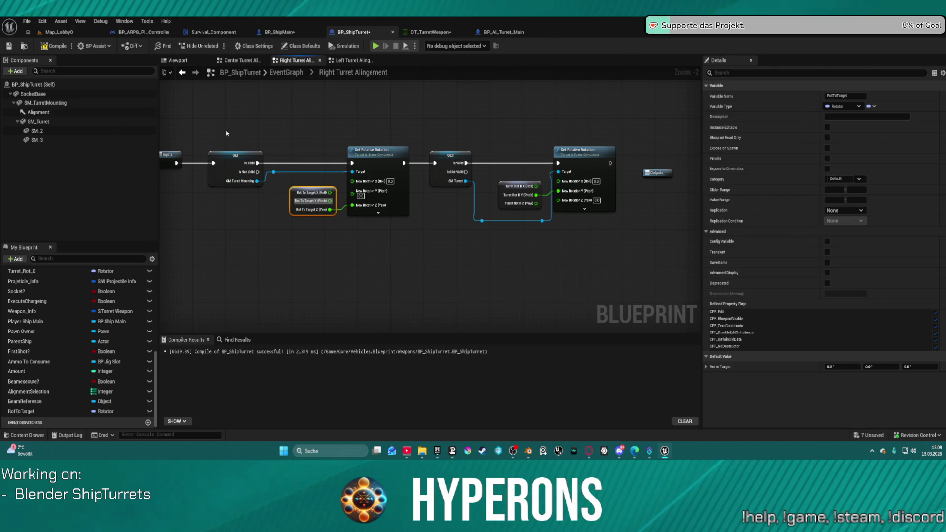
# Swap Left Turret Alignment's Set World Rotation chain for the pasted Set Relative Rotation setup, then compile.
pyautogui.click(349, 61)
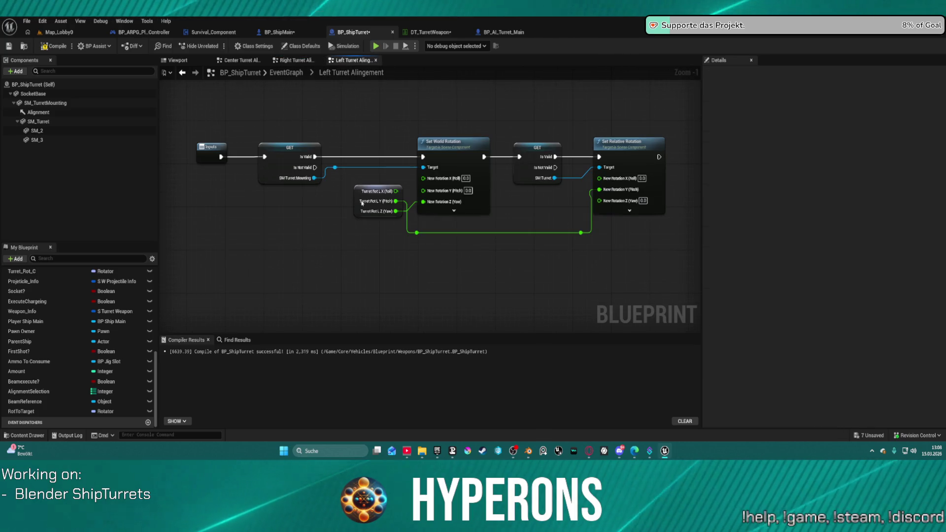
pyautogui.click(381, 220)
pyautogui.moveTo(380, 221); pyautogui.dragTo(537, 248)
pyautogui.moveTo(259, 125)
pyautogui.mouseDown()
pyautogui.moveTo(376, 236)
pyautogui.moveTo(434, 252)
pyautogui.mouseUp()
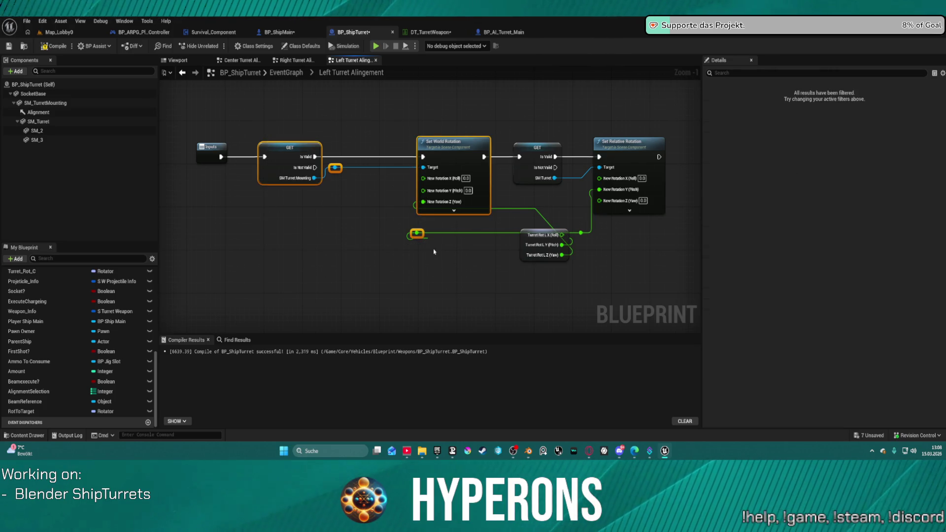
pyautogui.press('Delete')
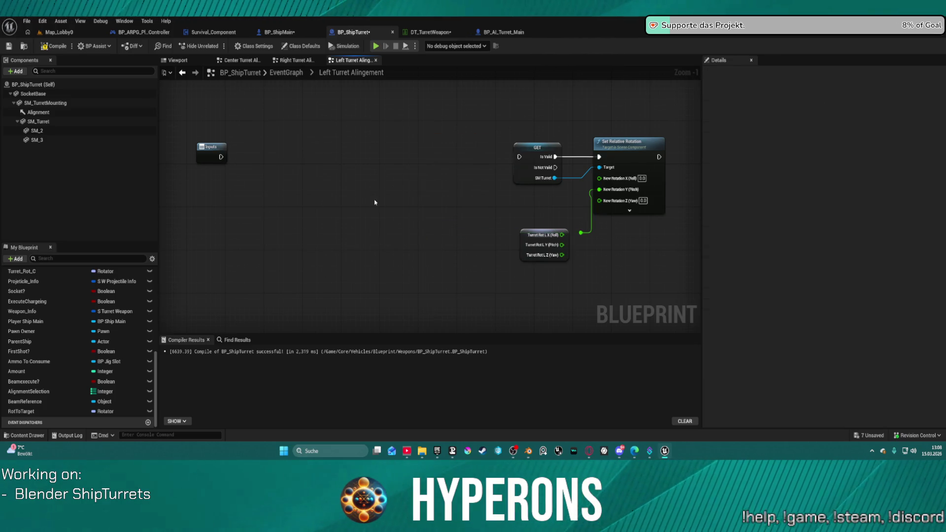
pyautogui.hotkey('ctrl', 'v')
pyautogui.click(282, 162)
pyautogui.moveTo(221, 157); pyautogui.dragTo(275, 162)
pyautogui.moveTo(500, 162); pyautogui.dragTo(519, 157)
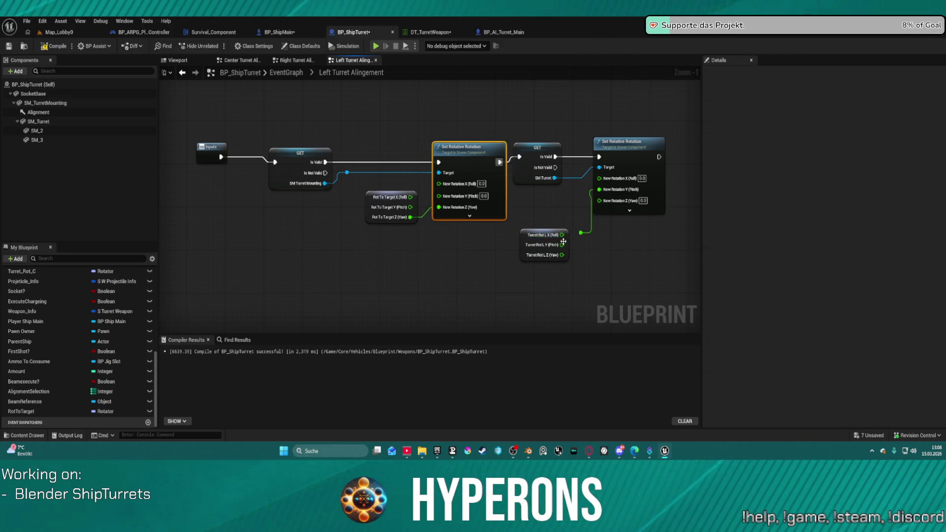
pyautogui.click(566, 248)
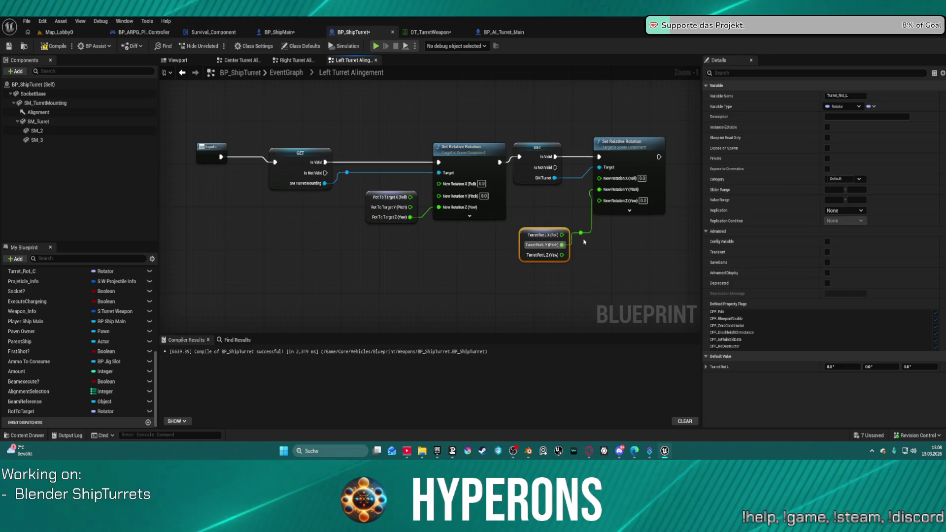
pyautogui.press('f')
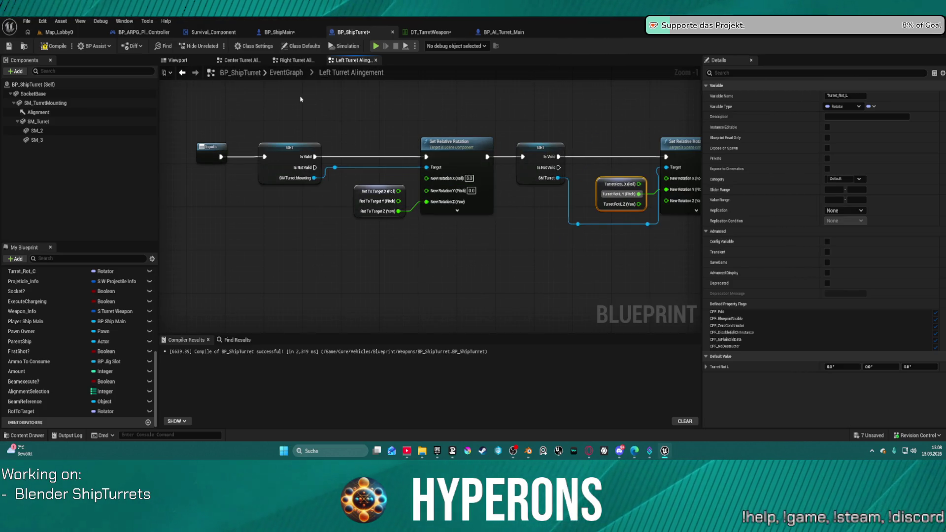
pyautogui.press('F7')
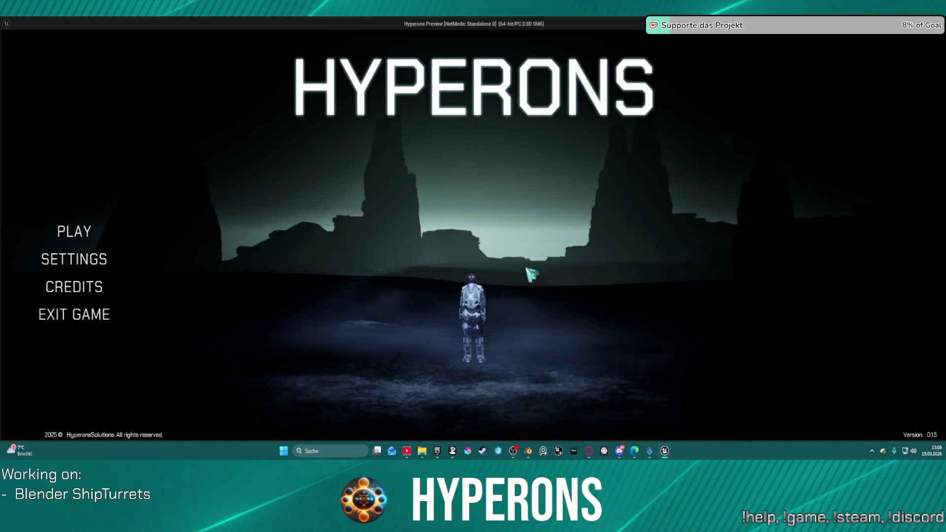
# Start a New Eden game with the second character, fly forward to check the turrets, then exit.
pyautogui.click(73, 230)
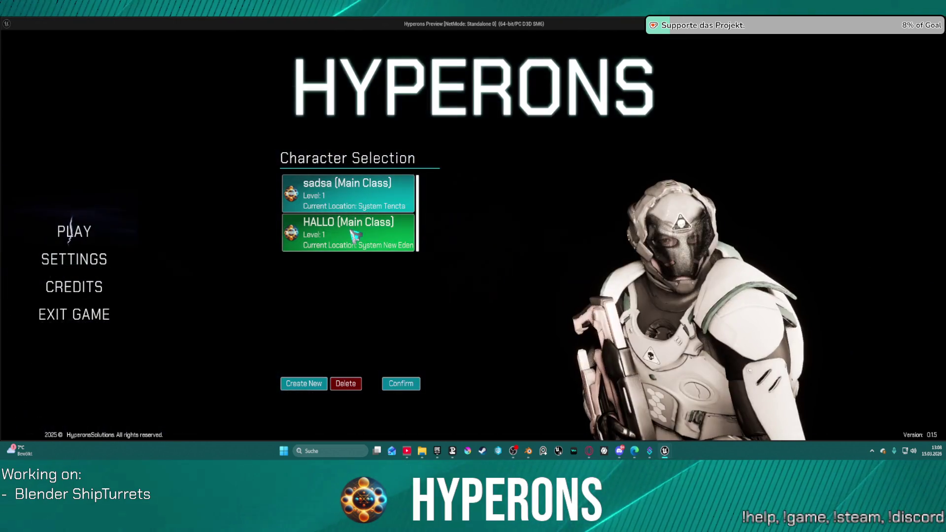
pyautogui.click(355, 236)
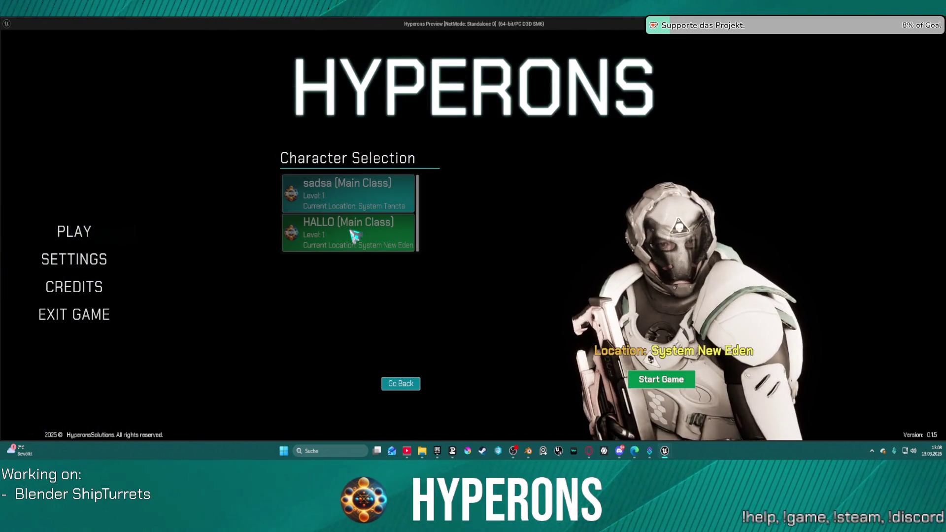
pyautogui.click(685, 380)
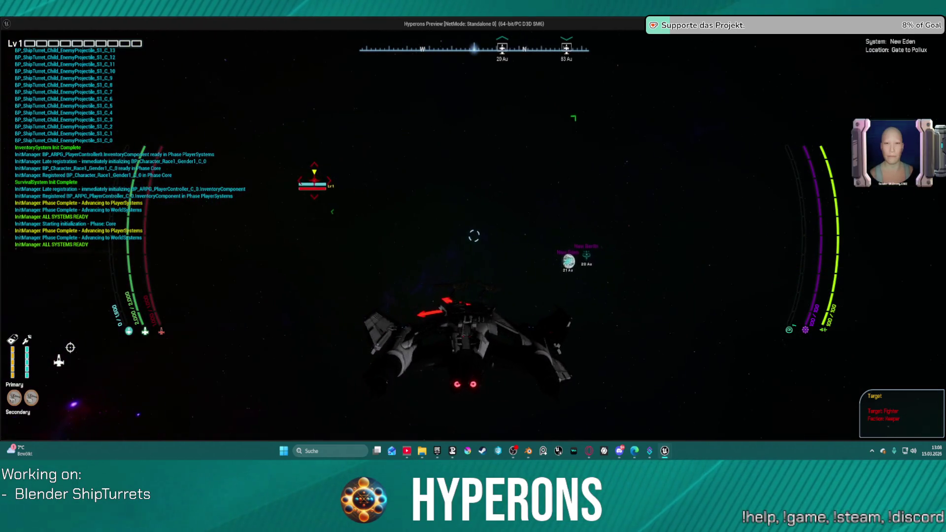
pyautogui.press('w')
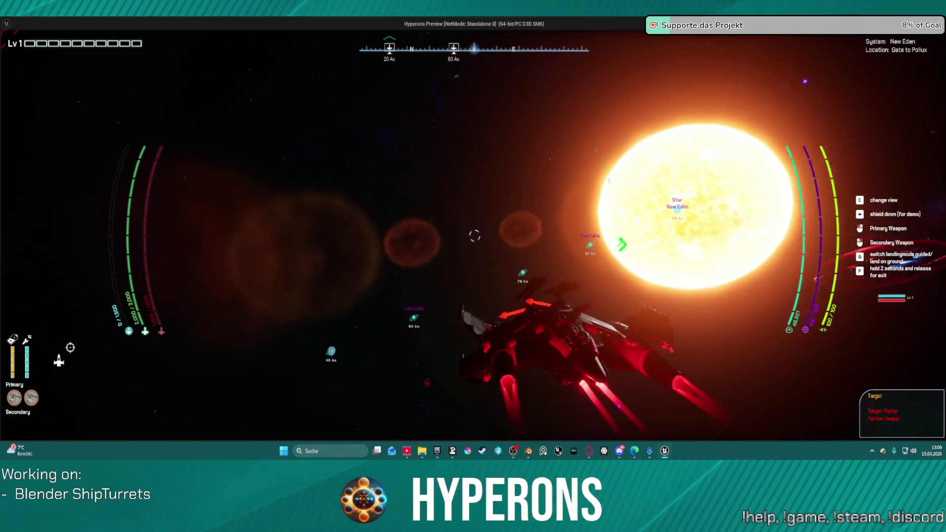
pyautogui.press('Escape')
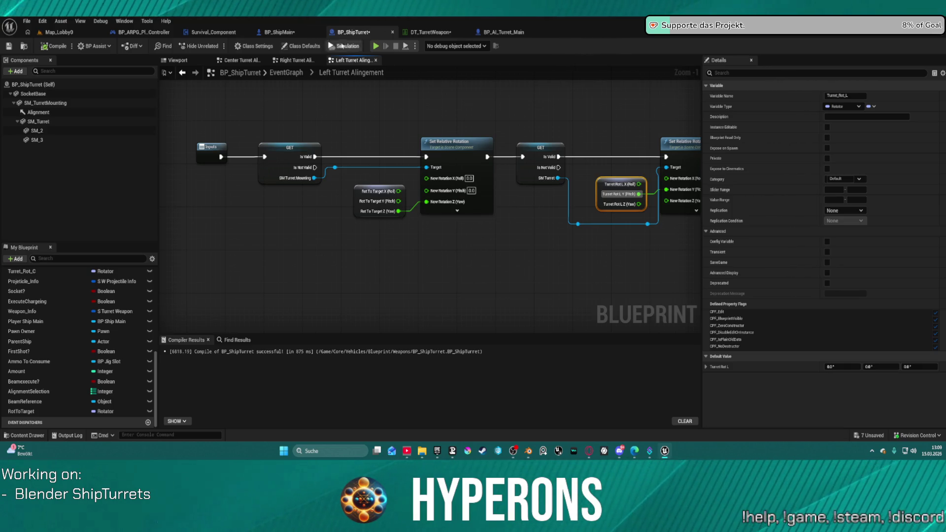
# Review the turret targeting logic in BP_ShipMain's AutoTargetingTurretAlignment graph.
pyautogui.click(285, 36)
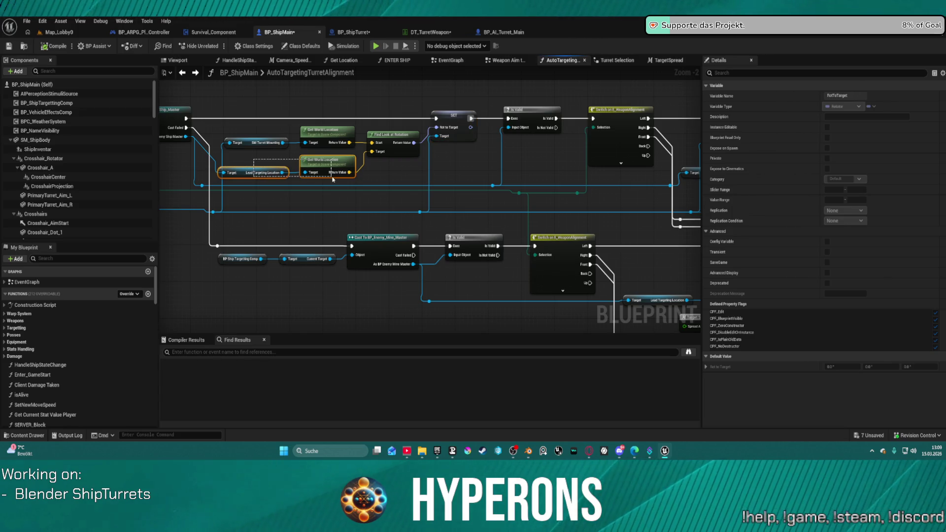
pyautogui.moveTo(333, 179); pyautogui.dragTo(334, 180)
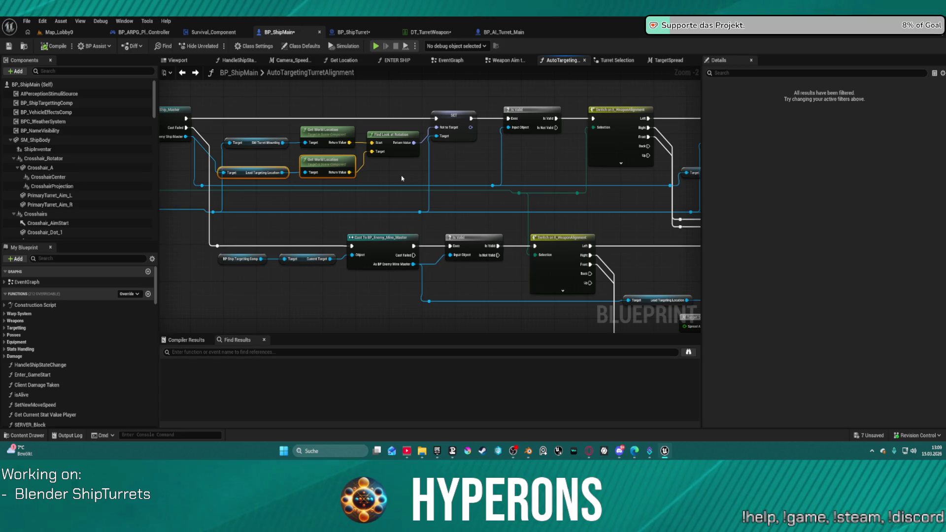
pyautogui.moveTo(518, 160)
pyautogui.mouseDown()
pyautogui.moveTo(178, 141)
pyautogui.moveTo(374, 146)
pyautogui.moveTo(365, 140)
pyautogui.mouseUp()
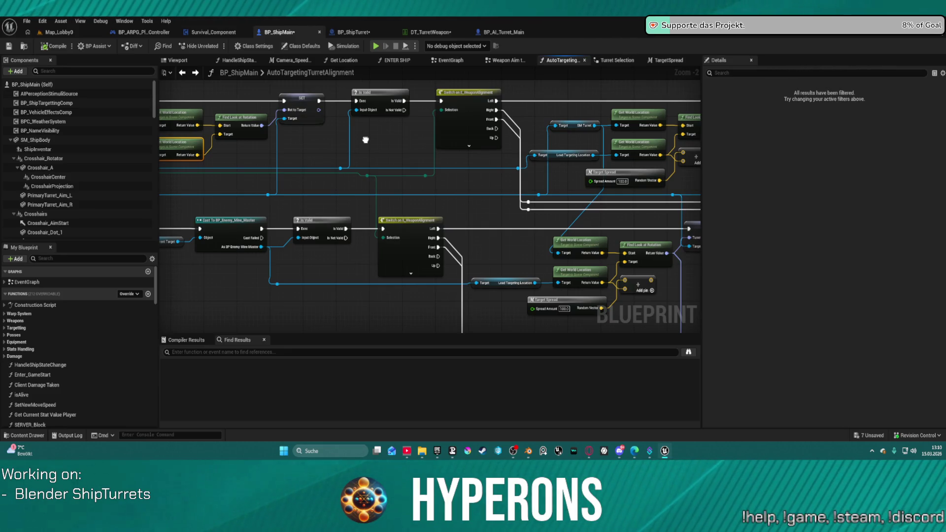
pyautogui.moveTo(366, 140)
pyautogui.mouseDown()
pyautogui.moveTo(376, 139)
pyautogui.moveTo(195, 123)
pyautogui.moveTo(349, 133)
pyautogui.moveTo(375, 133)
pyautogui.moveTo(259, 129)
pyautogui.moveTo(562, 125)
pyautogui.moveTo(212, 129)
pyautogui.moveTo(350, 147)
pyautogui.moveTo(509, 137)
pyautogui.mouseUp()
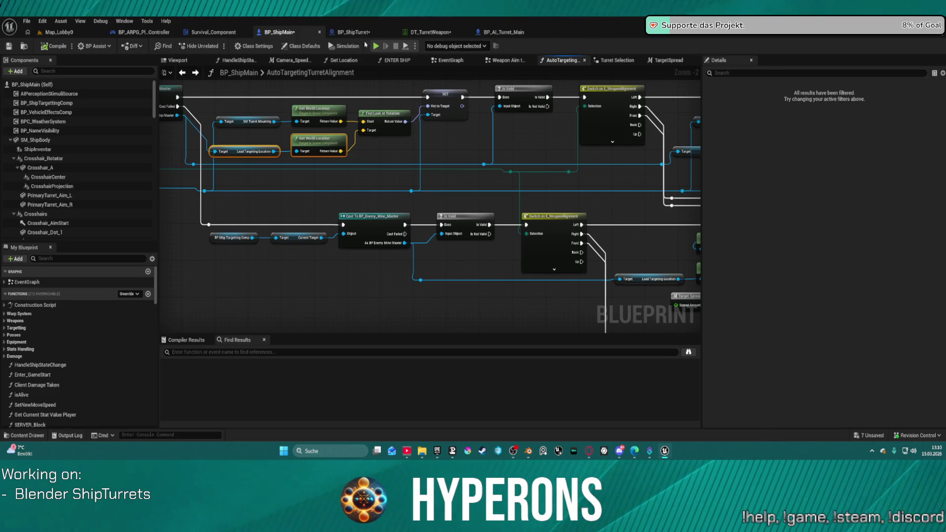
# Back in BP_ShipTurret's Left Turret Alignment graph, move Rot To Target down-left.
pyautogui.click(359, 33)
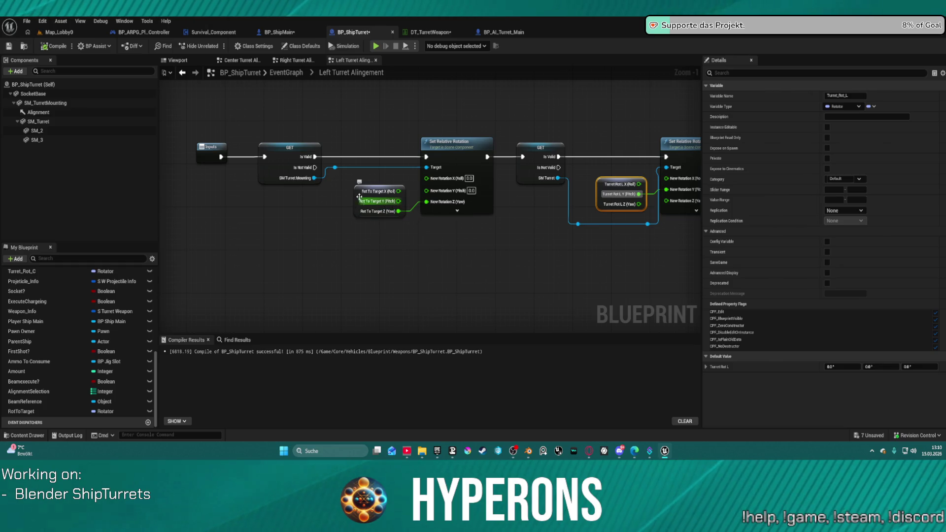
pyautogui.moveTo(356, 193)
pyautogui.mouseDown()
pyautogui.moveTo(277, 217)
pyautogui.moveTo(277, 247)
pyautogui.mouseUp()
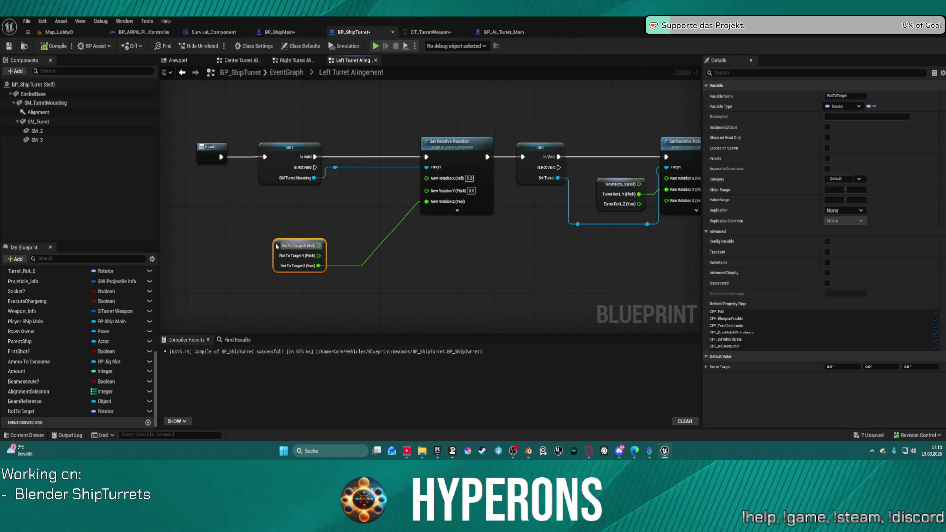
pyautogui.click(74, 121)
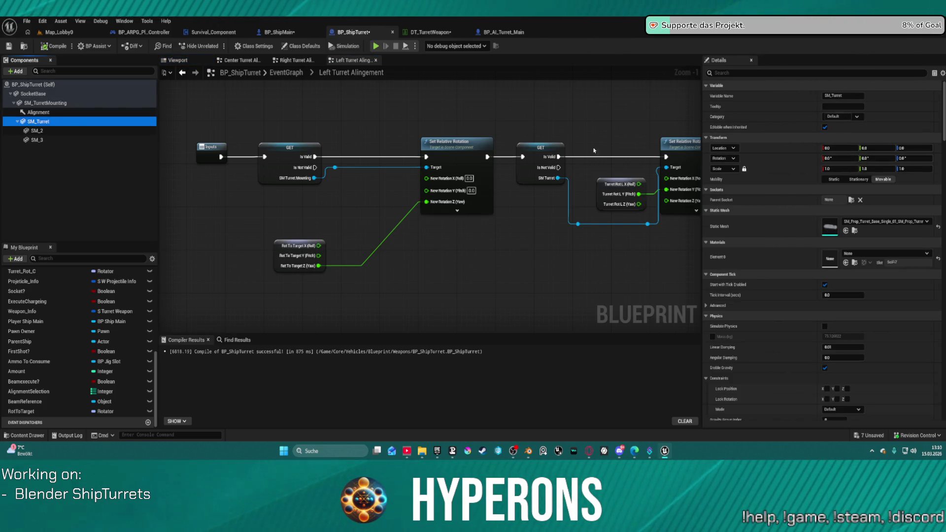
# Reset SM_TurretMounting's Z rotation to 0, reposition Rot To Target, and switch to the EventGraph.
pyautogui.click(69, 103)
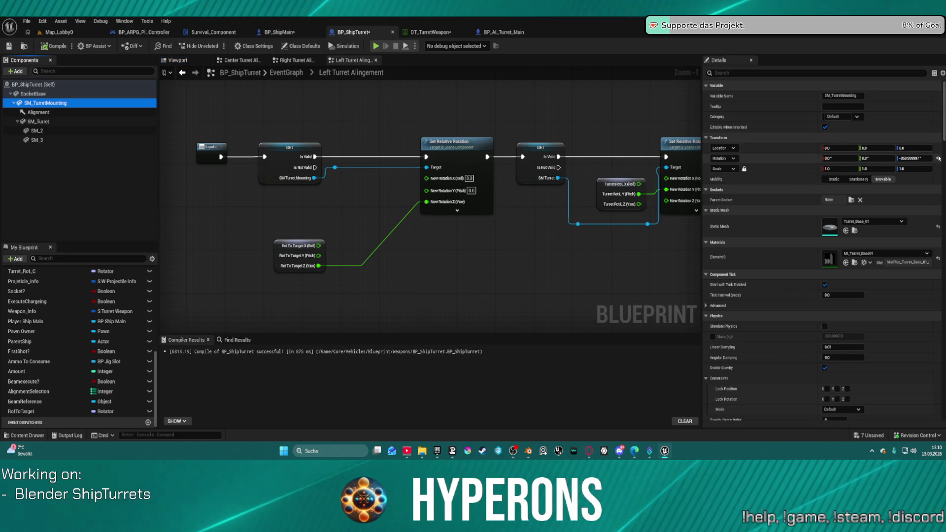
pyautogui.click(940, 161)
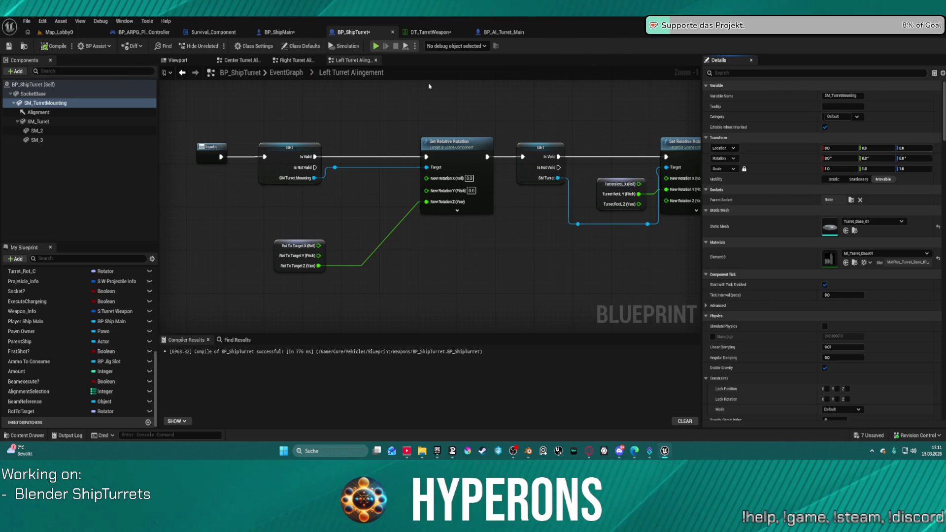
pyautogui.moveTo(455, 87); pyautogui.dragTo(454, 116)
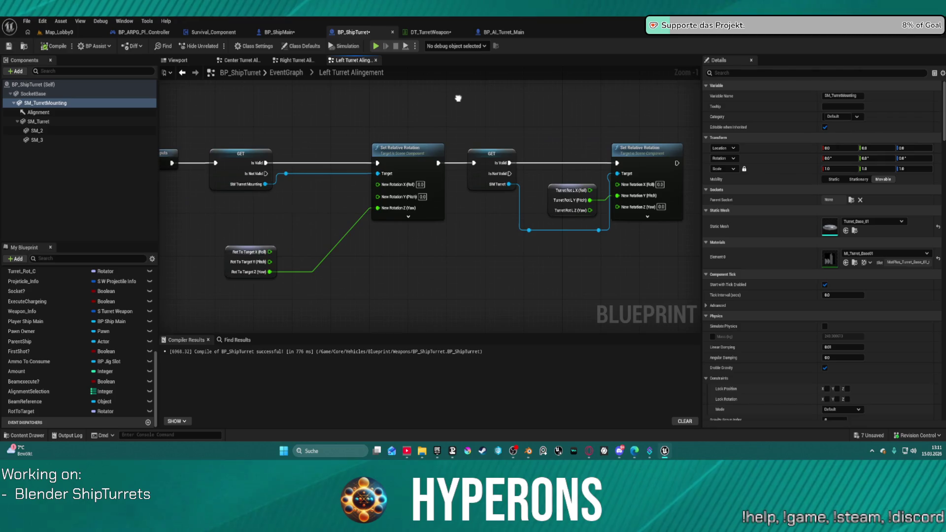
pyautogui.moveTo(239, 253)
pyautogui.mouseDown()
pyautogui.moveTo(297, 237)
pyautogui.moveTo(306, 219)
pyautogui.moveTo(321, 225)
pyautogui.moveTo(311, 230)
pyautogui.mouseUp()
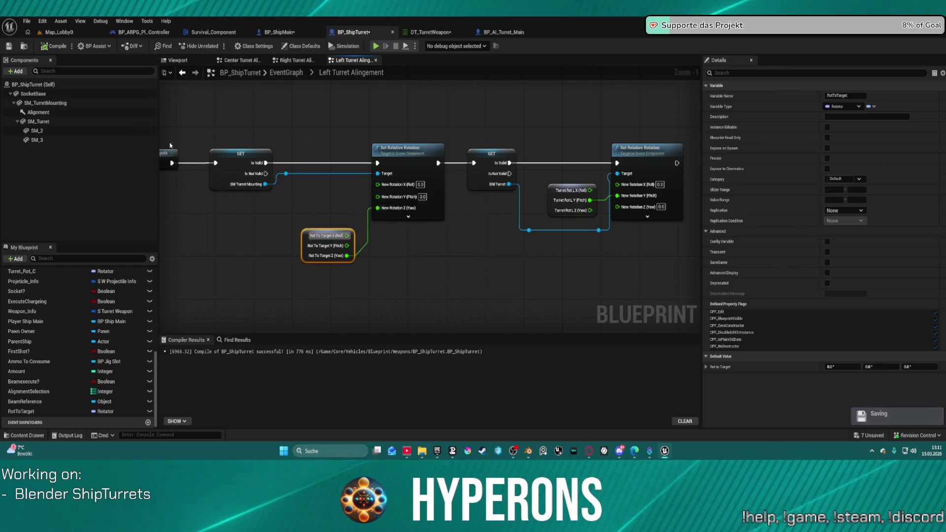
pyautogui.click(109, 103)
pyautogui.click(288, 73)
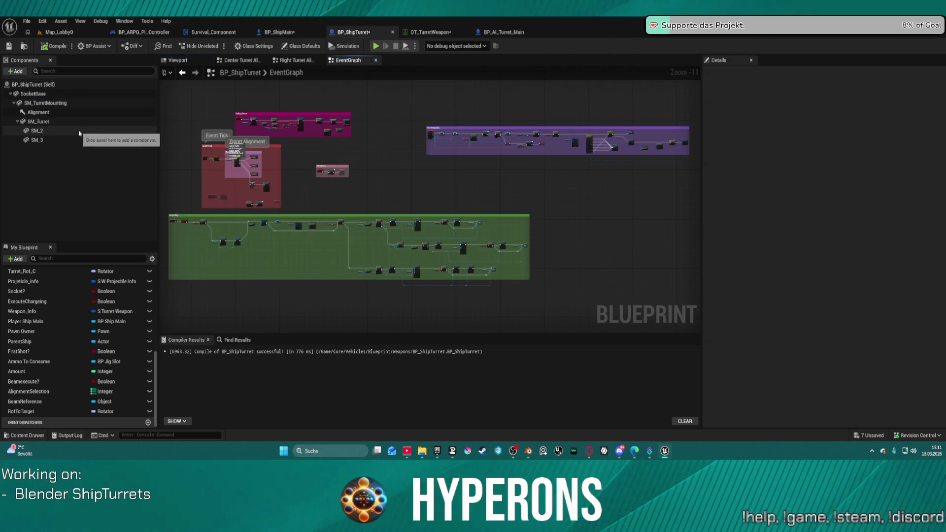
# Test-rotate SM_TurretMounting to -55 yaw and back to 0, then show Right Turret Alingement.
pyautogui.click(74, 121)
pyautogui.click(82, 112)
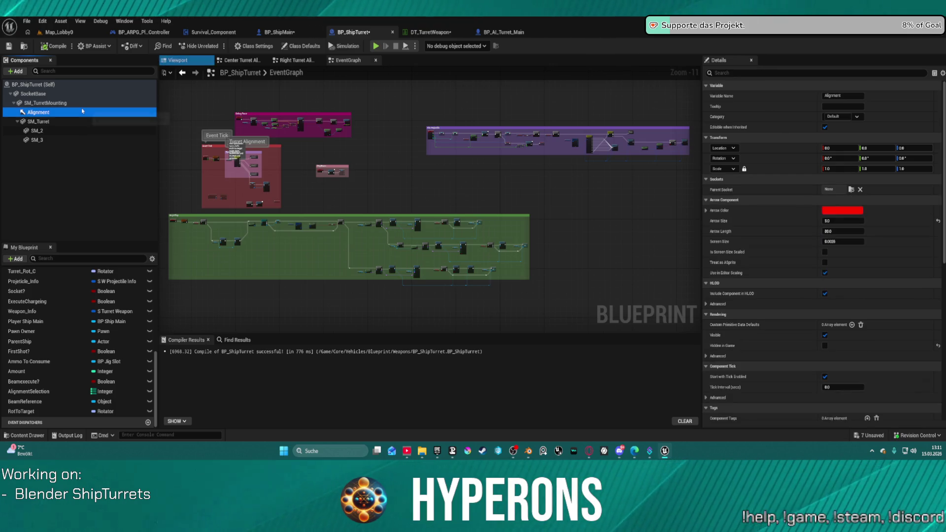
pyautogui.click(74, 103)
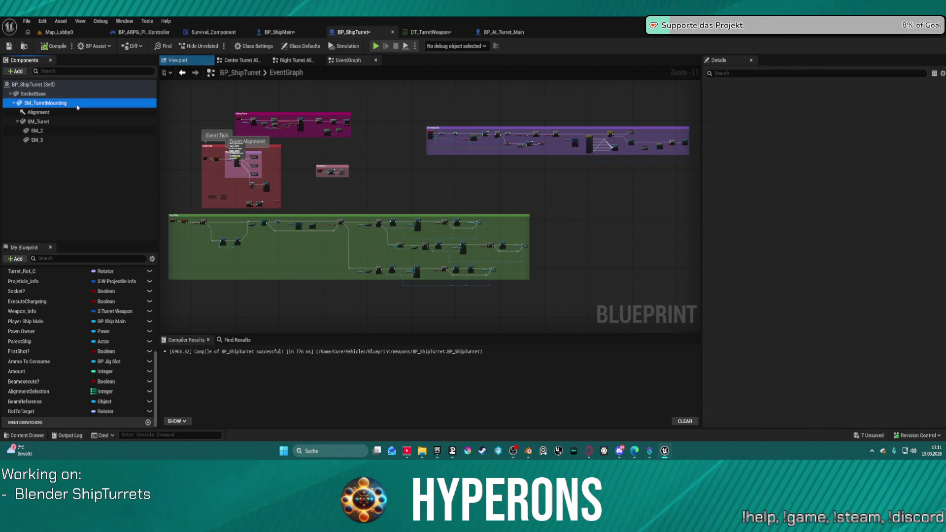
pyautogui.click(178, 60)
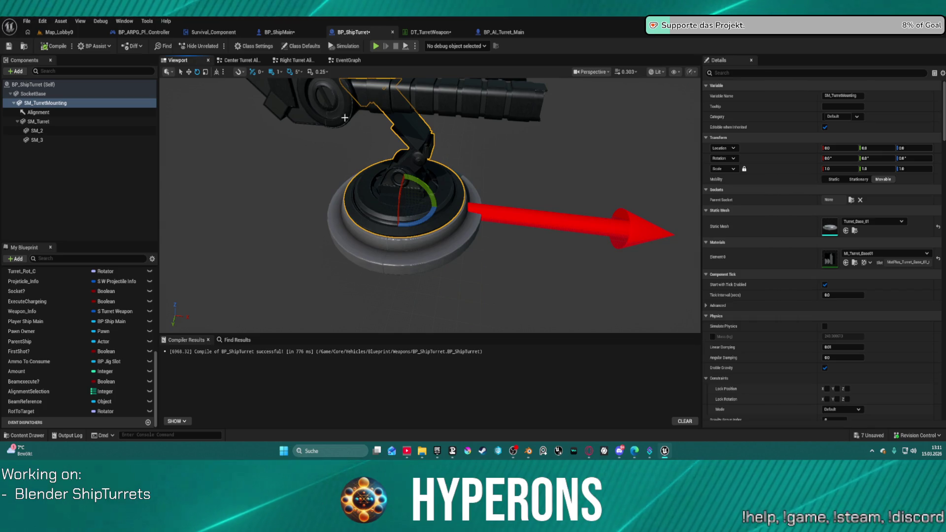
pyautogui.scroll(-5, 422, 204)
pyautogui.press('e')
pyautogui.moveTo(446, 219)
pyautogui.mouseDown()
pyautogui.moveTo(444, 239)
pyautogui.moveTo(502, 240)
pyautogui.mouseUp()
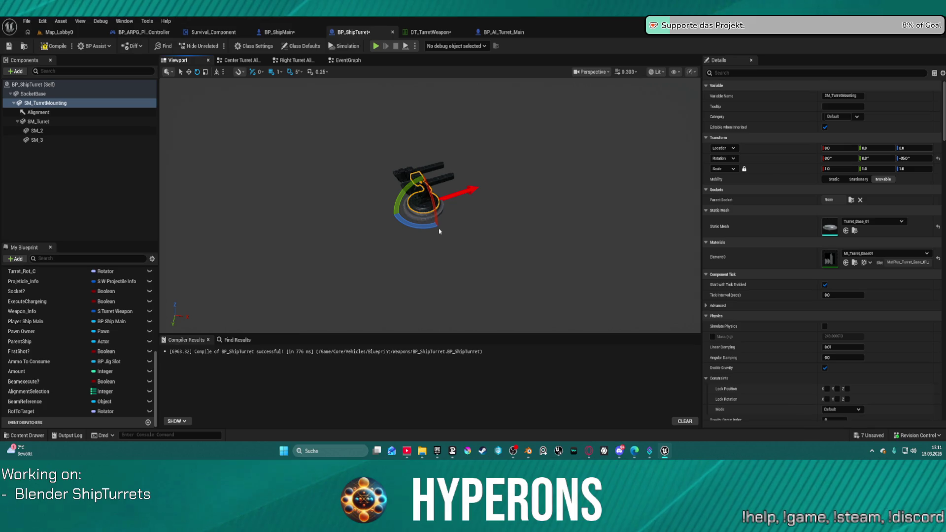
pyautogui.moveTo(439, 231); pyautogui.dragTo(624, 210)
pyautogui.scroll(4, 529, 223)
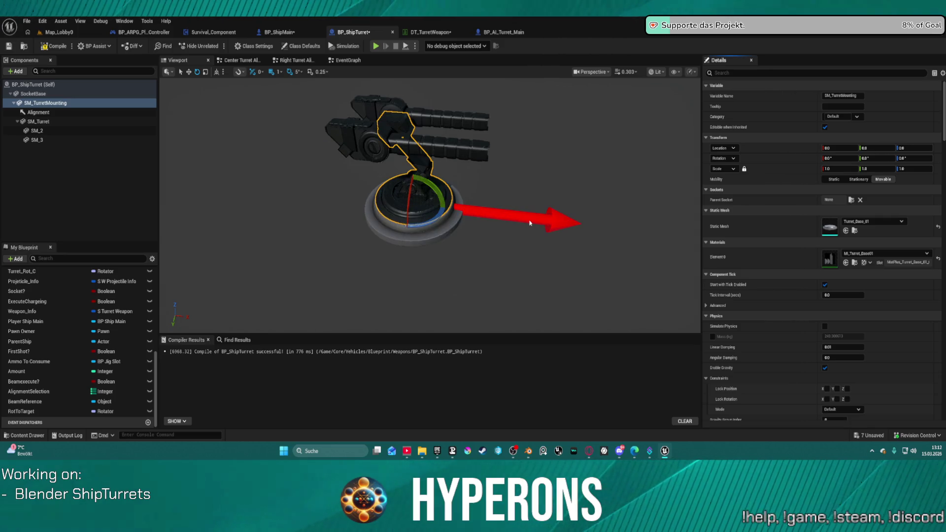
pyautogui.scroll(-4, 530, 223)
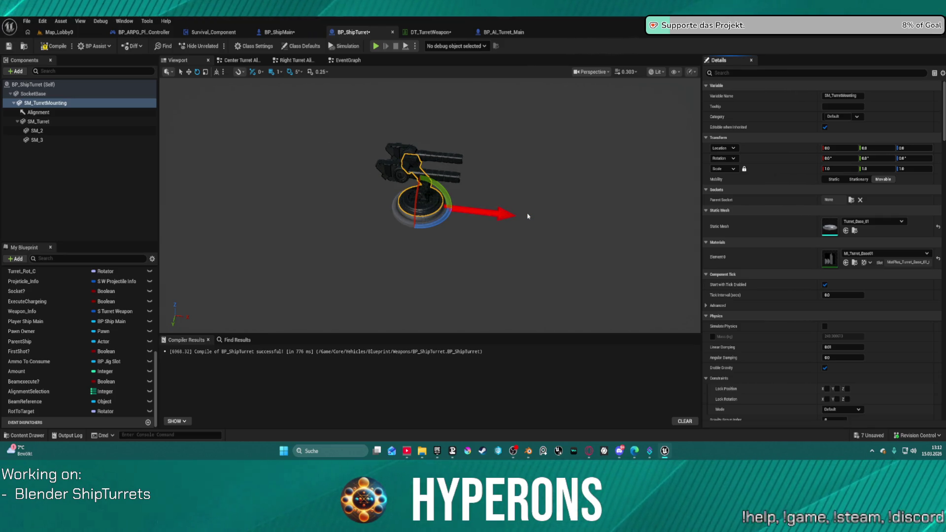
pyautogui.click(286, 59)
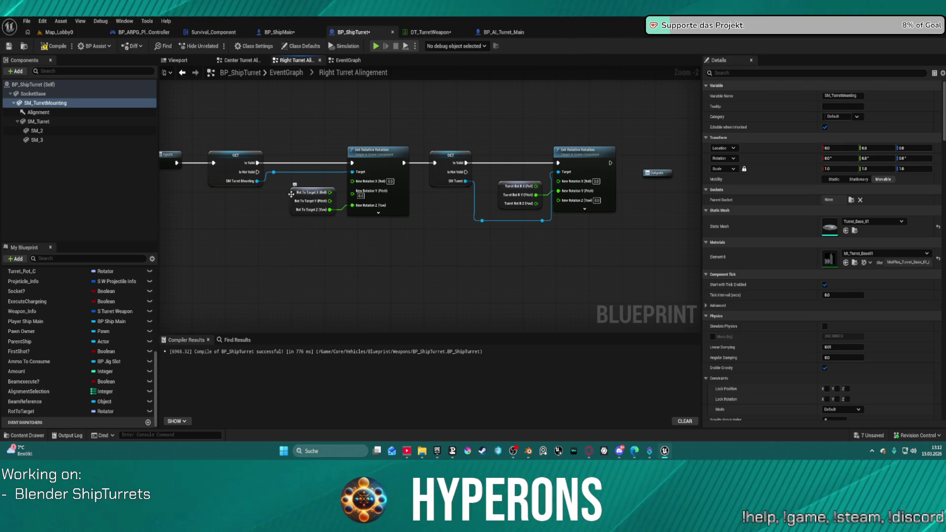
# Reposition Rot To Target and break its Yaw link to the mounting's Set Relative Rotation.
pyautogui.moveTo(291, 194); pyautogui.dragTo(288, 220)
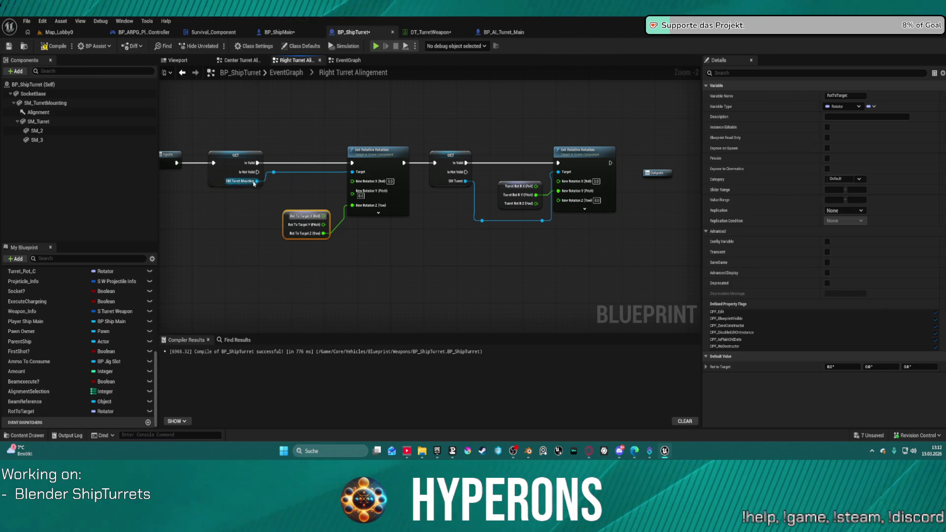
pyautogui.scroll(-1, 261, 185)
pyautogui.scroll(2, 283, 219)
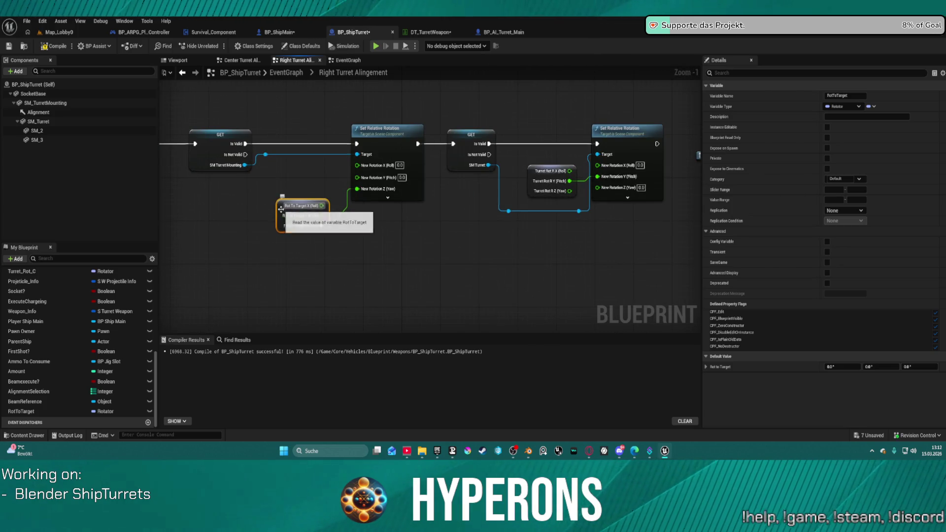
pyautogui.moveTo(280, 211); pyautogui.dragTo(248, 225)
pyautogui.moveTo(319, 220); pyautogui.dragTo(321, 222)
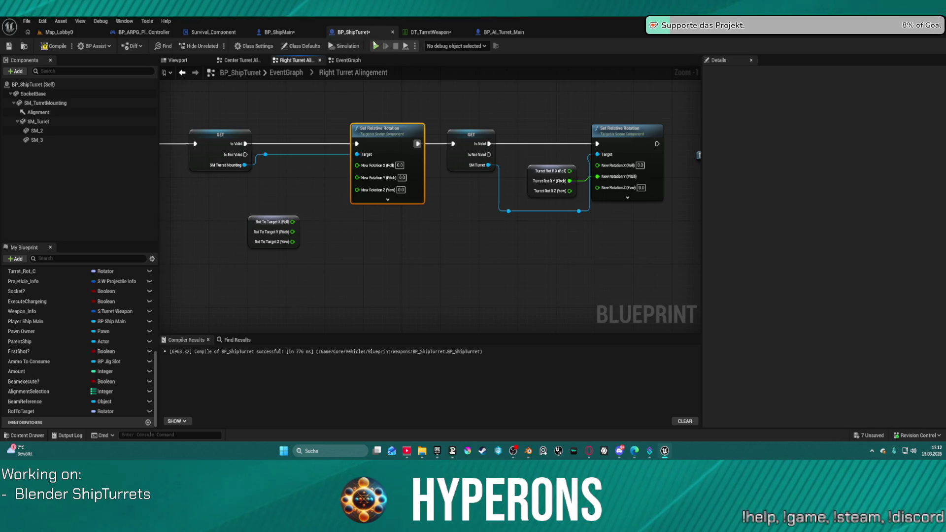
# Unhook Rot To Target's yaw wire in the Center Turret Alingement graph, then return to the EventGraph.
pyautogui.click(249, 61)
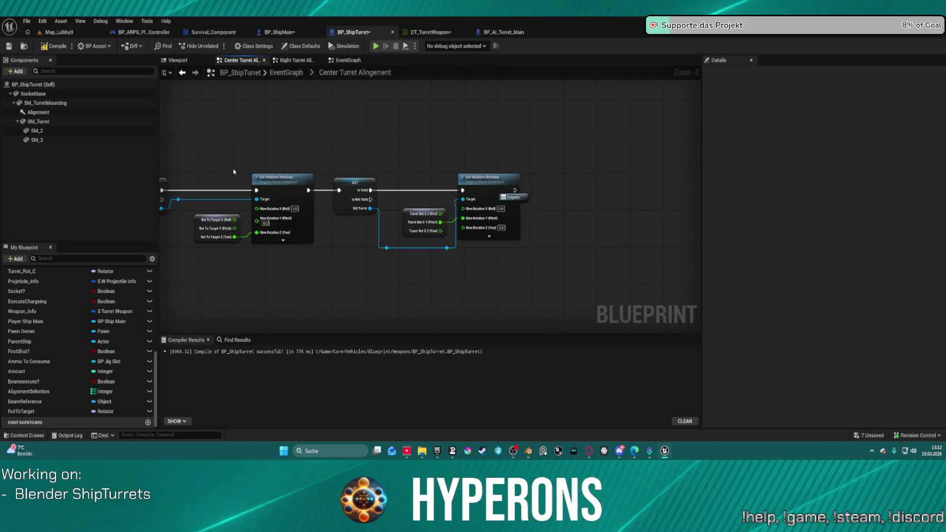
pyautogui.moveTo(247, 238); pyautogui.dragTo(261, 233)
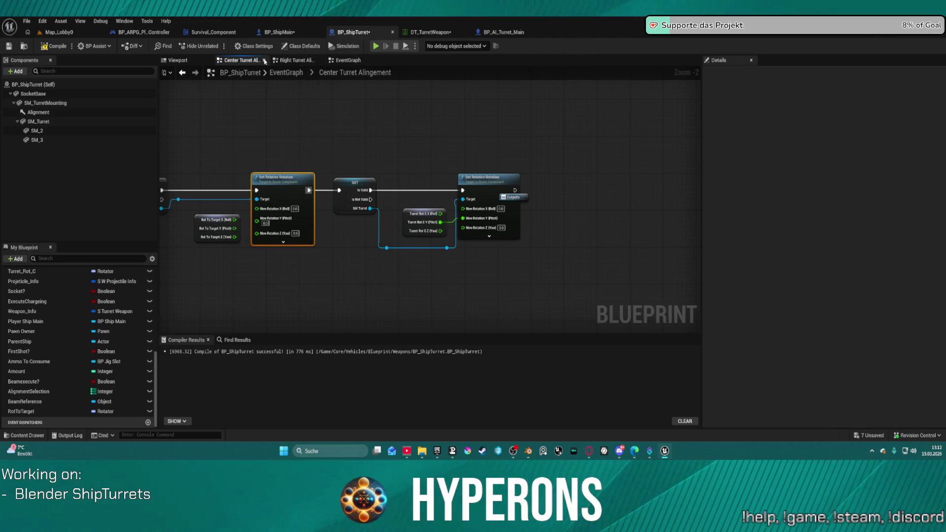
pyautogui.click(340, 61)
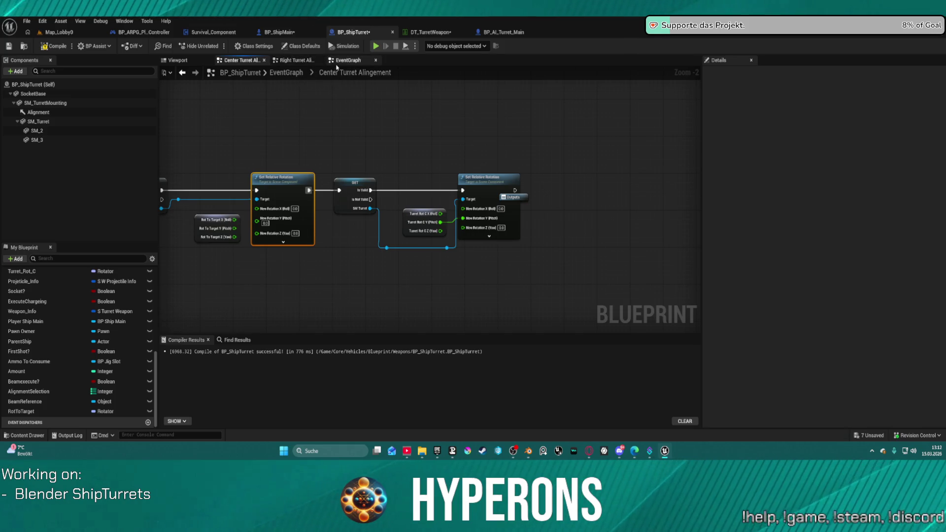
pyautogui.scroll(10, 238, 181)
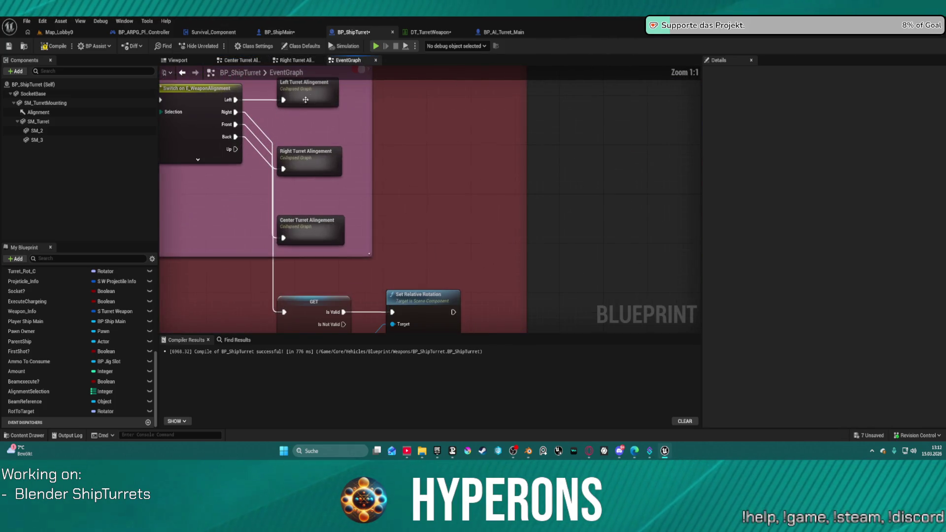
# Open Left Turret Alingement and pan across Find Look at Rotation, Break Rotator and Make Rotator.
pyautogui.scroll(-2, 321, 91)
pyautogui.doubleClick(321, 92)
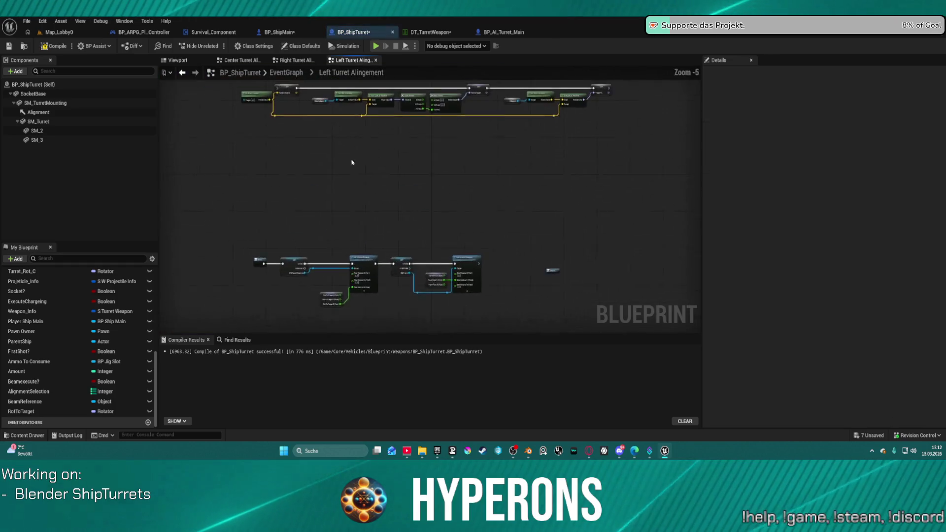
pyautogui.click(352, 305)
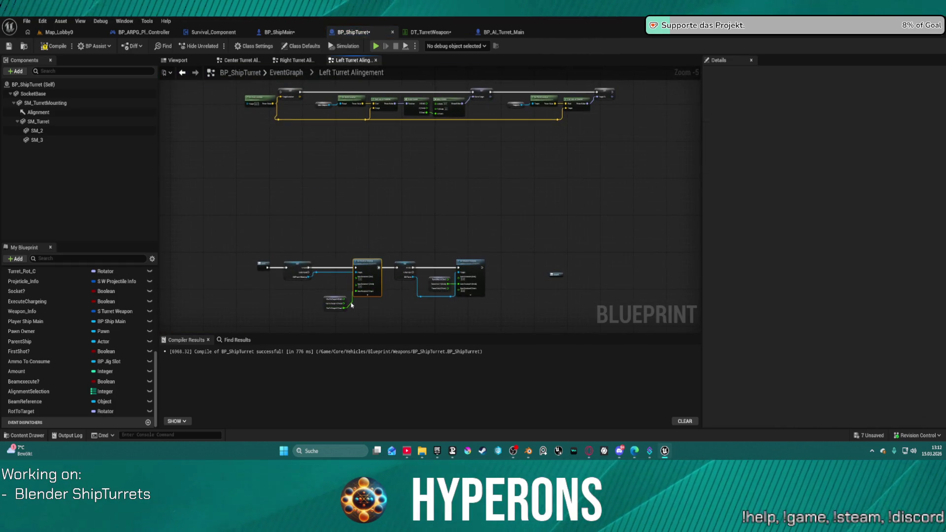
pyautogui.scroll(6, 357, 149)
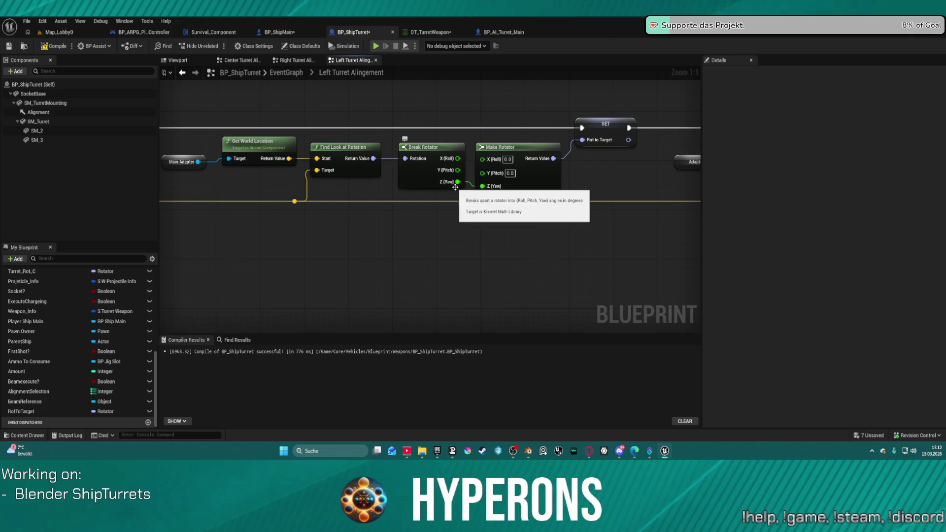
pyautogui.moveTo(590, 194); pyautogui.dragTo(299, 169)
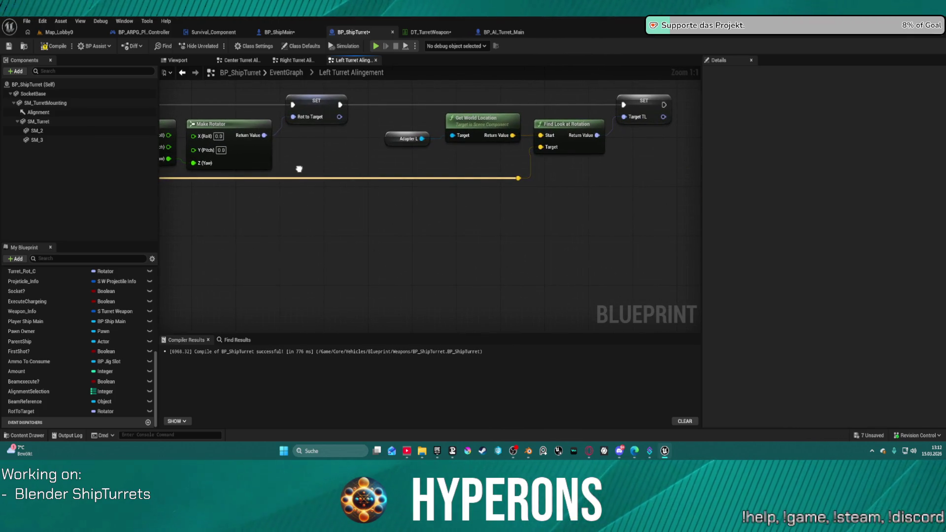
pyautogui.moveTo(299, 170)
pyautogui.mouseDown()
pyautogui.moveTo(341, 170)
pyautogui.moveTo(178, 169)
pyautogui.mouseUp()
pyautogui.moveTo(691, 163)
pyautogui.mouseDown()
pyautogui.moveTo(450, 167)
pyautogui.moveTo(933, 159)
pyautogui.mouseUp()
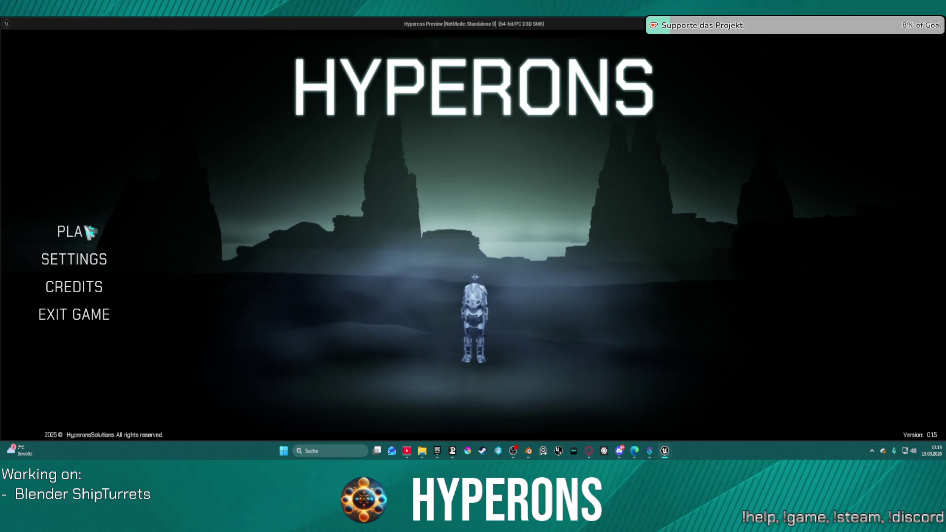
pyautogui.click(69, 231)
pyautogui.click(345, 232)
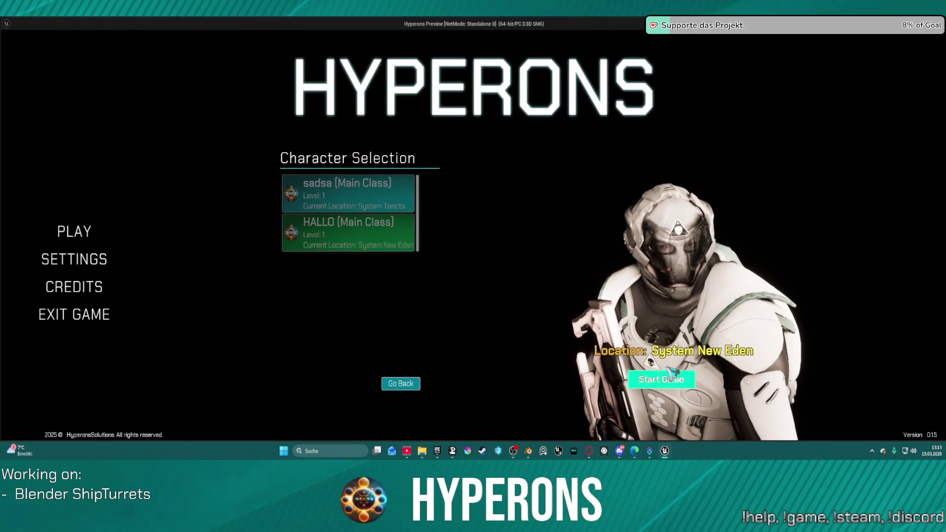
pyautogui.click(672, 372)
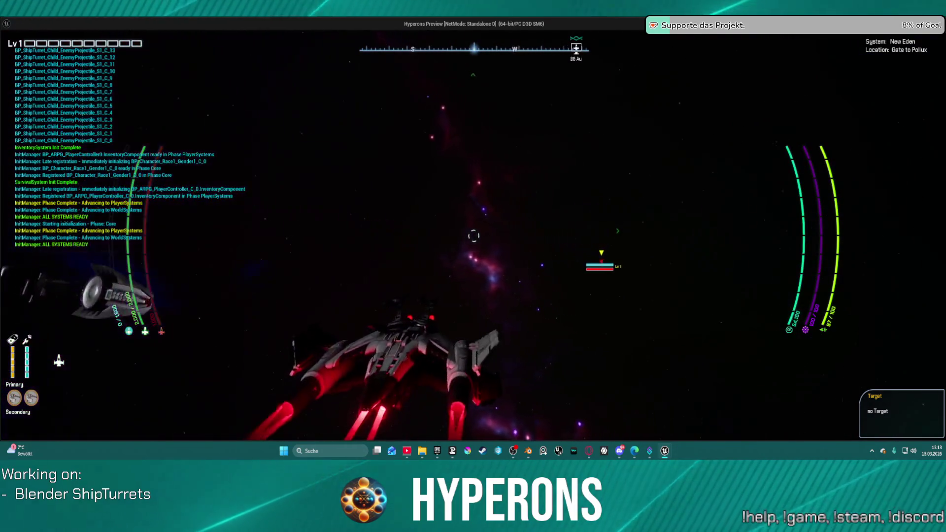
pyautogui.press('w')
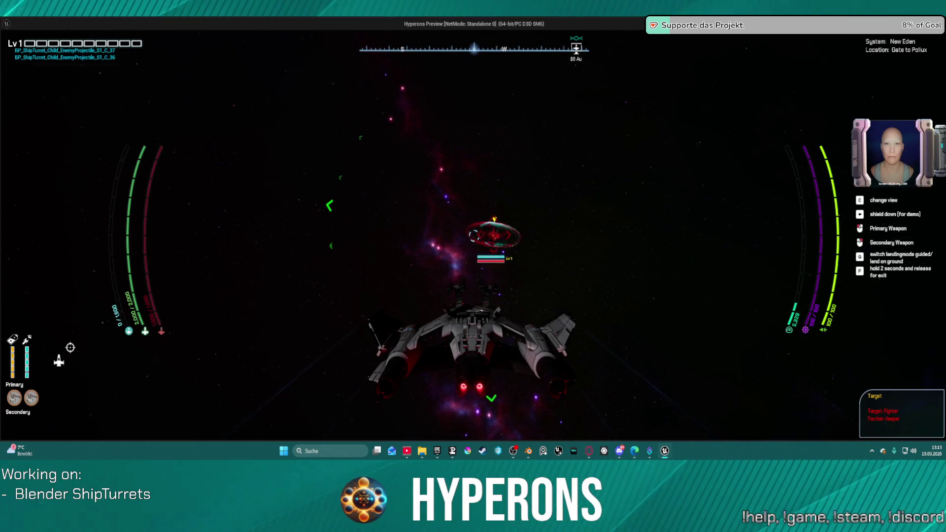
pyautogui.press('Escape')
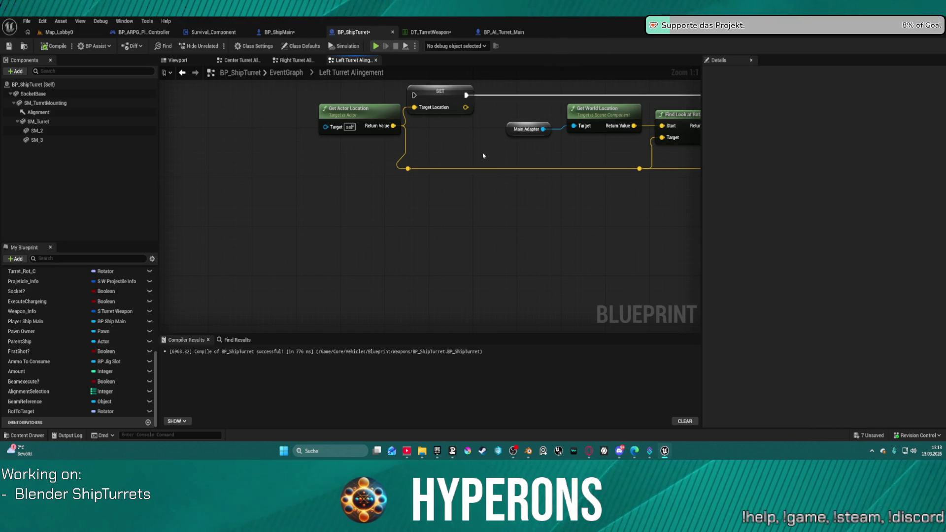
# Add a Get Relative Rotation node for SM Turret Mounting and place Rot To Target below it.
pyautogui.scroll(-10, 376, 114)
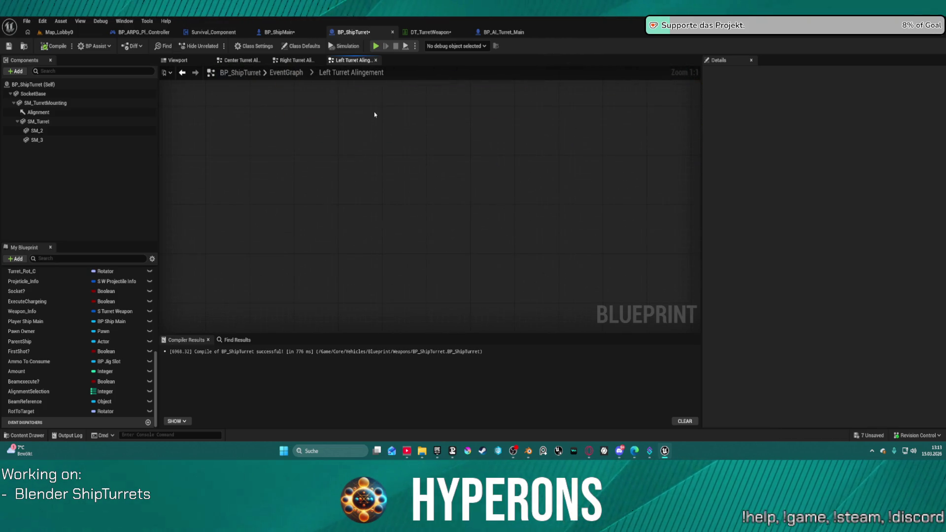
pyautogui.scroll(8, 451, 180)
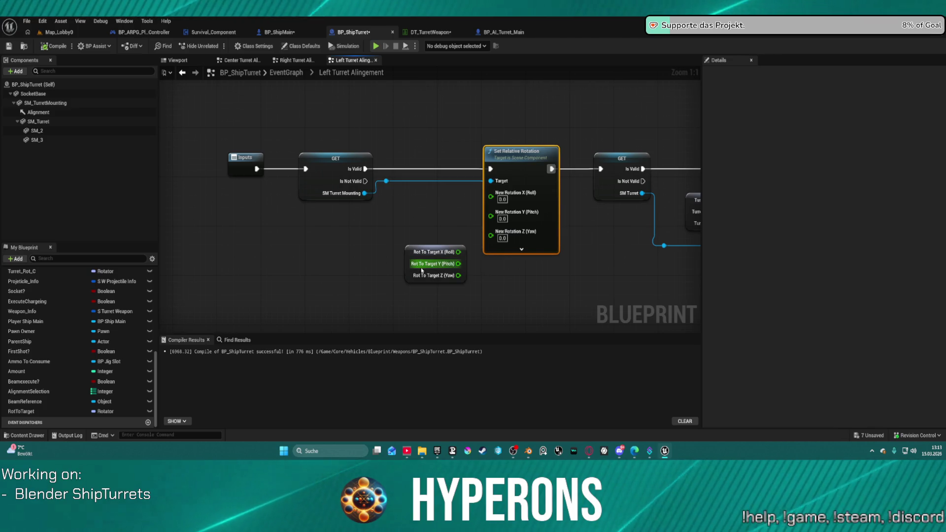
pyautogui.moveTo(413, 262)
pyautogui.mouseDown()
pyautogui.moveTo(368, 255)
pyautogui.moveTo(360, 243)
pyautogui.mouseUp()
pyautogui.rightClick(345, 275)
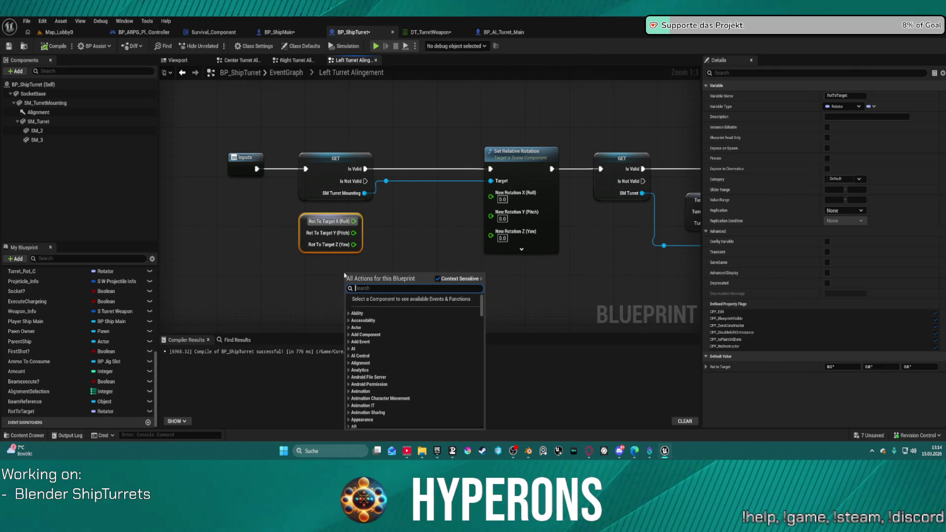
pyautogui.click(365, 193)
pyautogui.moveTo(365, 193); pyautogui.dragTo(384, 222)
pyautogui.write('get relative')
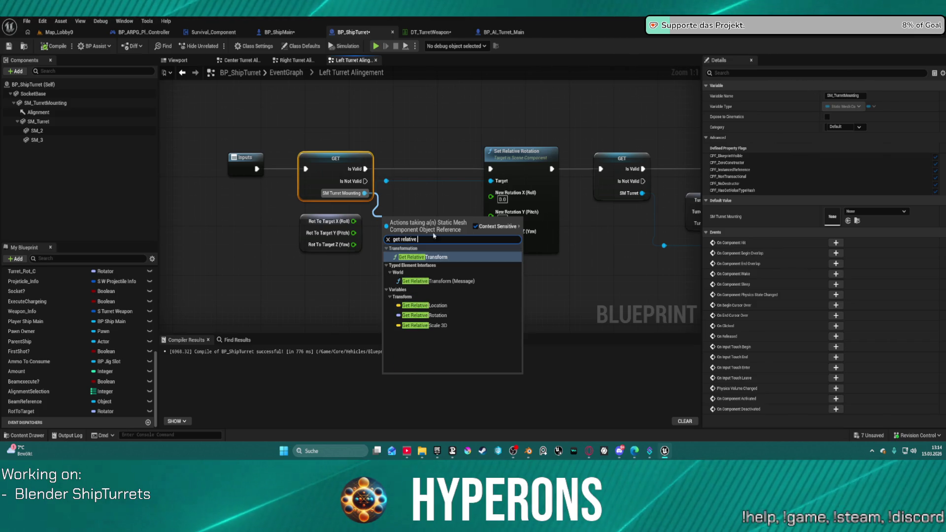
pyautogui.click(443, 316)
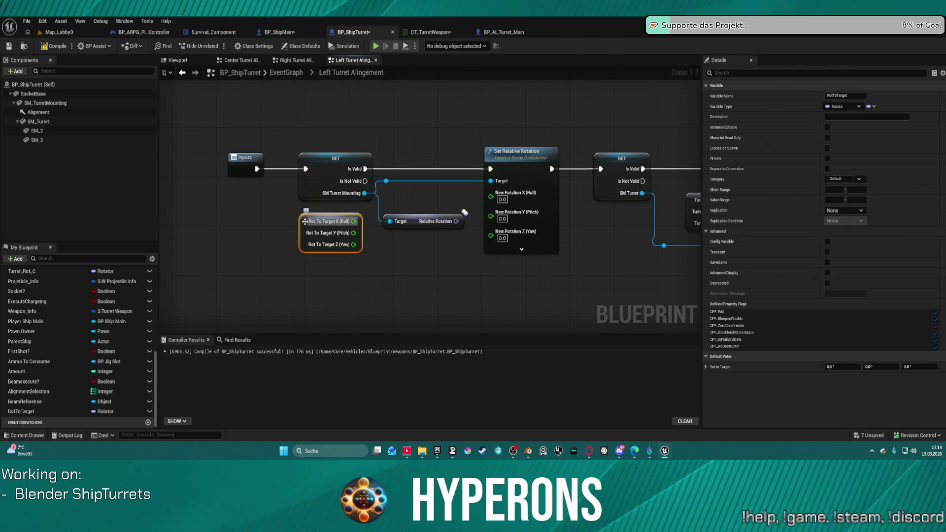
pyautogui.moveTo(324, 223)
pyautogui.mouseDown()
pyautogui.moveTo(337, 252)
pyautogui.moveTo(407, 266)
pyautogui.mouseUp()
pyautogui.moveTo(424, 221); pyautogui.dragTo(308, 246)
pyautogui.moveTo(379, 270); pyautogui.dragTo(301, 289)
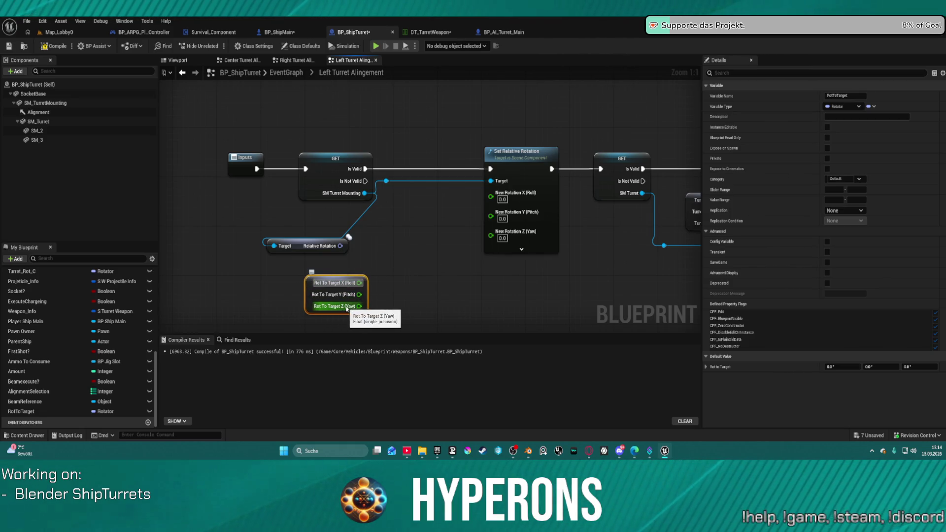
# Recombine Rot To Target and feed a Combine Rotators node: relative rotation into A, Rot To Target into B.
pyautogui.rightClick(347, 308)
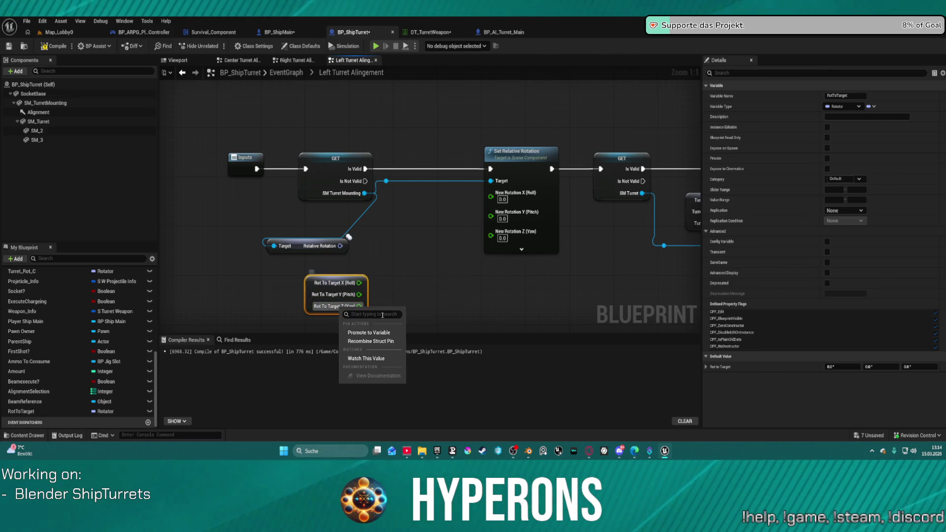
pyautogui.click(381, 343)
pyautogui.moveTo(320, 287)
pyautogui.mouseDown()
pyautogui.moveTo(288, 287)
pyautogui.moveTo(340, 291)
pyautogui.moveTo(405, 275)
pyautogui.moveTo(402, 260)
pyautogui.mouseUp()
pyautogui.write('comb')
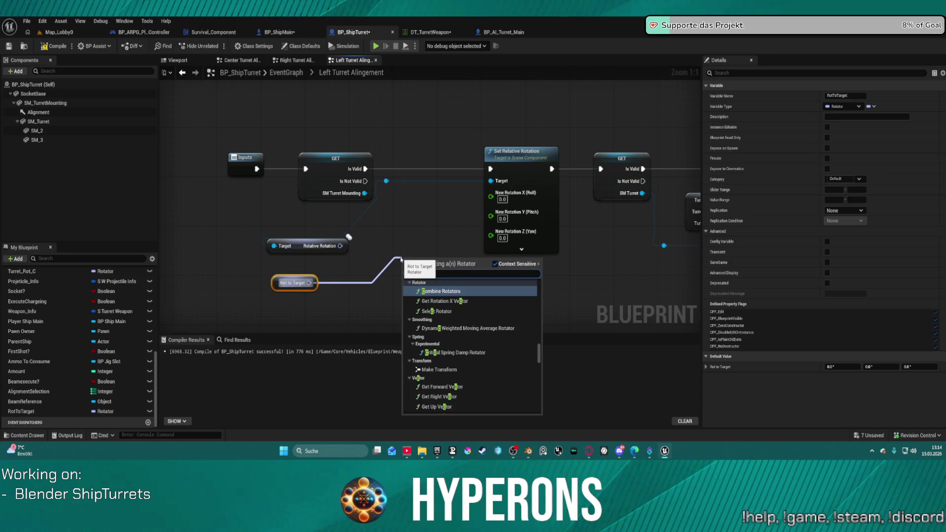
pyautogui.press('BackSpace')
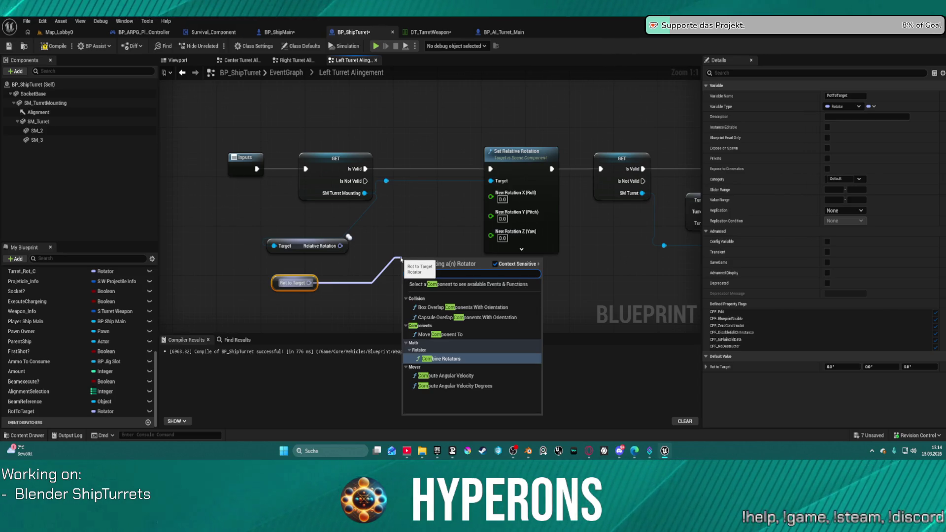
pyautogui.press('Return')
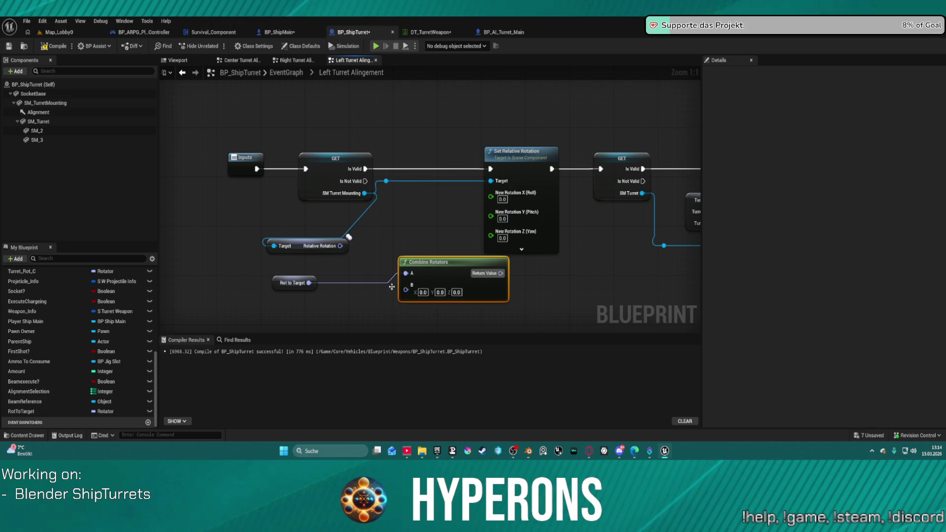
pyautogui.click(305, 289)
pyautogui.moveTo(308, 282); pyautogui.dragTo(406, 286)
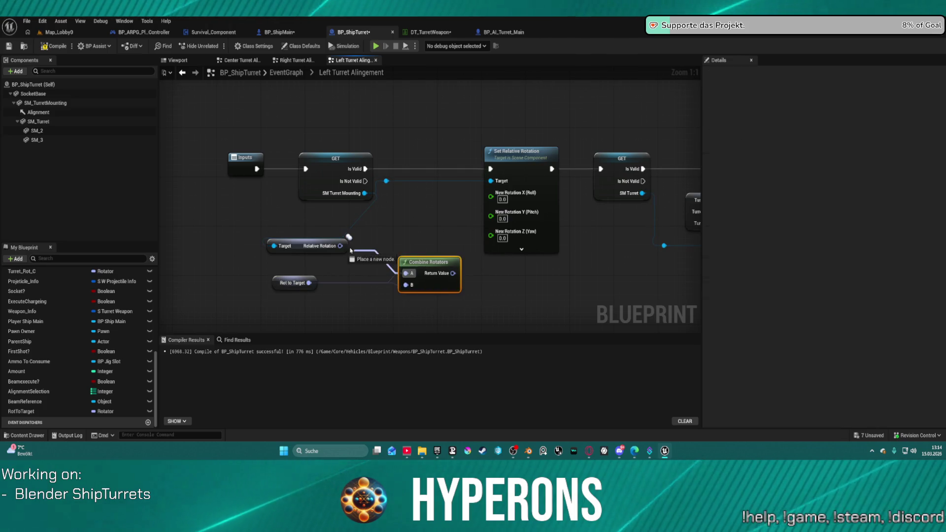